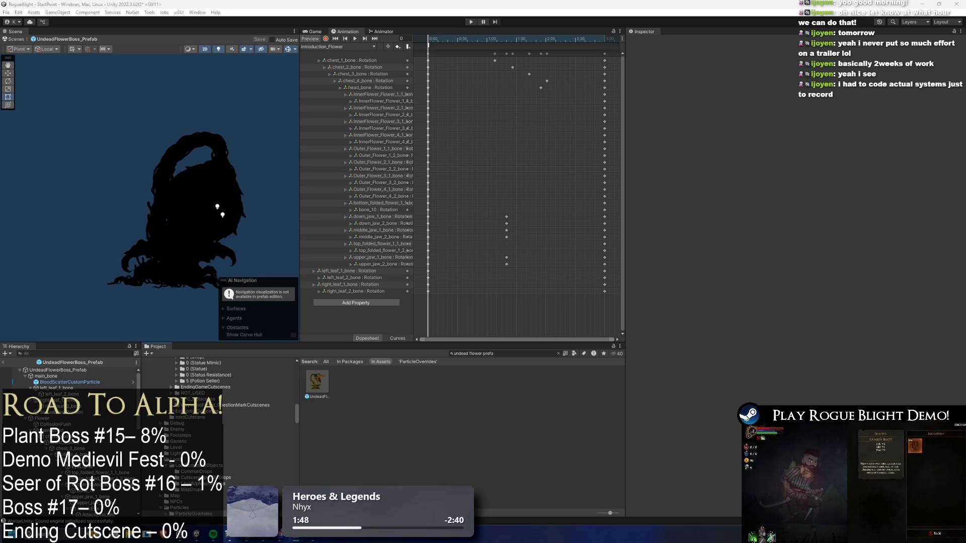
Start a play test with the flower boss prefab open and ignore the prefab-mode warning
{"action": "left_click", "coordinate": [471, 22]}
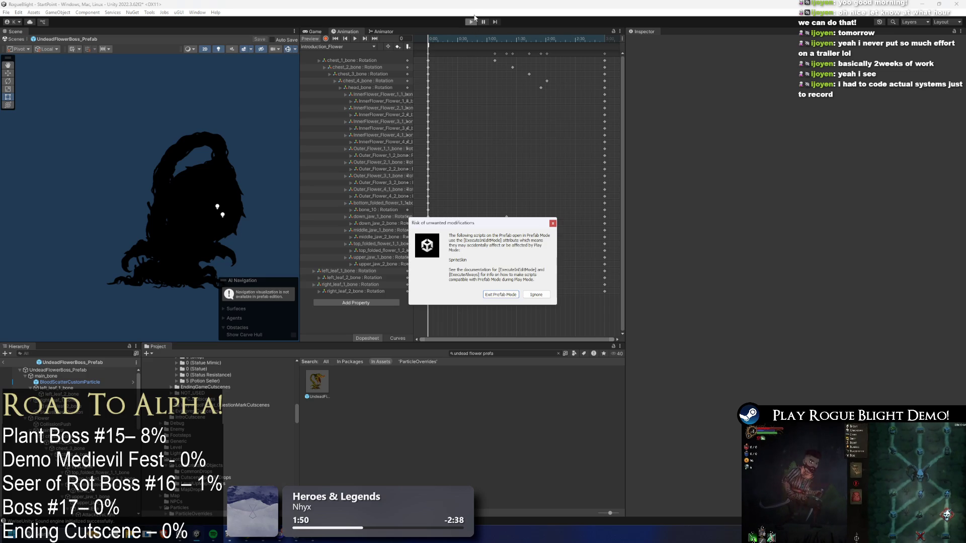
{"action": "key", "text": "Return"}
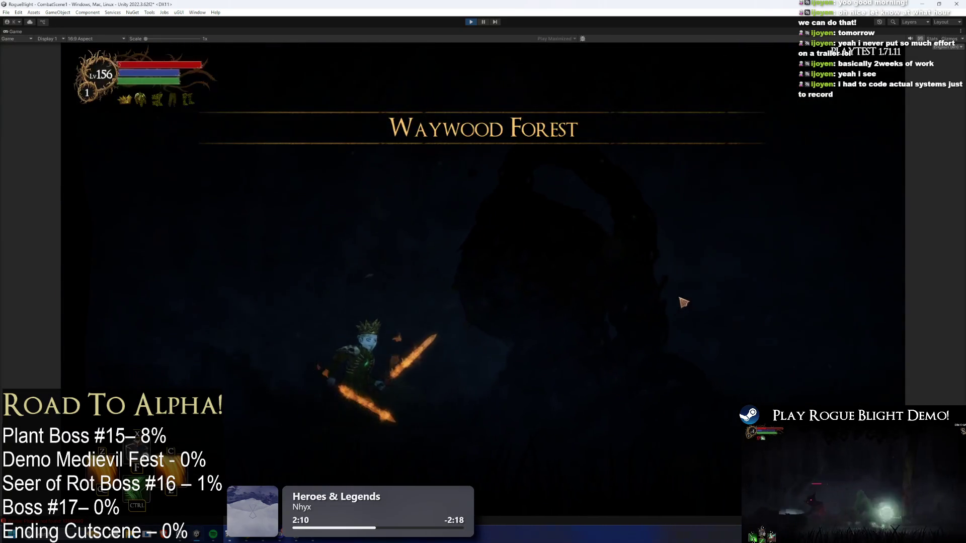
Run back and forth under the flower boss, attacking it with sword slashes and jumps
{"action": "key", "text": "a"}
{"action": "key", "text": "d"}
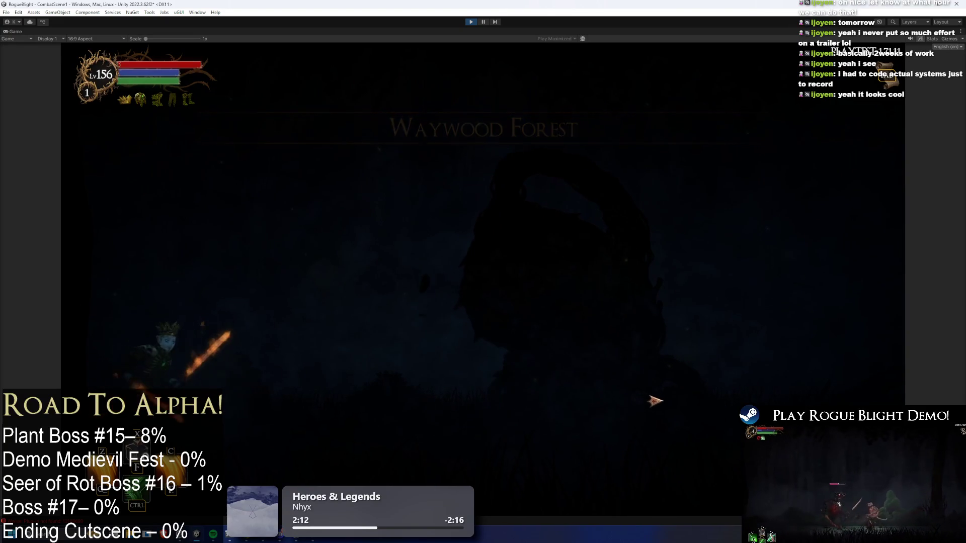
{"action": "key", "text": "d"}
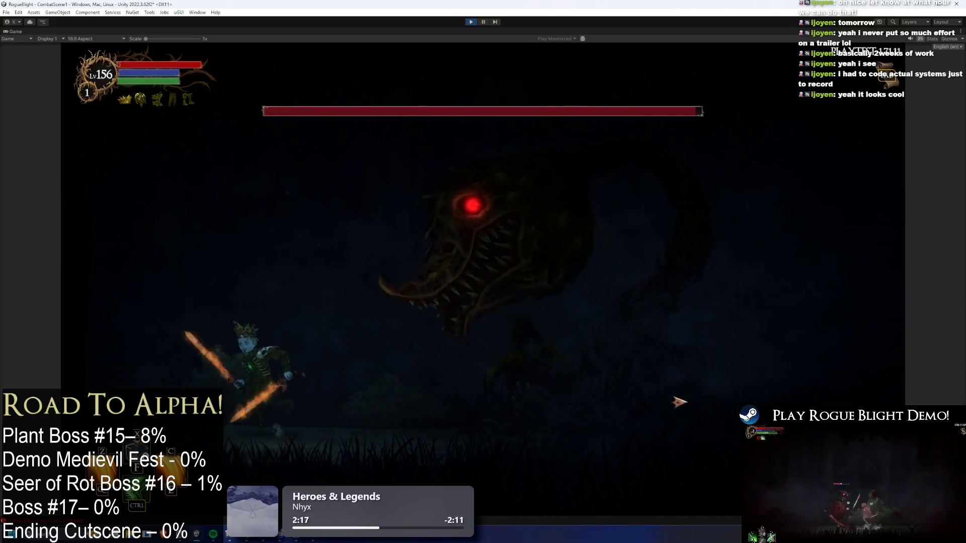
{"action": "key", "text": "a"}
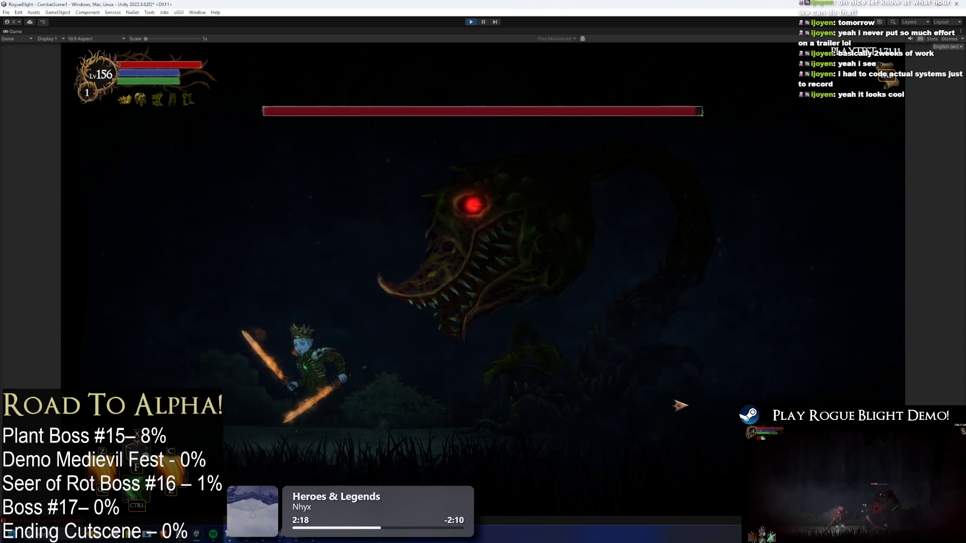
{"action": "key", "text": "d"}
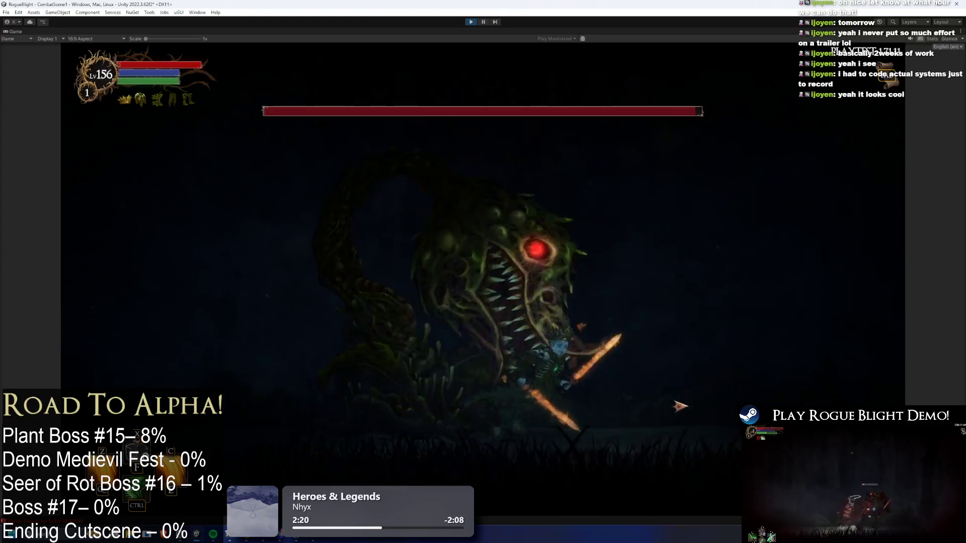
{"action": "key", "text": "a"}
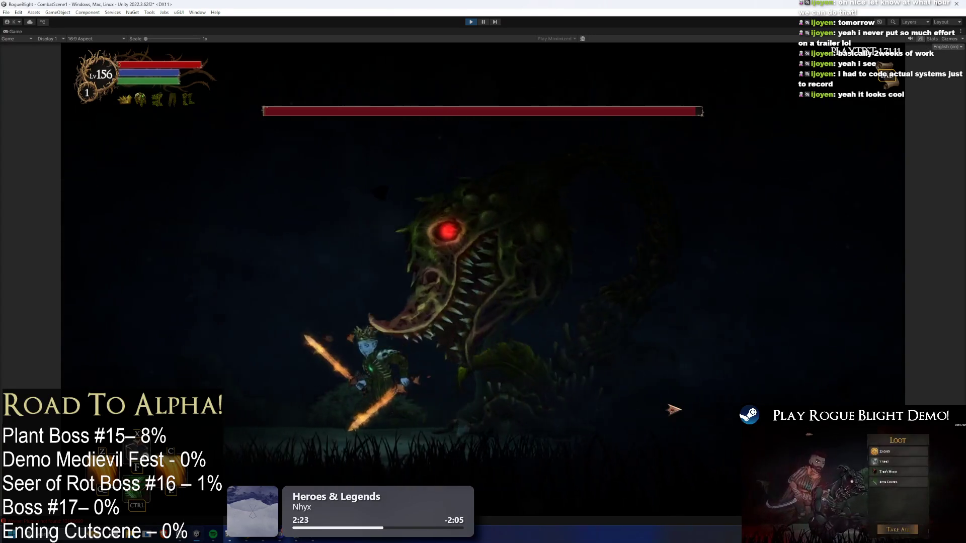
{"action": "key", "text": "d"}
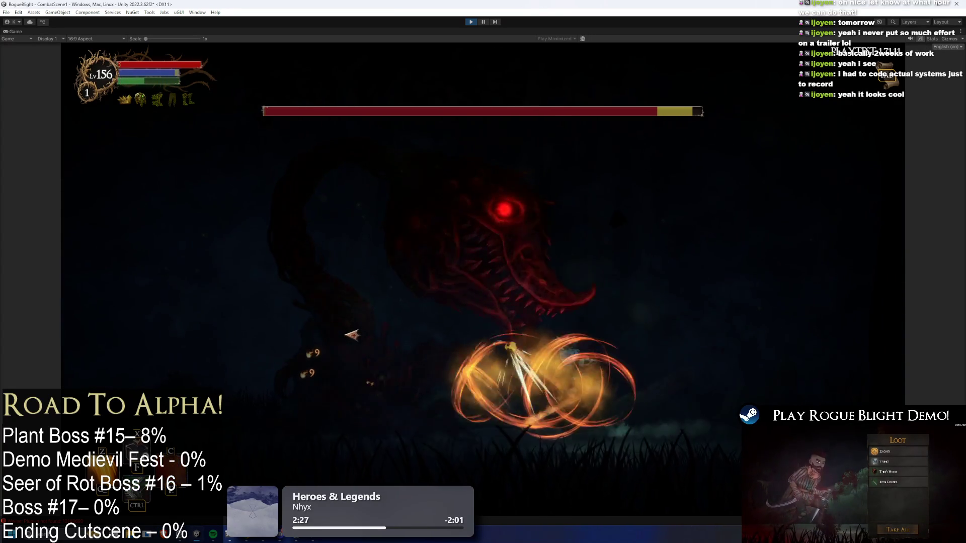
{"action": "key", "text": "d"}
{"action": "key", "text": "a"}
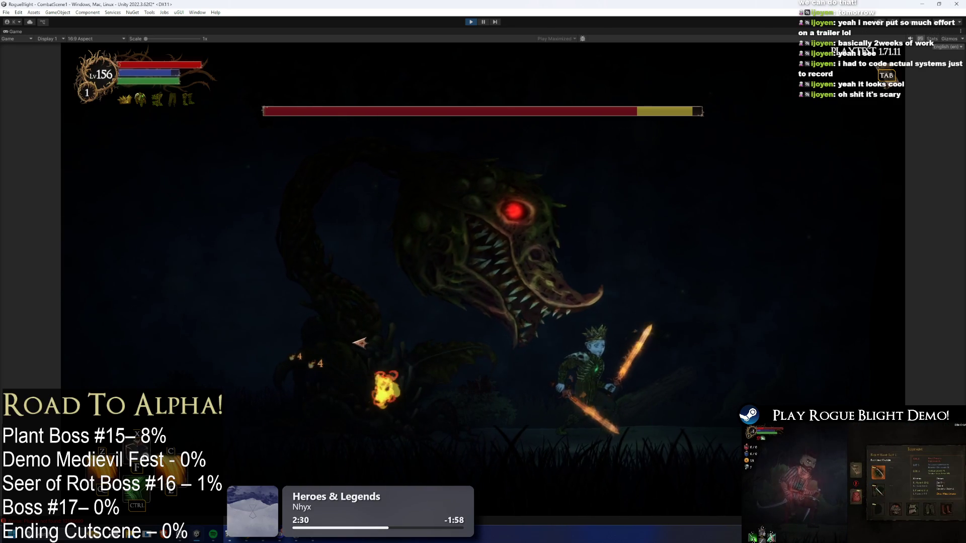
{"action": "key", "text": "space"}
{"action": "key", "text": "d"}
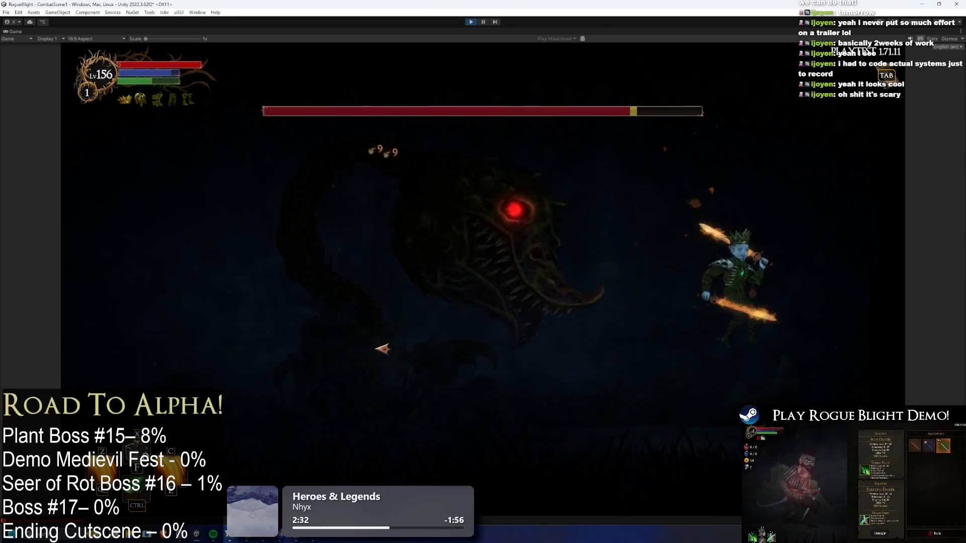
Hit the boss with spinning fire attacks and flaming sword slashes to its head
{"action": "left_click", "coordinate": [383, 349]}
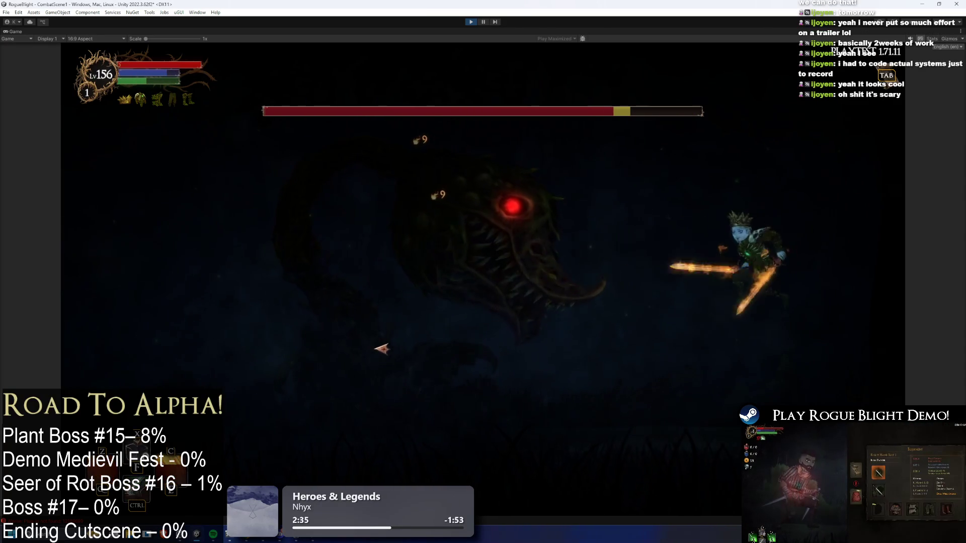
{"action": "key", "text": "d"}
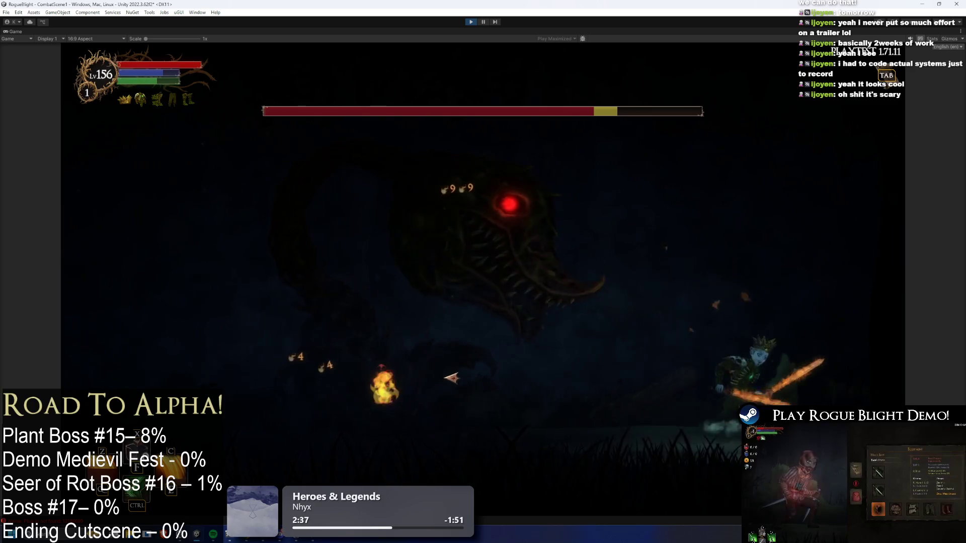
{"action": "left_click", "coordinate": [453, 373]}
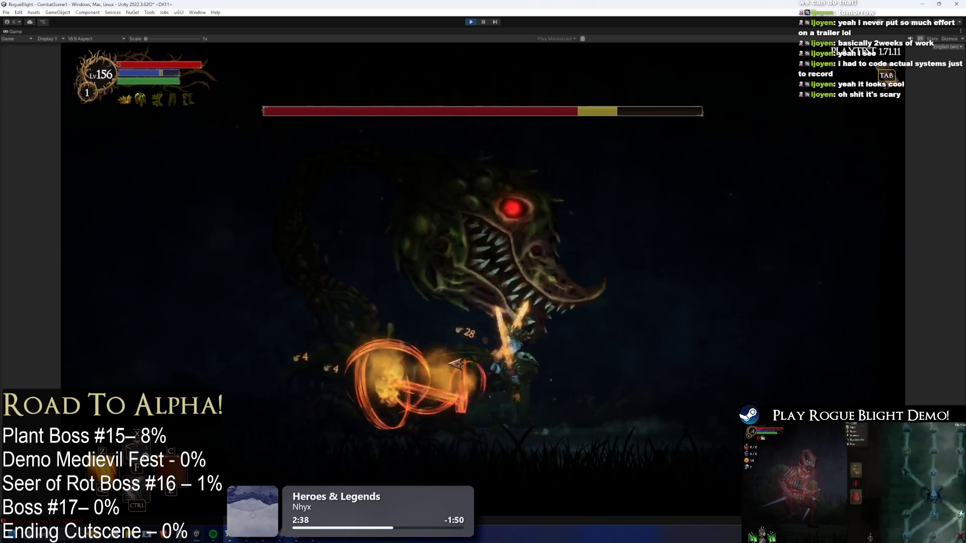
{"action": "key", "text": "d"}
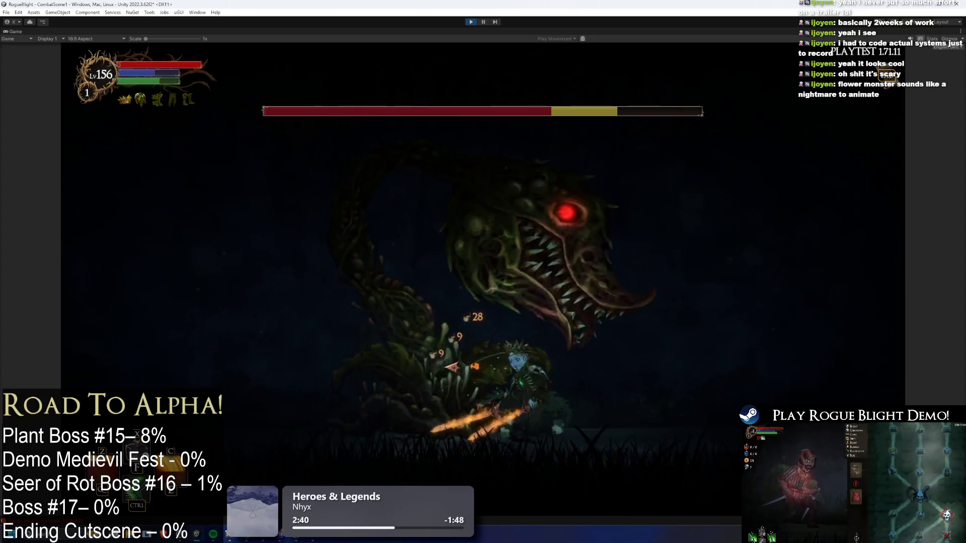
{"action": "key", "text": "a"}
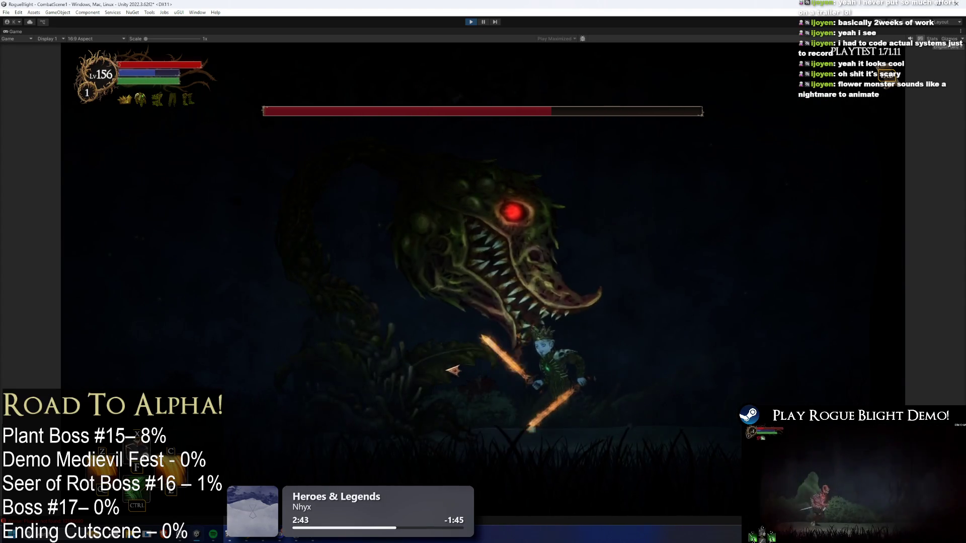
{"action": "key", "text": "a"}
{"action": "left_click", "coordinate": [571, 385]}
{"action": "left_click", "coordinate": [572, 384]}
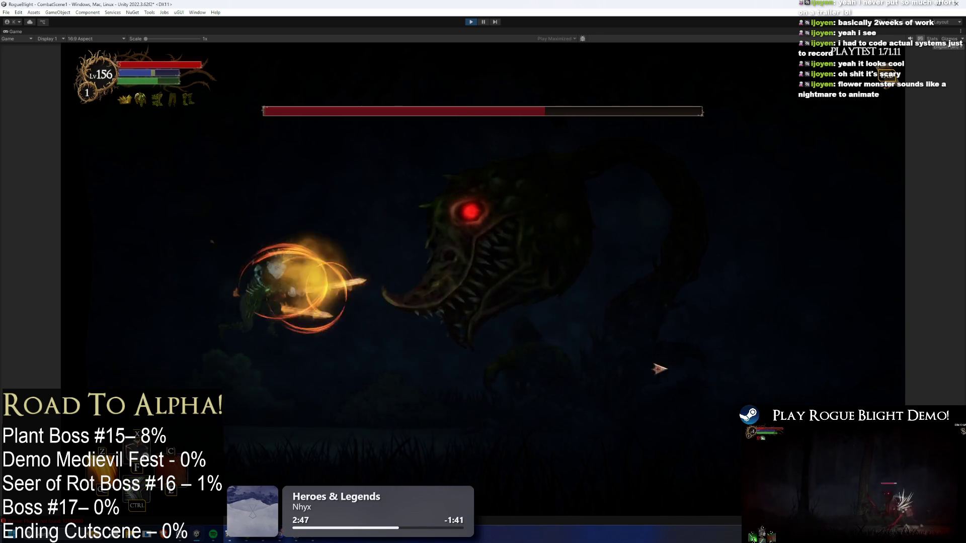
{"action": "left_click", "coordinate": [694, 370]}
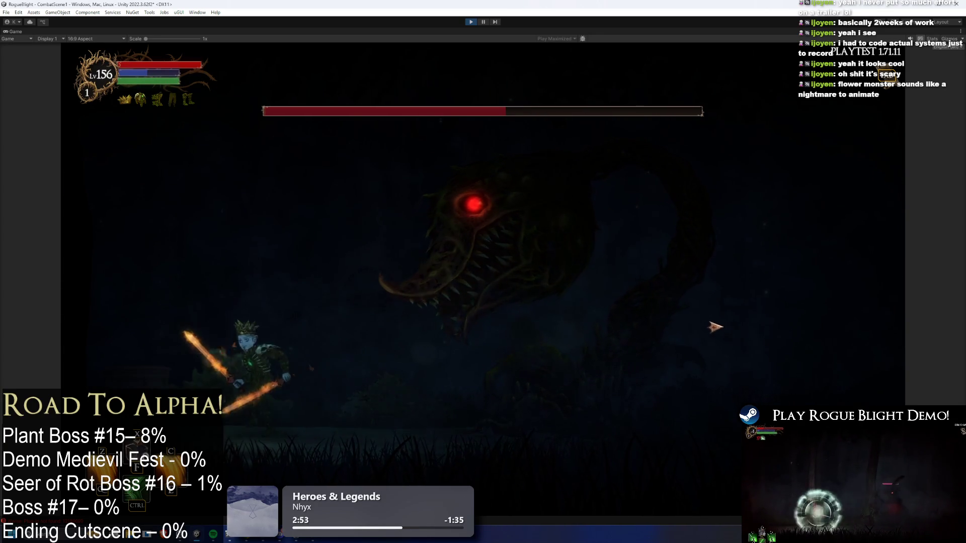
Keep slashing the boss with blade flurries and attacks under its jaw
{"action": "left_click", "coordinate": [710, 323]}
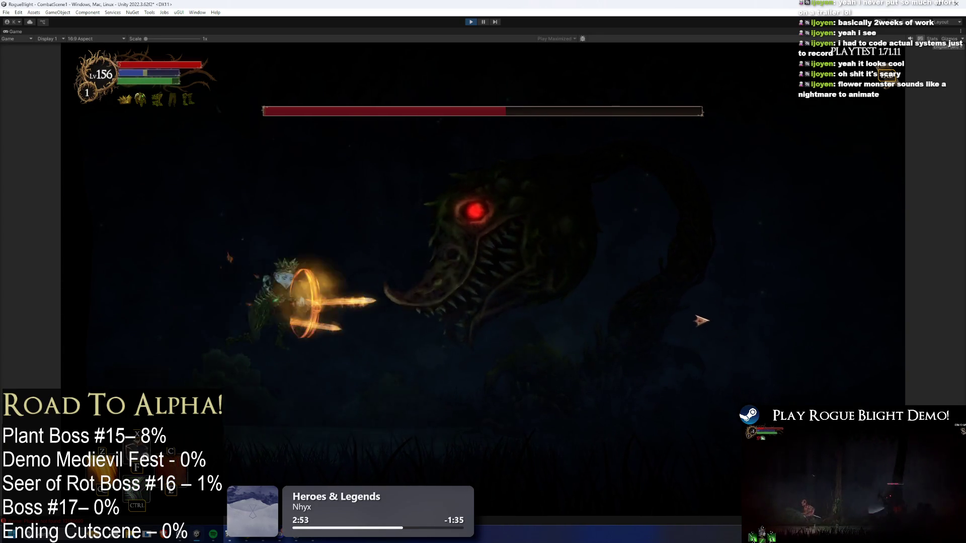
{"action": "left_click", "coordinate": [647, 324]}
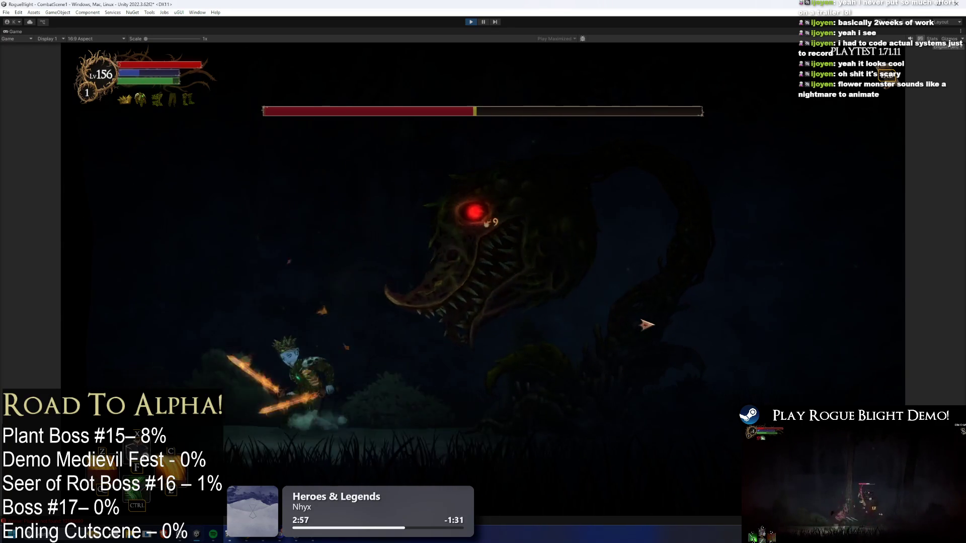
{"action": "left_click", "coordinate": [643, 327]}
{"action": "key", "text": "d"}
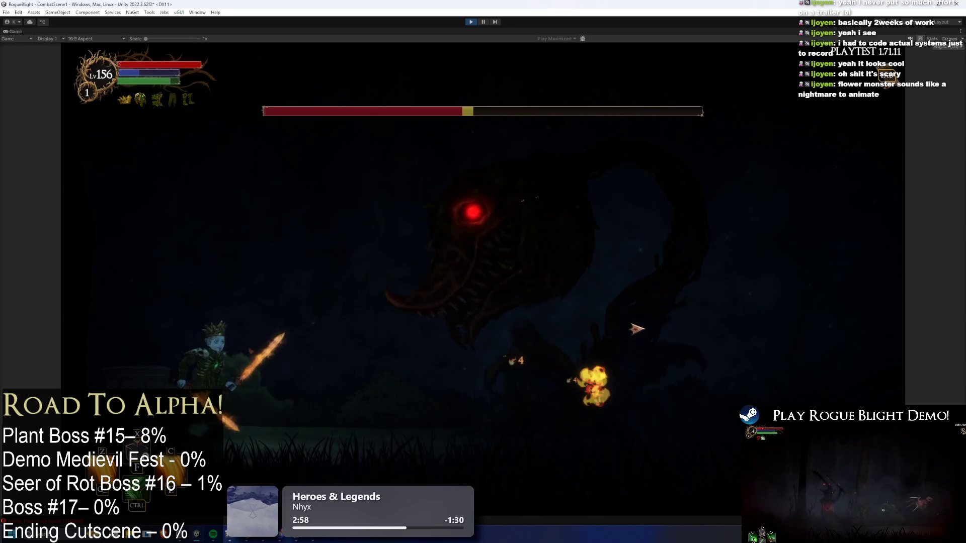
{"action": "key", "text": "d"}
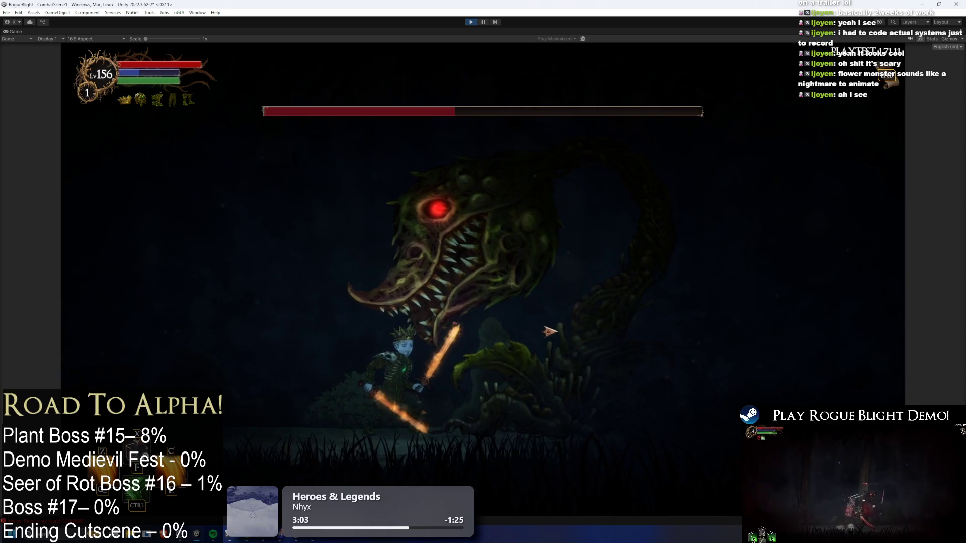
{"action": "key", "text": "d"}
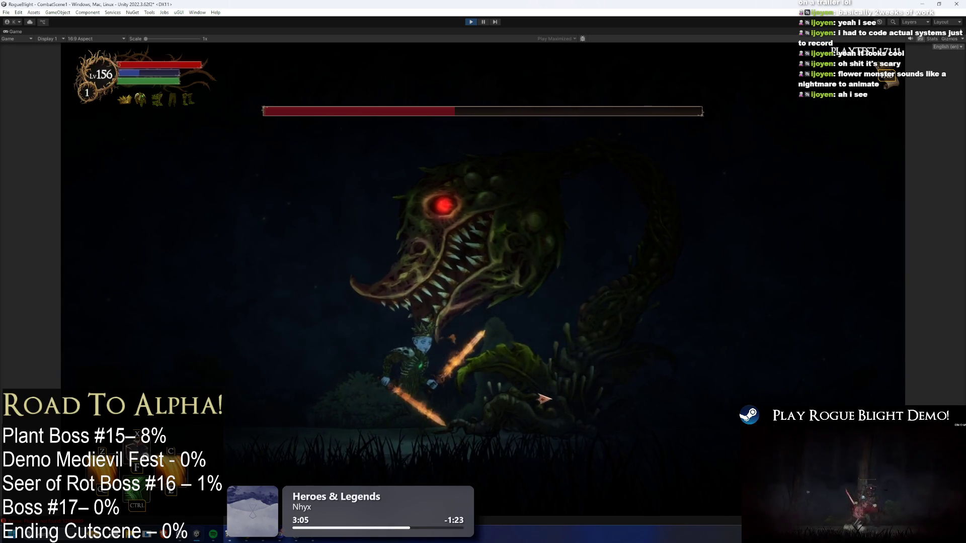
{"action": "key", "text": "a"}
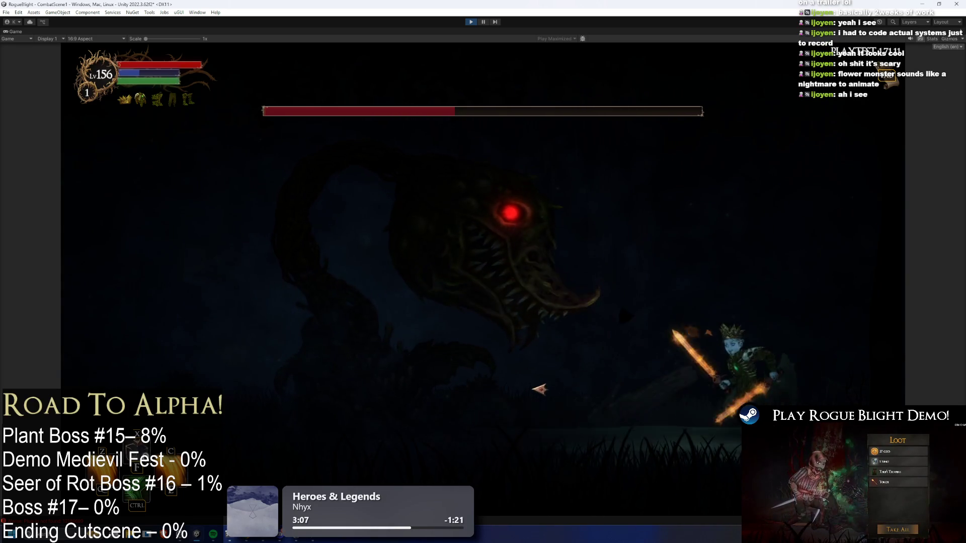
{"action": "key", "text": "d"}
{"action": "key", "text": "d"}
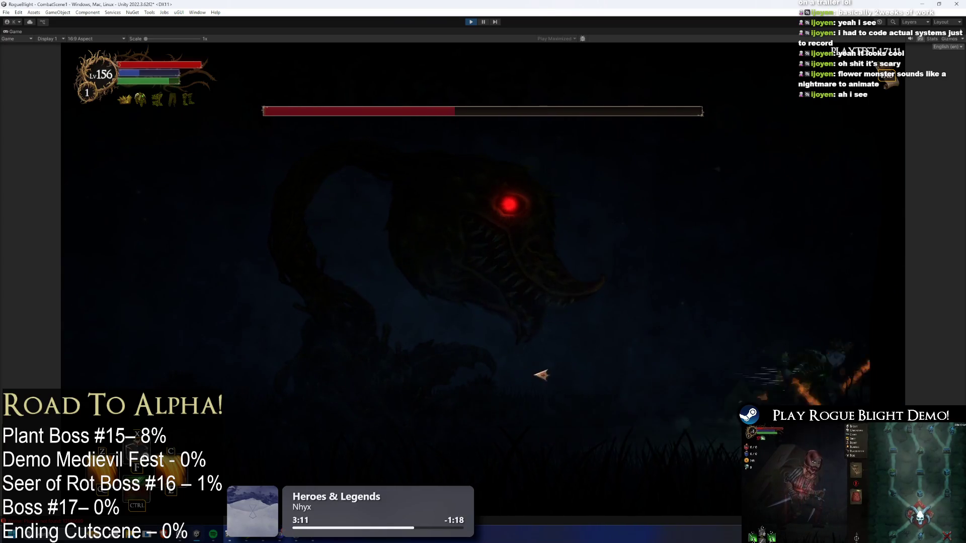
Land final jumping slashes under the boss's jaw, then stop the play test with Ctrl+P
{"action": "key", "text": "a"}
{"action": "left_click", "coordinate": [522, 384]}
{"action": "key", "text": "a"}
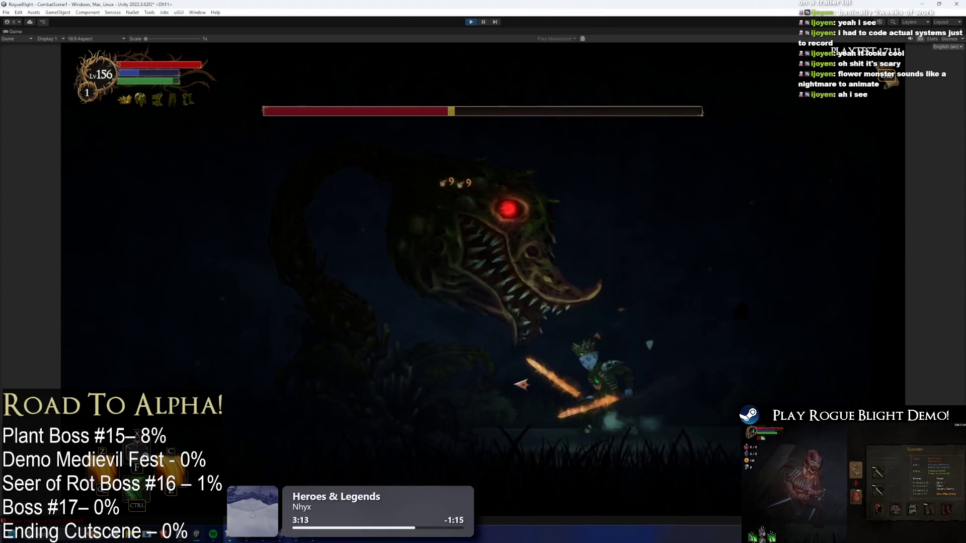
{"action": "key", "text": "d"}
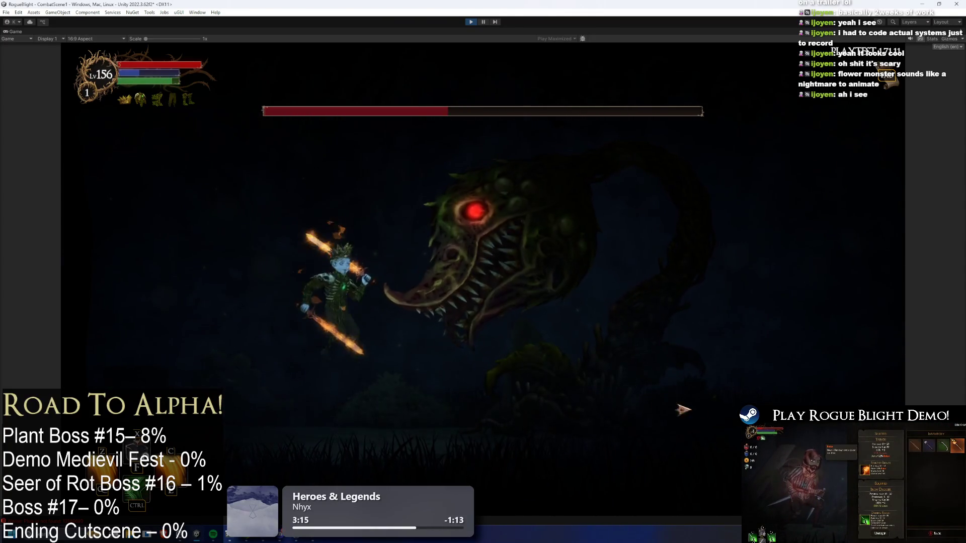
{"action": "left_click", "coordinate": [700, 410]}
{"action": "key", "text": "d"}
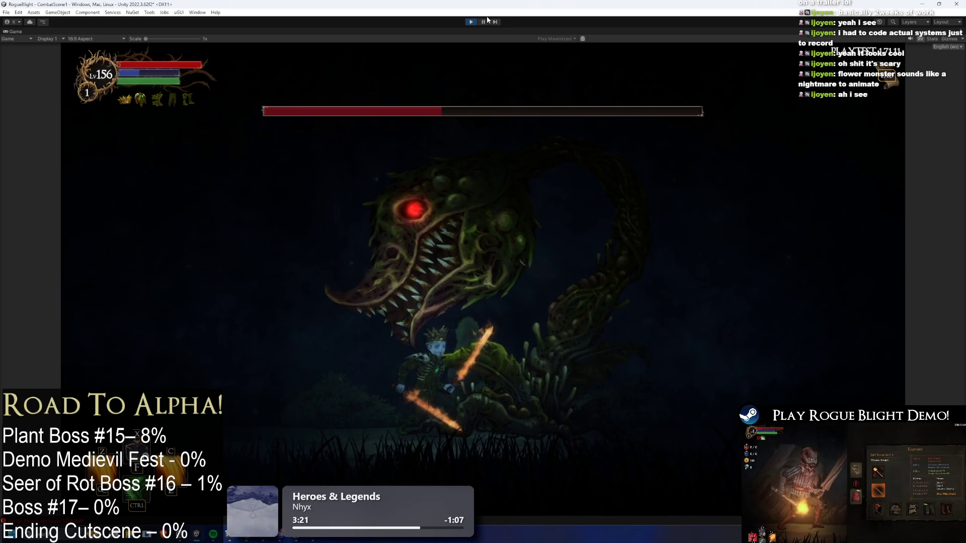
{"action": "key", "text": "ctrl+p"}
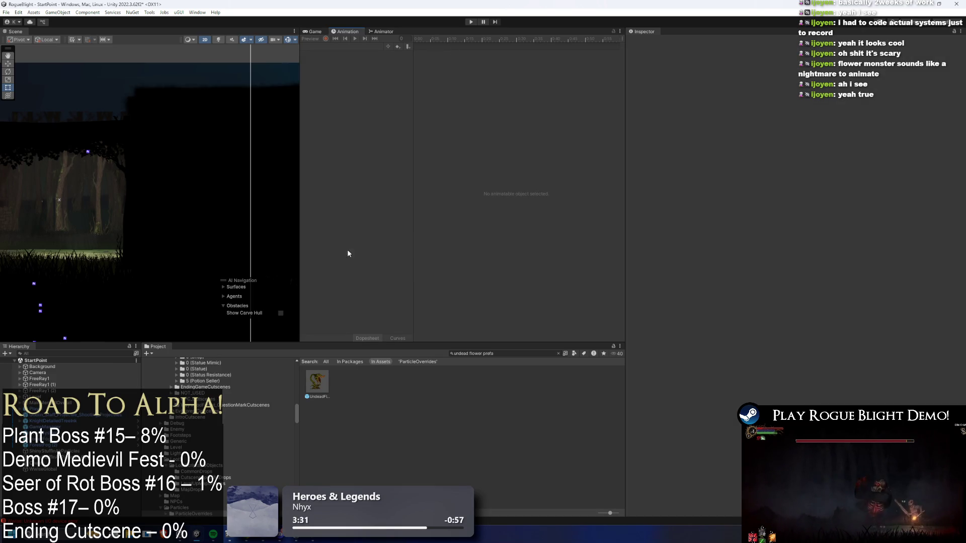
Open the Undead Flower Boss prefab and click through its petal sprites and head bones
{"action": "double_click", "coordinate": [313, 381]}
{"action": "left_click", "coordinate": [193, 148]}
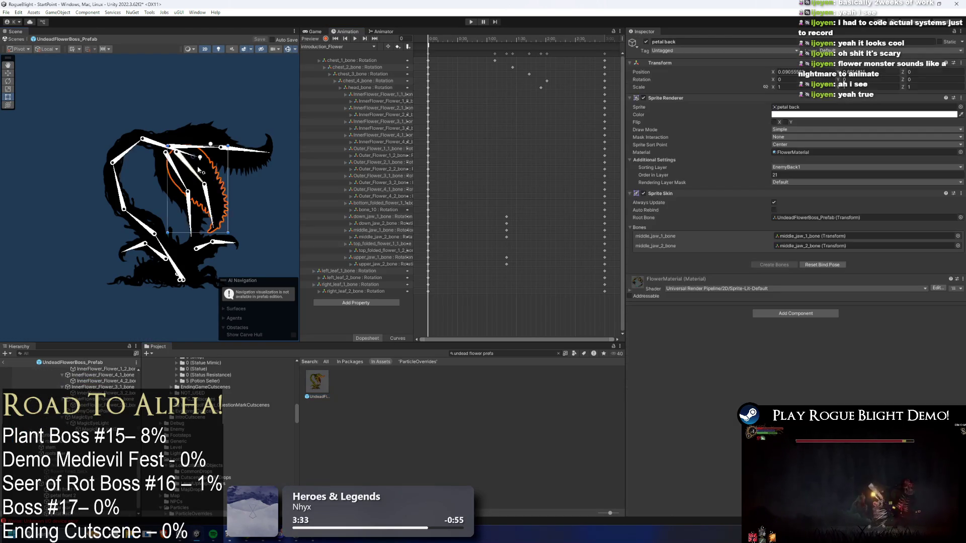
{"action": "left_click", "coordinate": [194, 158]}
{"action": "left_click", "coordinate": [145, 180]}
{"action": "left_click", "coordinate": [145, 180]}
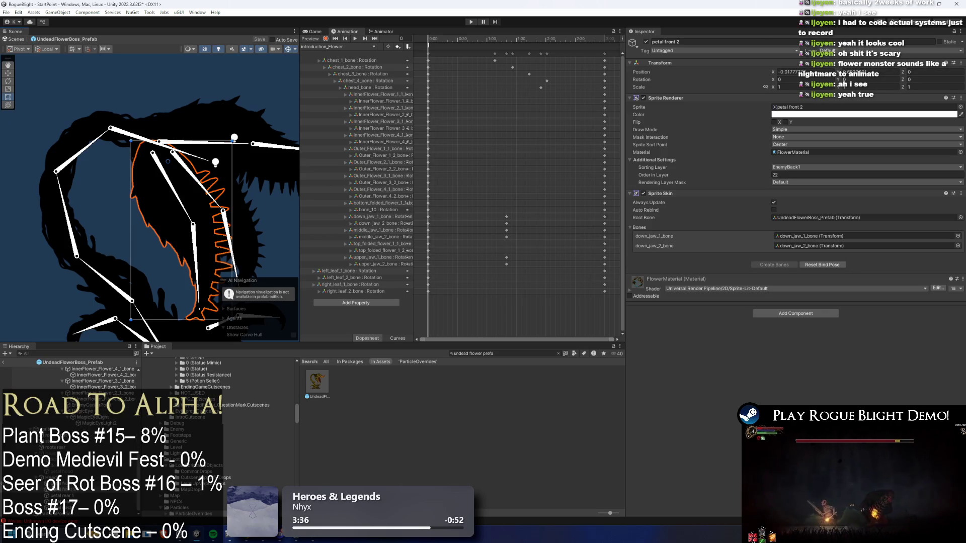
Deactivate Head2 and reactivate Head1 so the flower head is visible
{"action": "left_click", "coordinate": [614, 69]}
{"action": "left_click", "coordinate": [647, 43]}
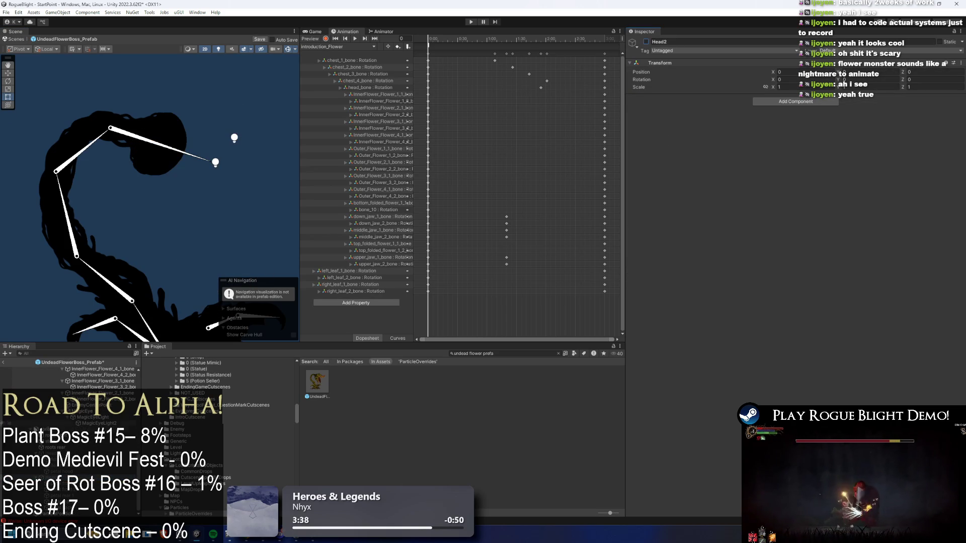
{"action": "left_click", "coordinate": [647, 43]}
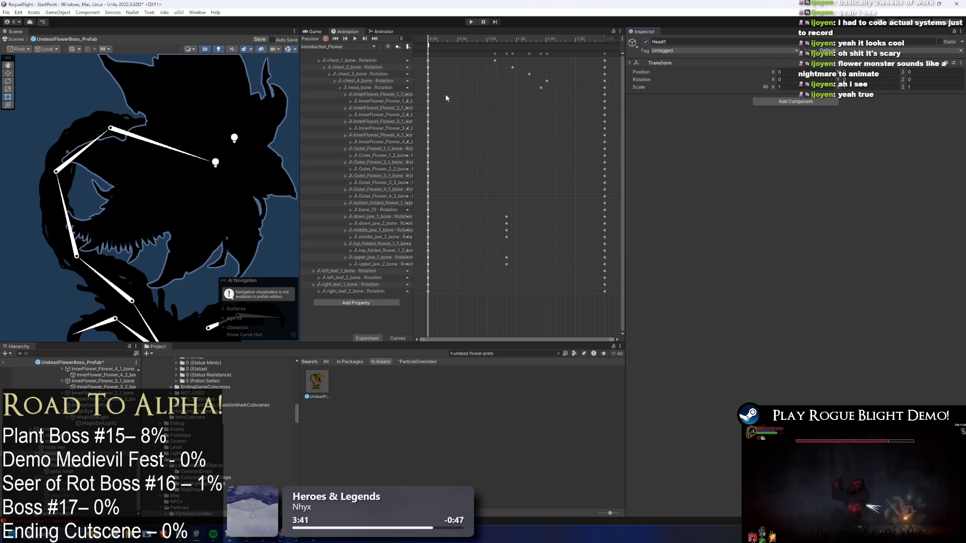
{"action": "left_click", "coordinate": [33, 108]}
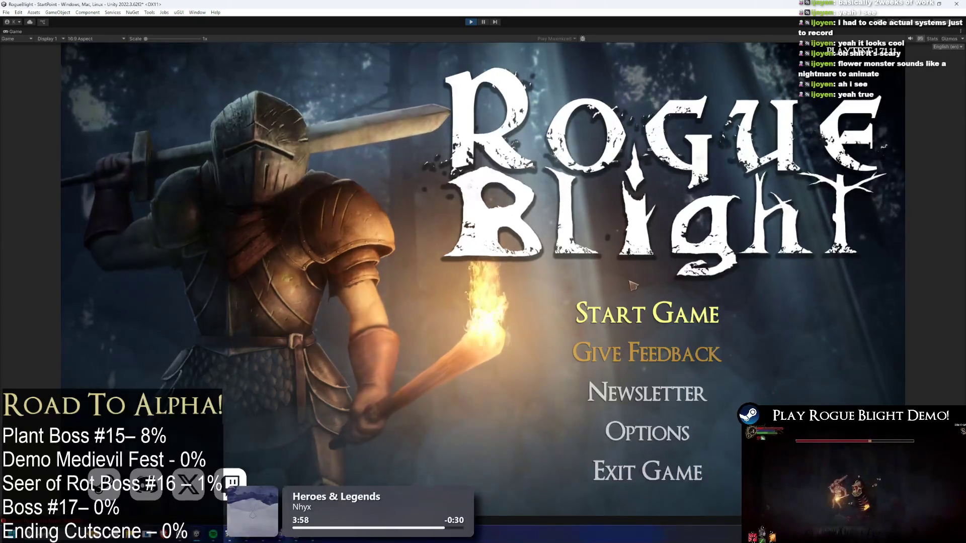
Start a new game in a save slot, fight the boss, then stop play with Ctrl+P
{"action": "left_click", "coordinate": [635, 297]}
{"action": "left_click", "coordinate": [639, 267]}
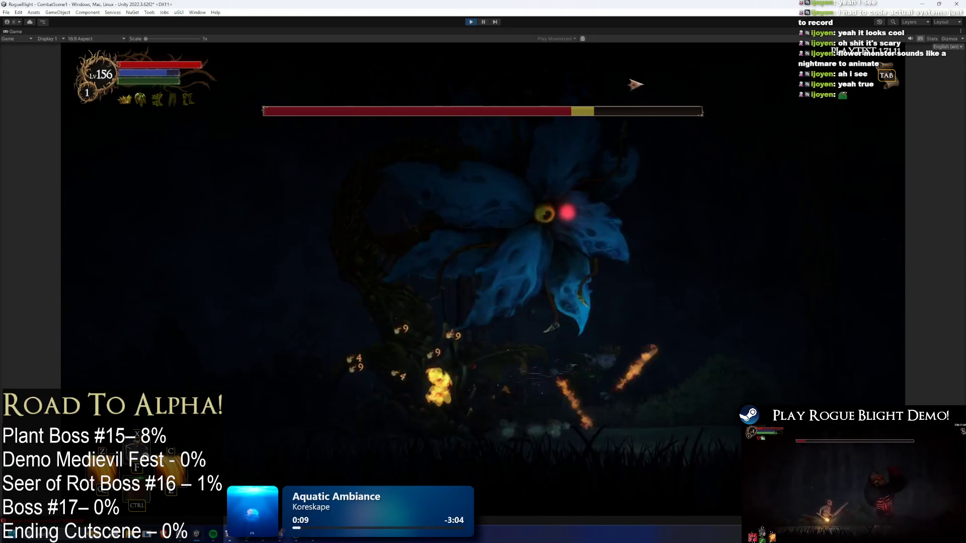
{"action": "key", "text": "ctrl+p"}
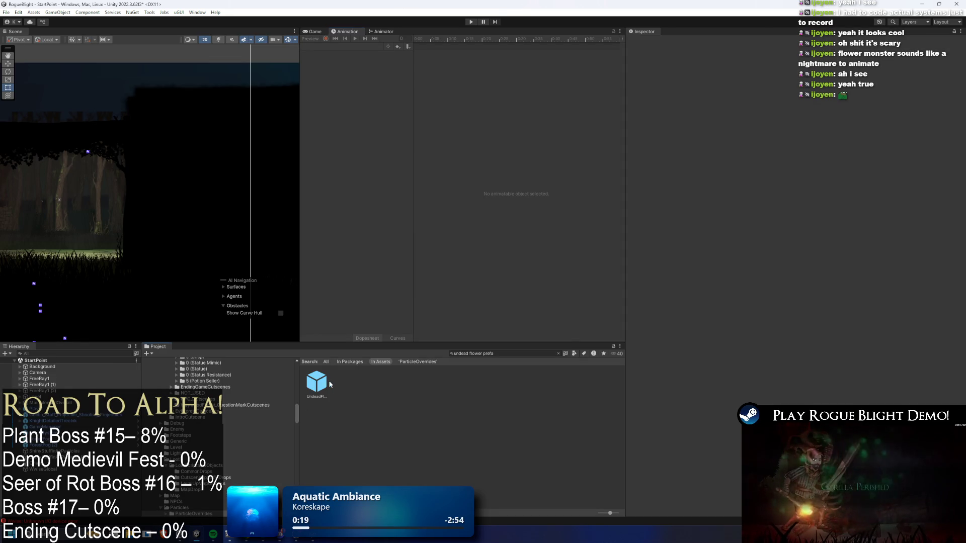
Reopen the UndeadFlowerBoss prefab and select the flower head, Head2 and Head1 objects
{"action": "double_click", "coordinate": [317, 383]}
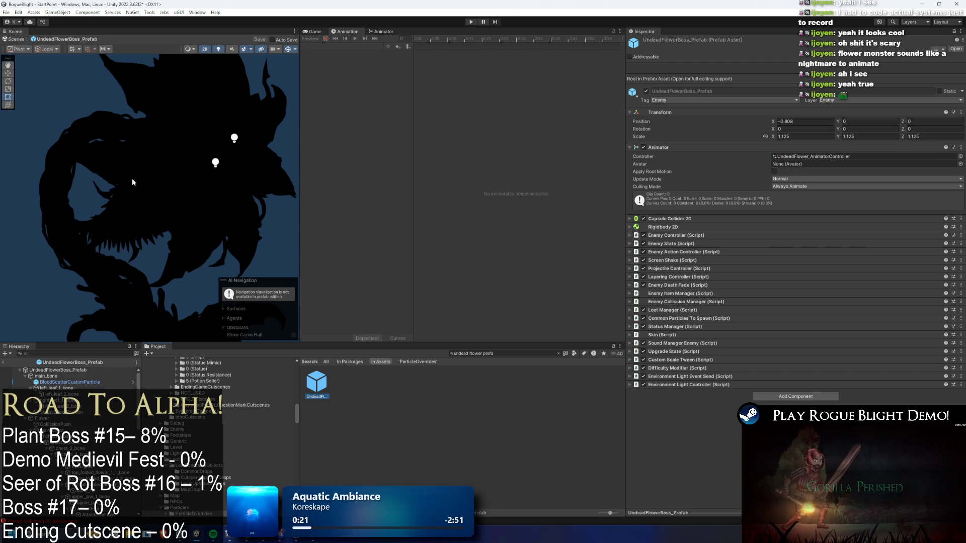
{"action": "left_click", "coordinate": [204, 164]}
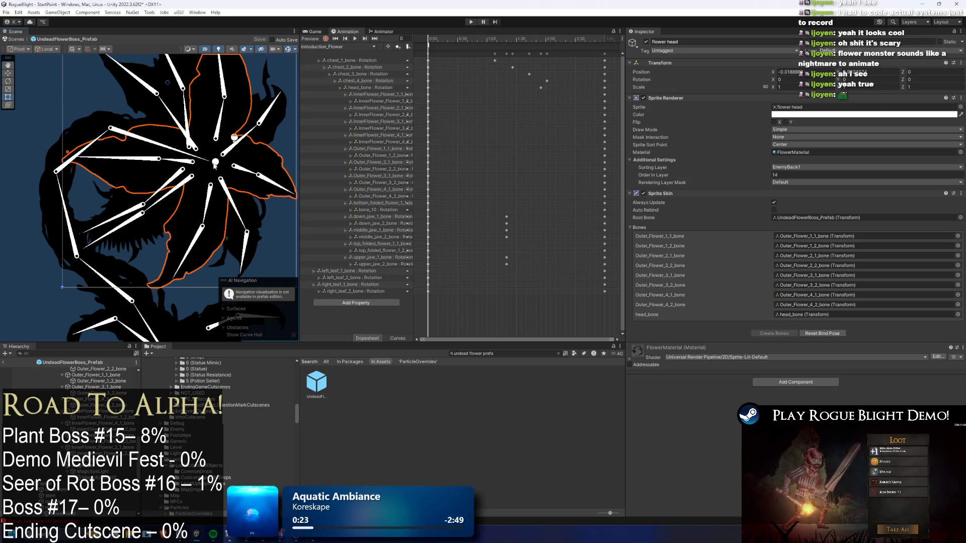
{"action": "scroll", "coordinate": [71, 433], "scroll_direction": "down", "scroll_amount": 3}
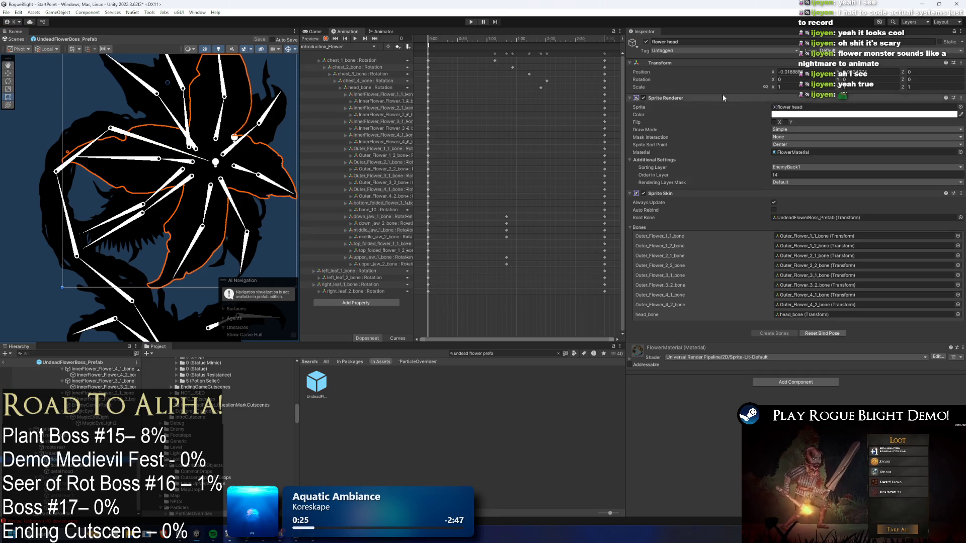
{"action": "left_click", "coordinate": [362, 276]}
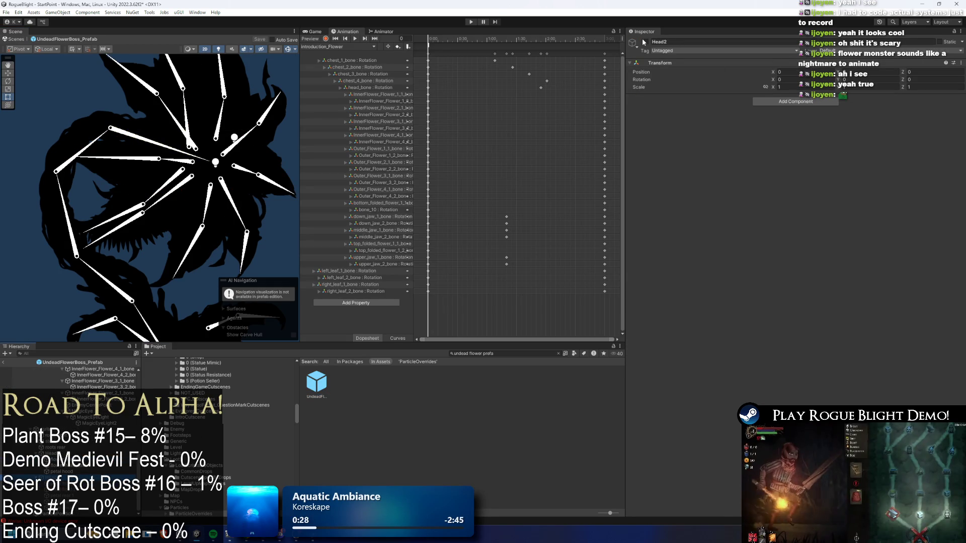
{"action": "left_click", "coordinate": [50, 454]}
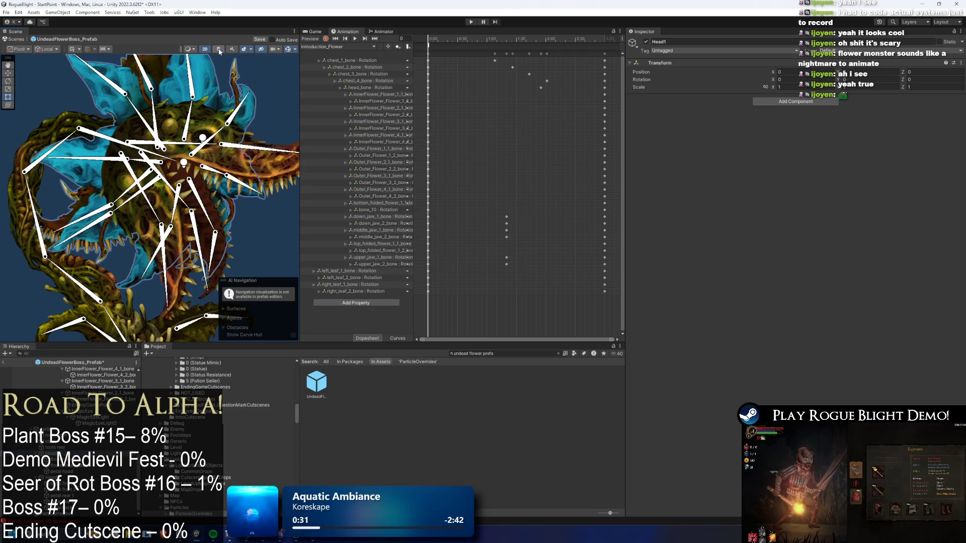
{"action": "left_click", "coordinate": [255, 98]}
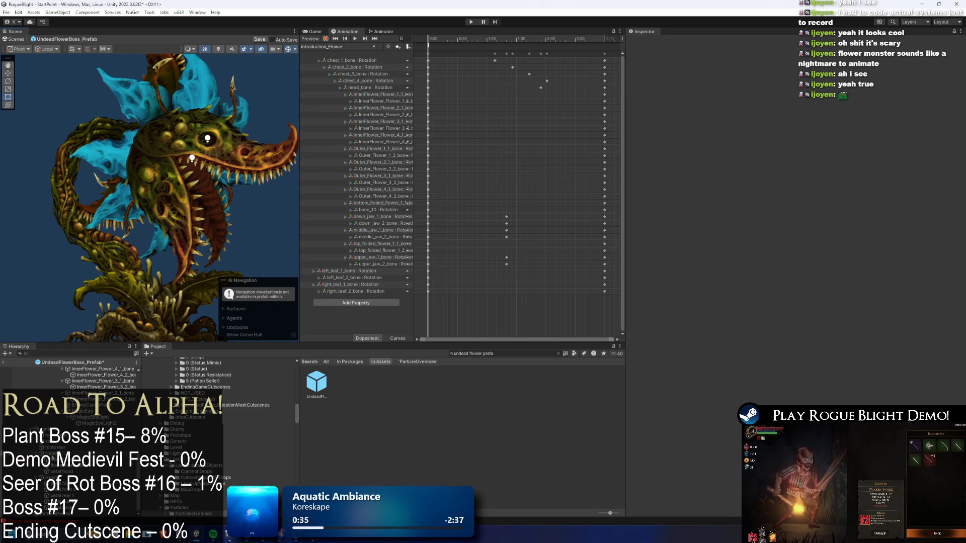
{"action": "key", "text": "ctrl+z"}
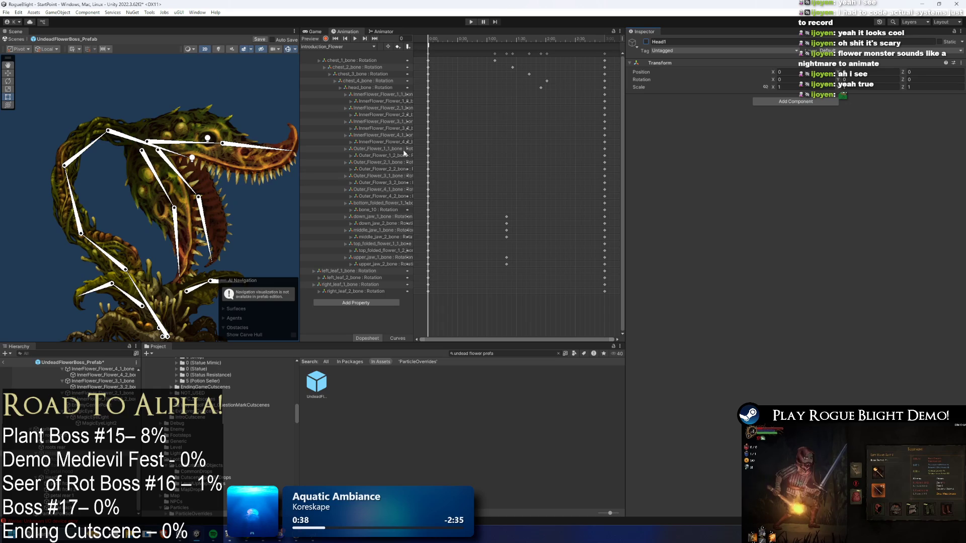
Toggle the selection between Head2 and Head1 and apply an action from Head2's context menu
{"action": "left_click", "coordinate": [198, 76]}
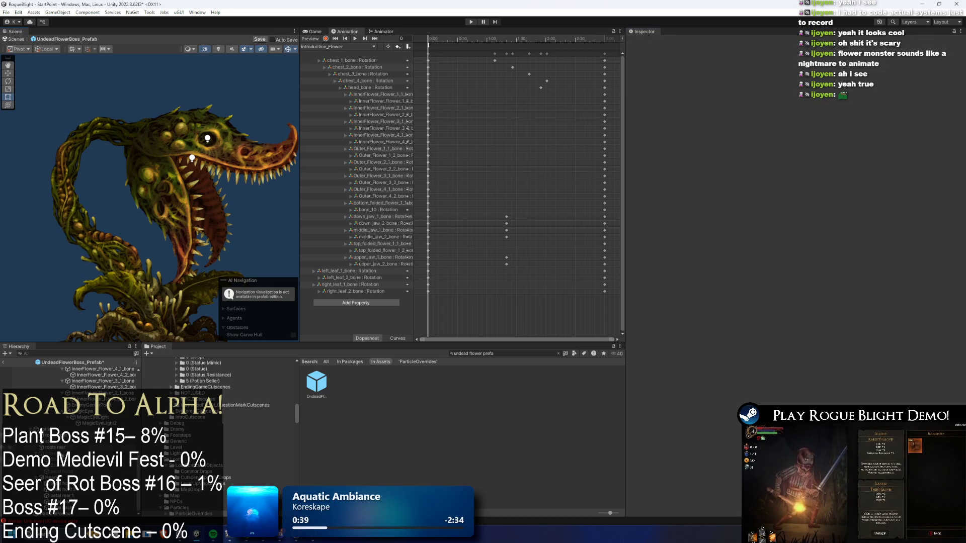
{"action": "left_click", "coordinate": [166, 166]}
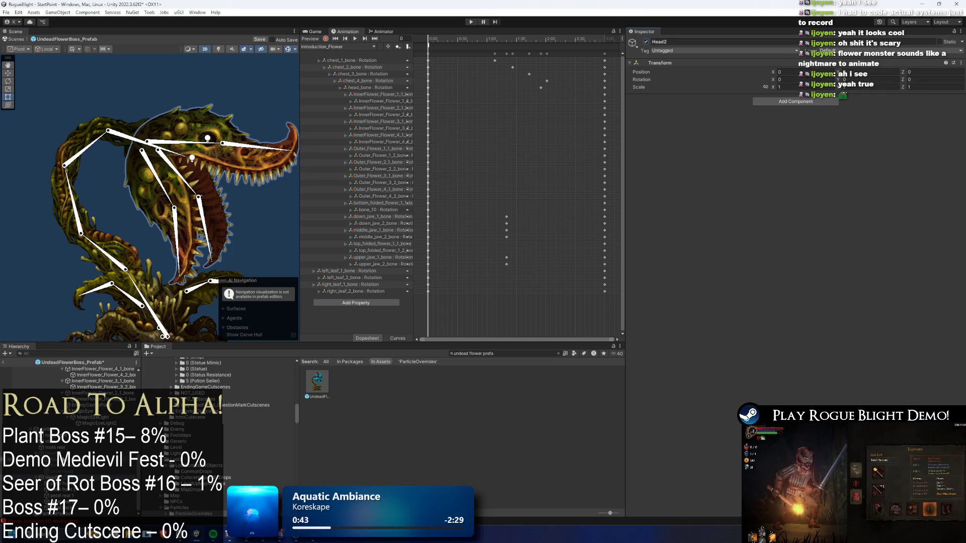
{"action": "key", "text": "ctrl+z"}
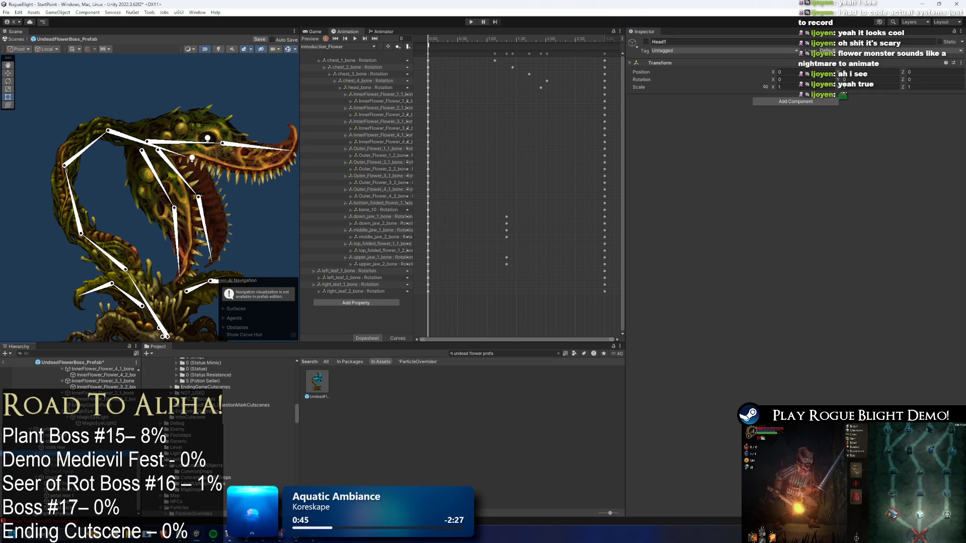
{"action": "right_click", "coordinate": [57, 454]}
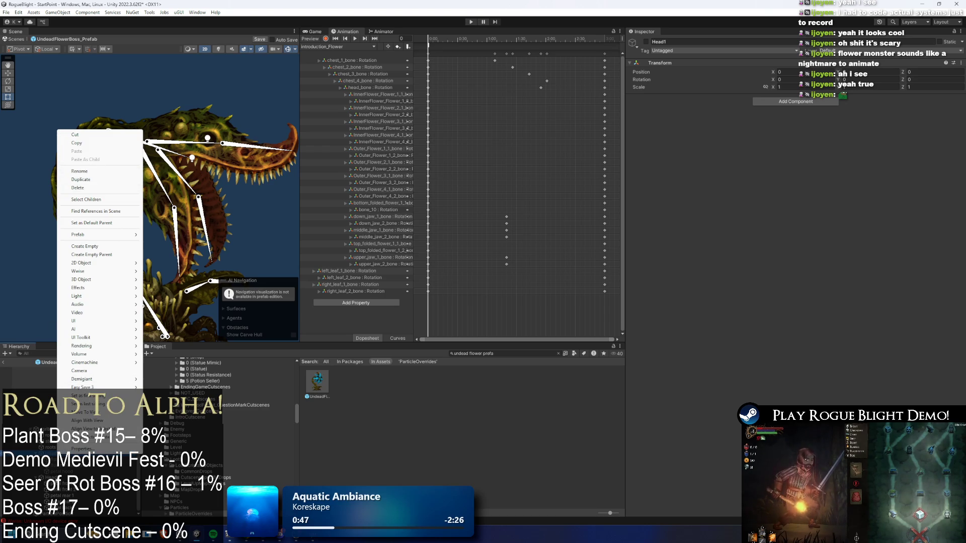
{"action": "key", "text": "Escape"}
{"action": "key", "text": "ctrl+y"}
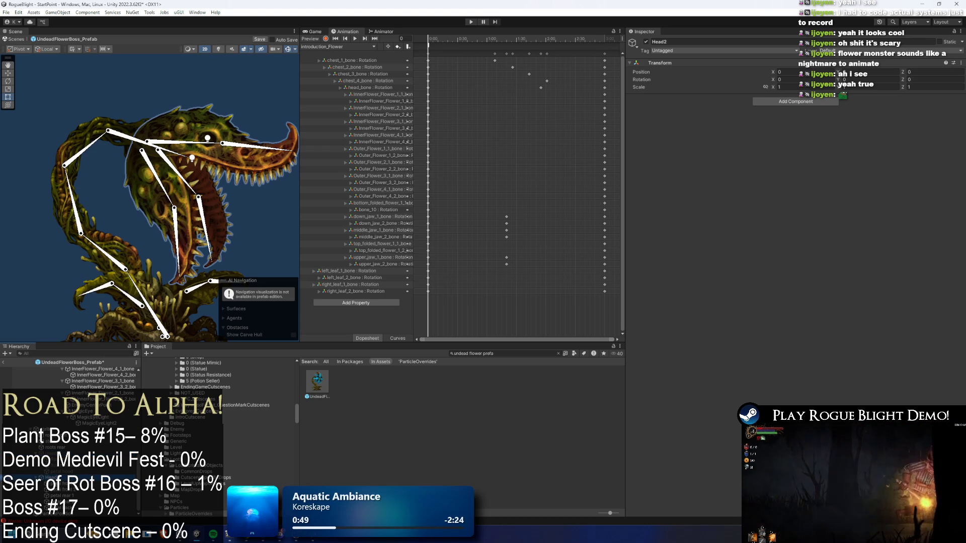
{"action": "right_click", "coordinate": [56, 472]}
{"action": "left_click", "coordinate": [94, 222]}
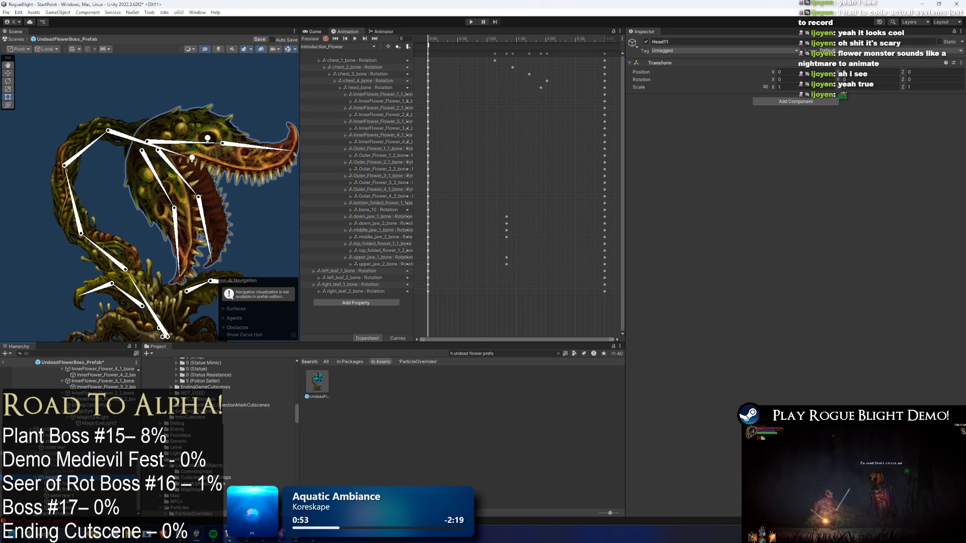
Apply a context action to Head1 and duplicate Head2 as Head11
{"action": "right_click", "coordinate": [51, 452]}
{"action": "left_click", "coordinate": [89, 168]}
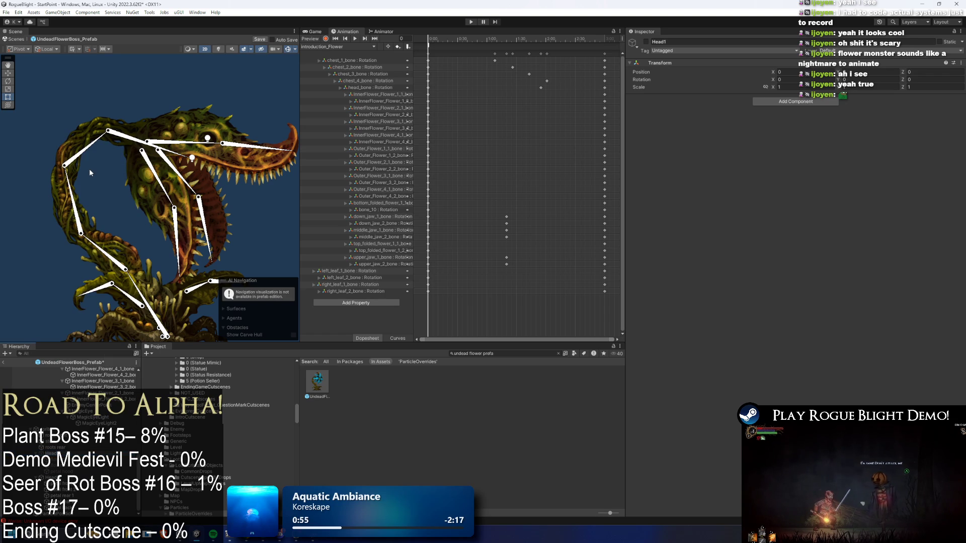
{"action": "right_click", "coordinate": [62, 468]}
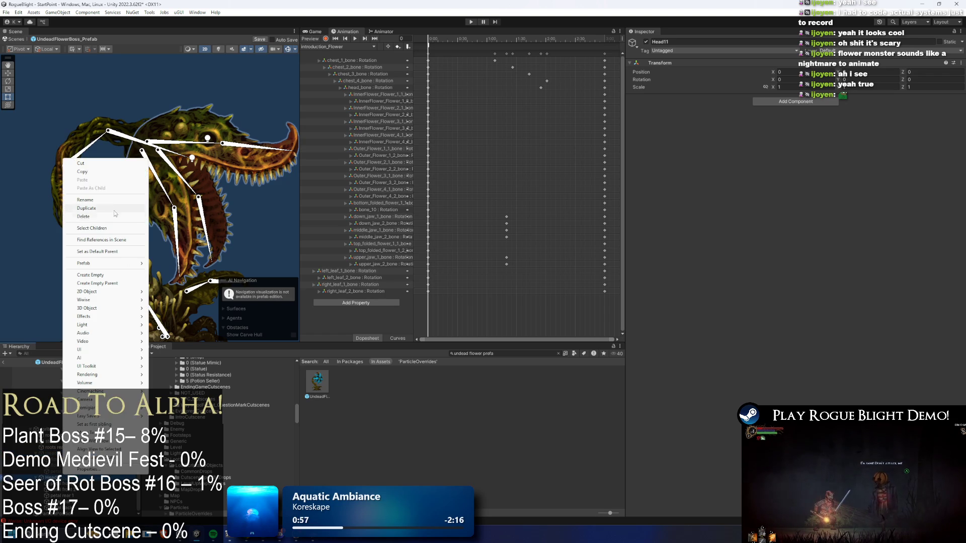
{"action": "left_click", "coordinate": [107, 201]}
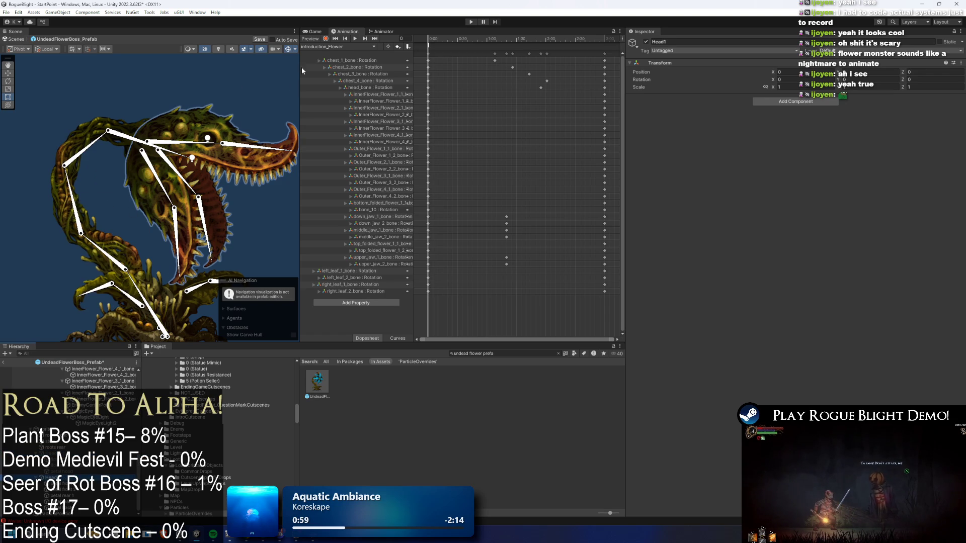
Preview the introduction_cancel_Flower and idle_Flower clips, then begin creating a new animation clip
{"action": "left_click", "coordinate": [322, 46]}
{"action": "left_click", "coordinate": [336, 63]}
{"action": "mouse_move", "coordinate": [440, 36]}
{"action": "left_mouse_down"}
{"action": "mouse_move", "coordinate": [509, 34]}
{"action": "mouse_move", "coordinate": [446, 36]}
{"action": "left_mouse_up"}
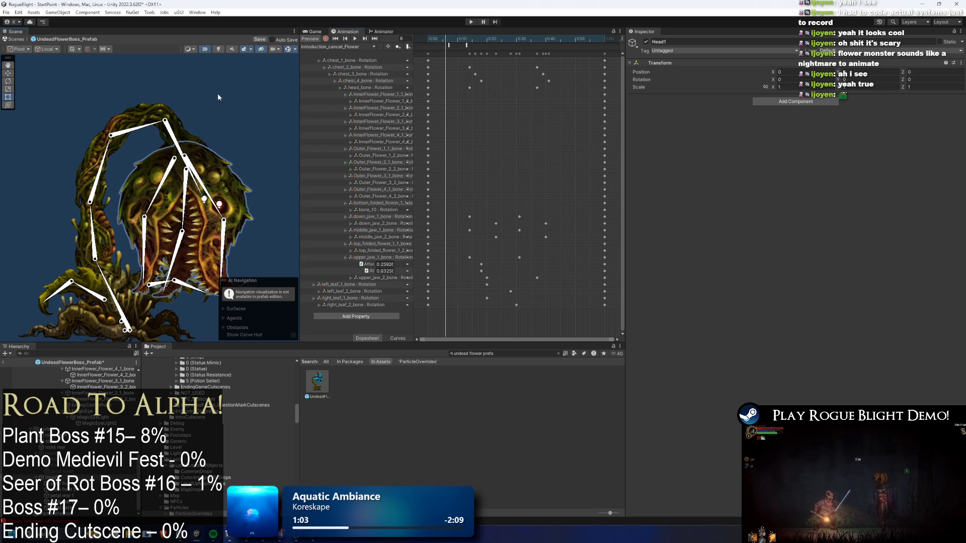
{"action": "left_click", "coordinate": [357, 40]}
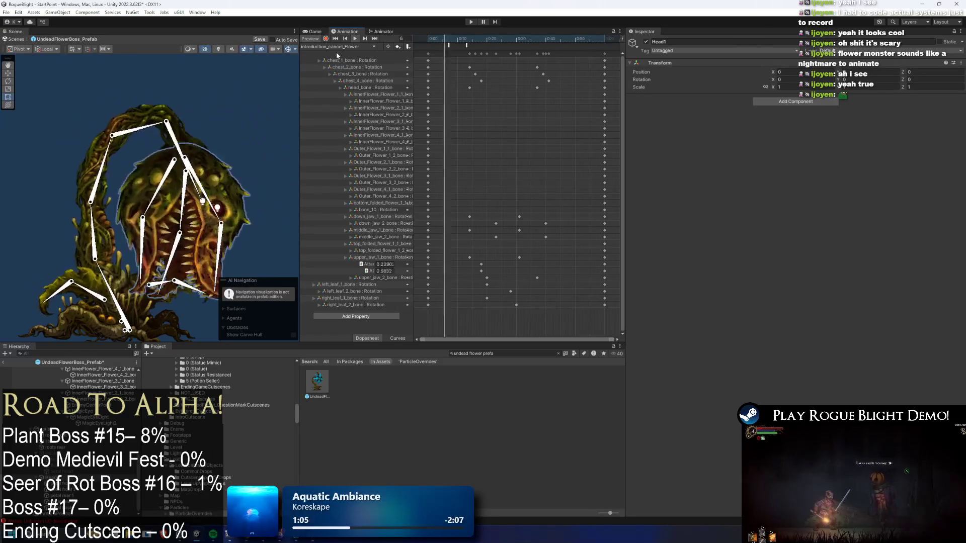
{"action": "left_click", "coordinate": [354, 48]}
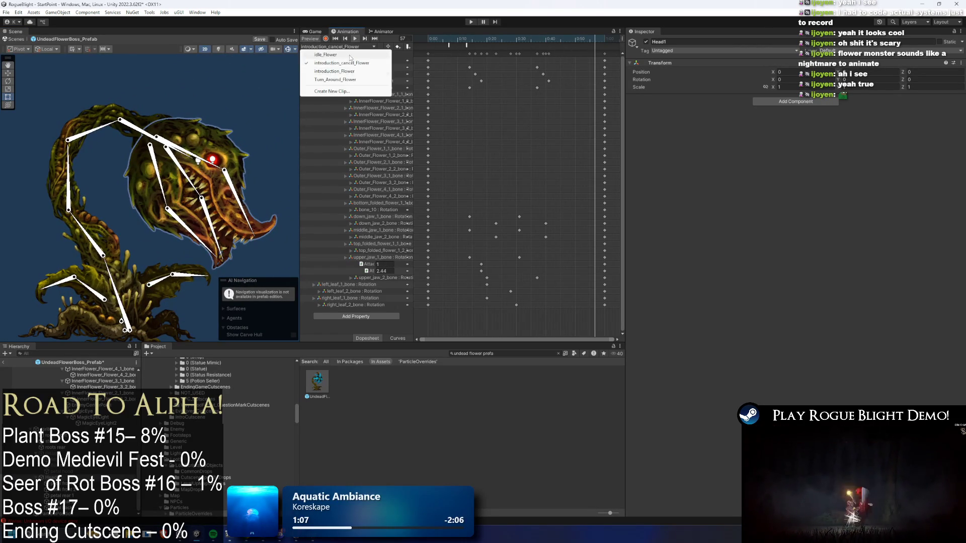
{"action": "left_click", "coordinate": [327, 55]}
{"action": "left_click", "coordinate": [354, 40]}
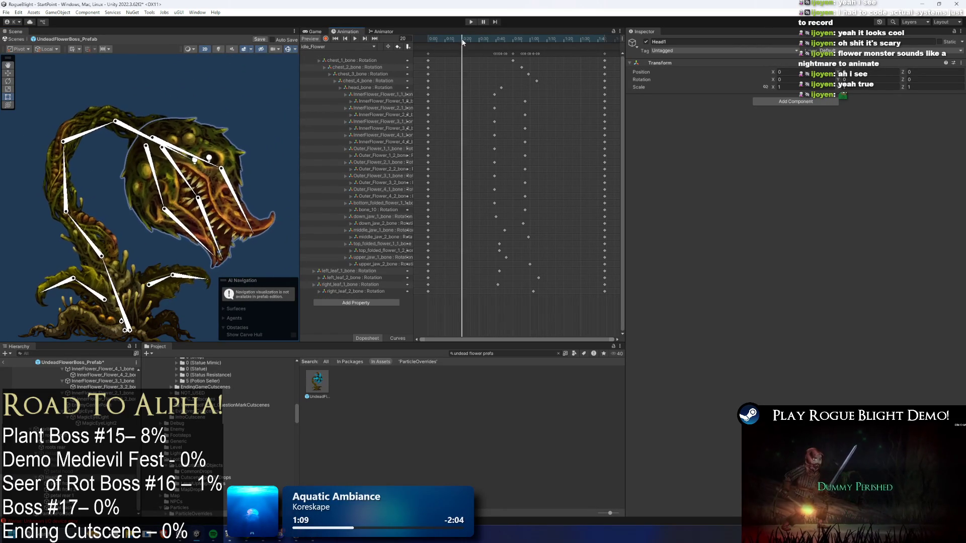
{"action": "left_click", "coordinate": [365, 47]}
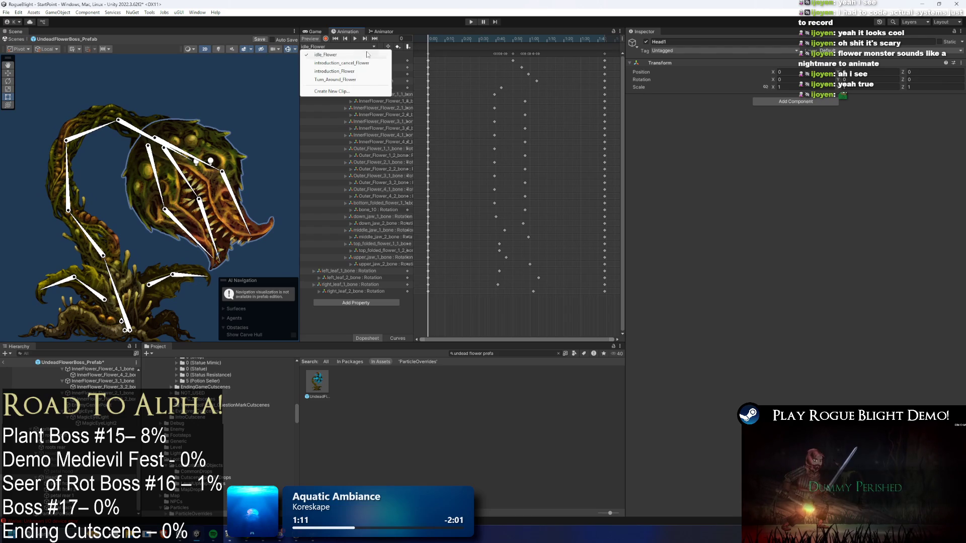
{"action": "left_click", "coordinate": [367, 92]}
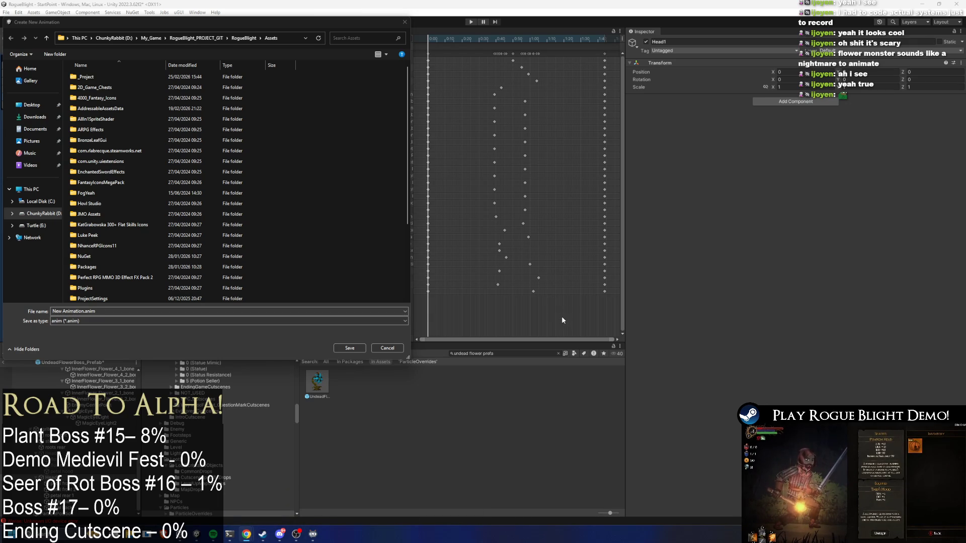
Save a new Switch_MAGIC_Flower.anim clip in _Project/_Animations/_Enemy/Undead_Flower
{"action": "double_click", "coordinate": [106, 76]}
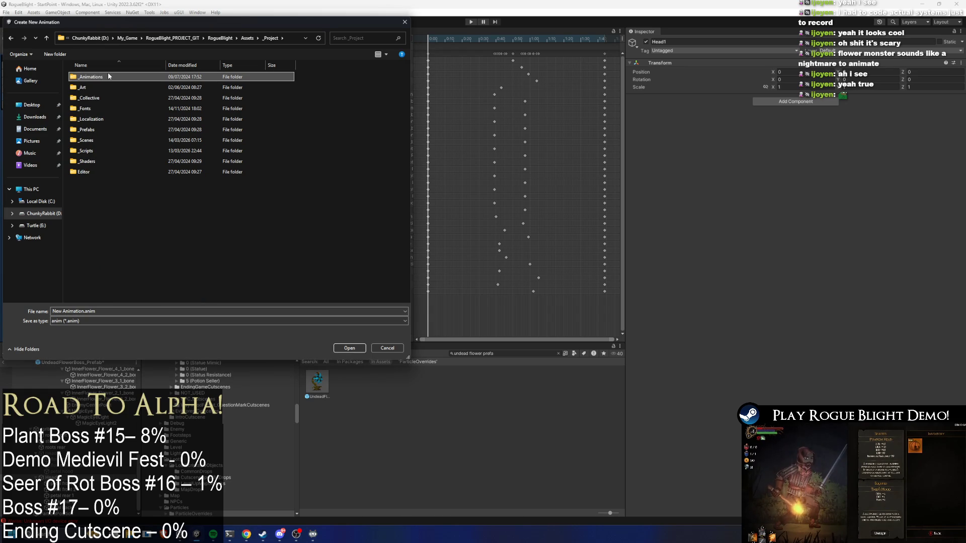
{"action": "double_click", "coordinate": [110, 76]}
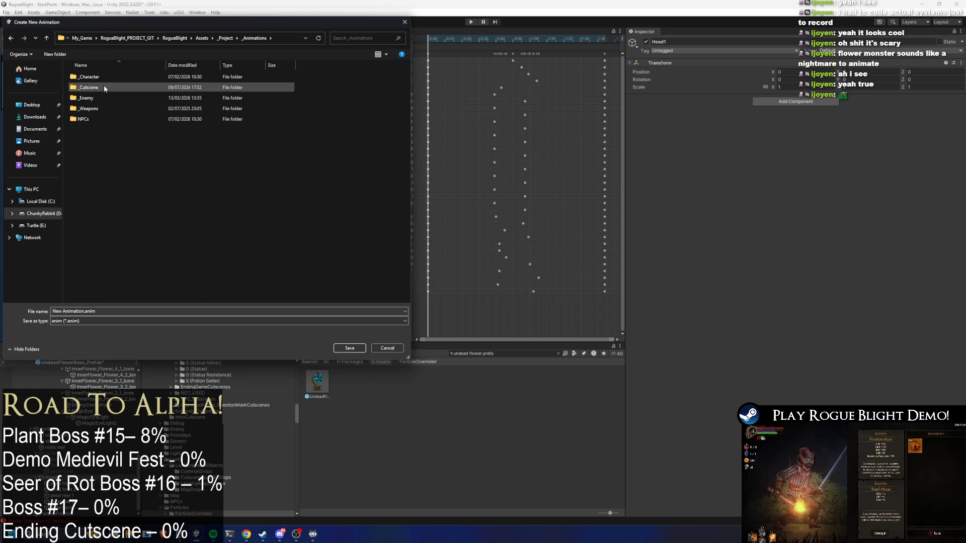
{"action": "double_click", "coordinate": [98, 97]}
{"action": "left_click", "coordinate": [125, 119]}
{"action": "type", "text": "u"}
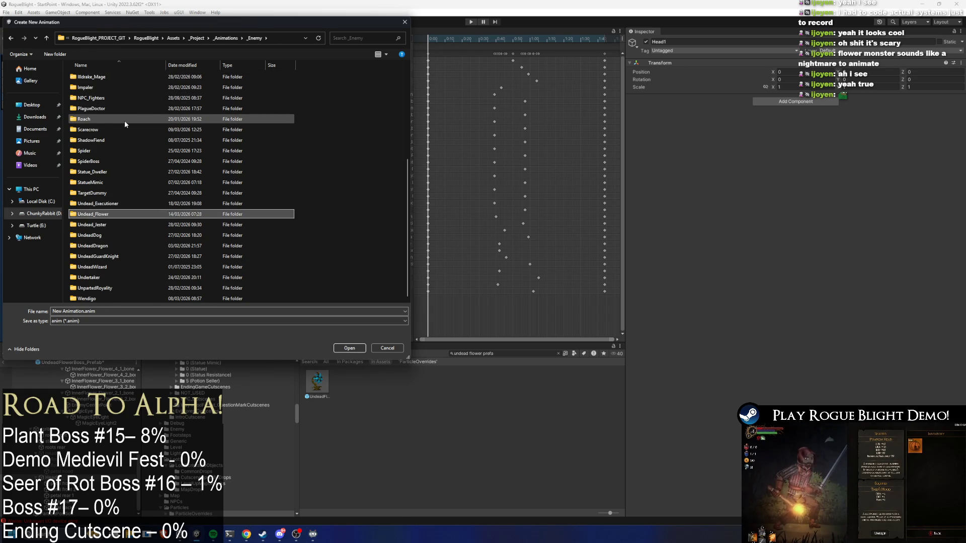
{"action": "key", "text": "Return"}
{"action": "left_click", "coordinate": [101, 140]}
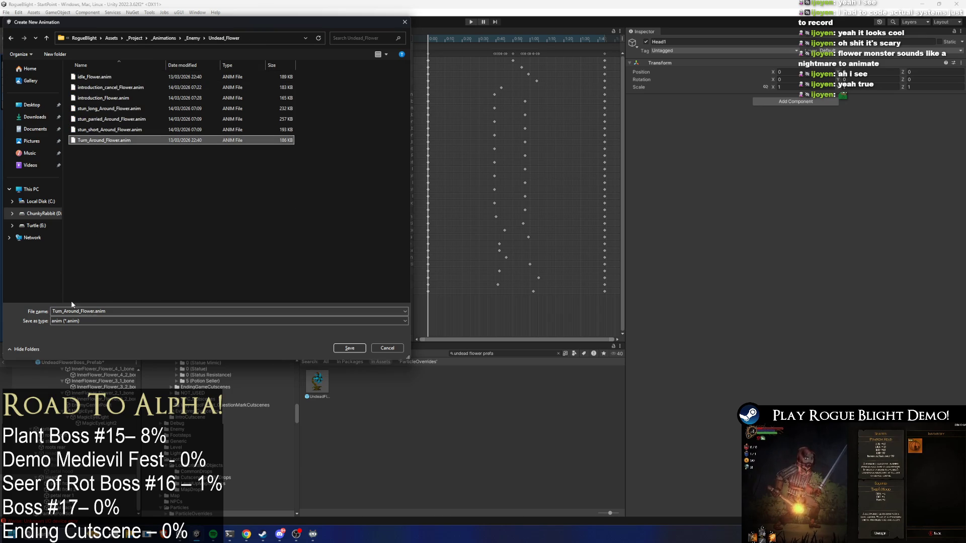
{"action": "left_click", "coordinate": [77, 311]}
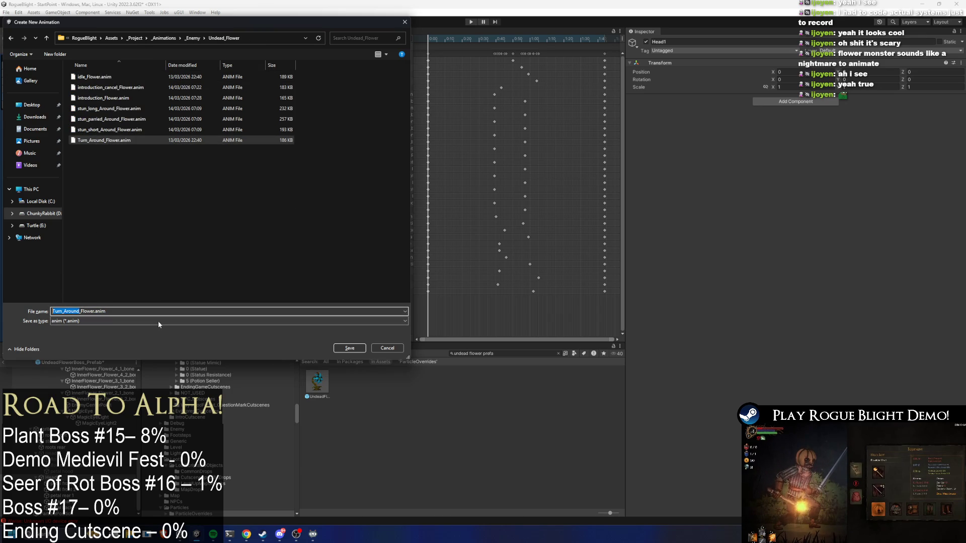
{"action": "type", "text": "switch"}
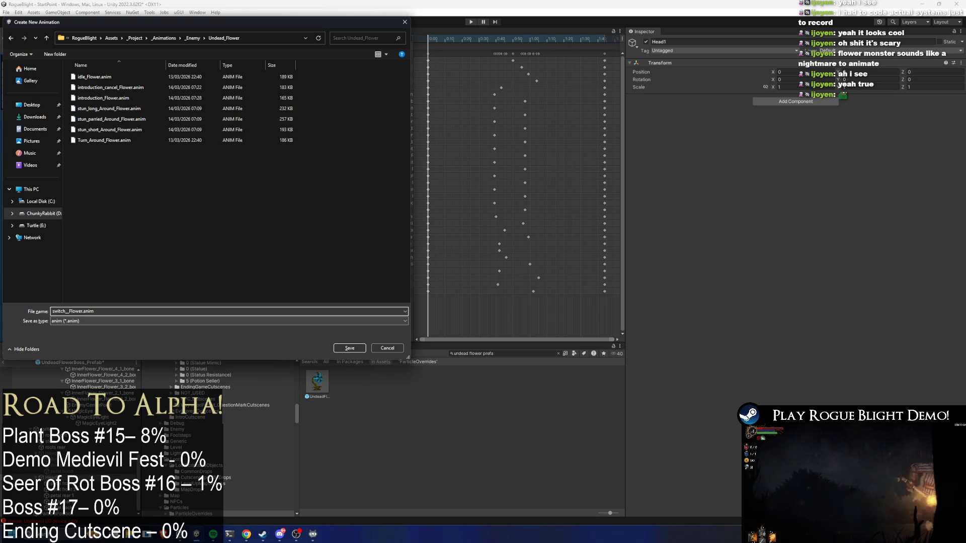
{"action": "type", "text": "_"}
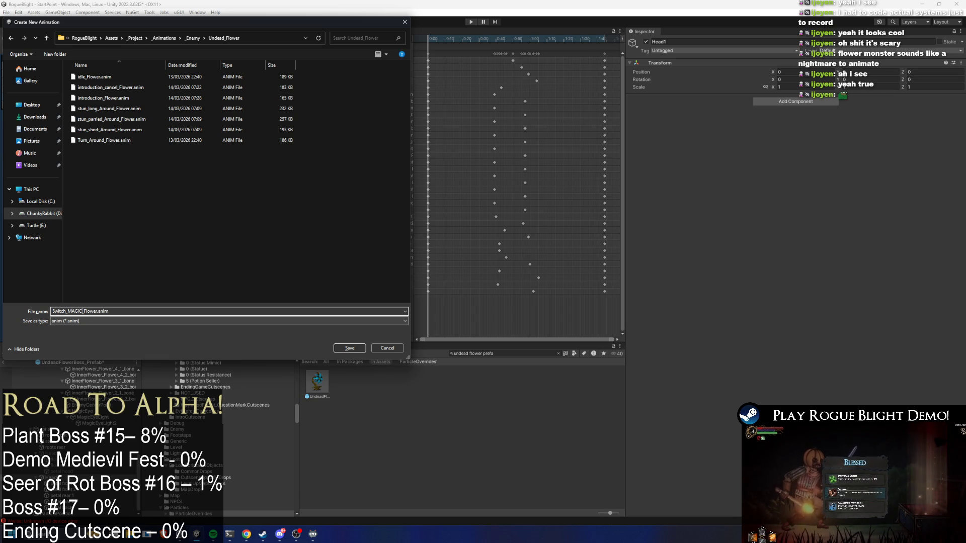
{"action": "key", "text": "Return"}
Create a second clip in the same folder, named Switch_ATTACK_FORM_Flower
{"action": "left_click", "coordinate": [337, 47]}
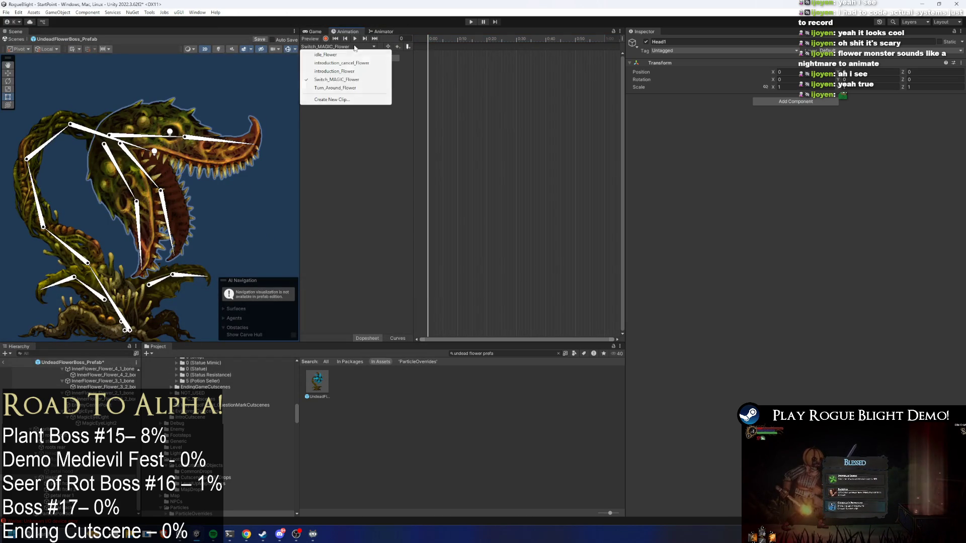
{"action": "left_click", "coordinate": [346, 99]}
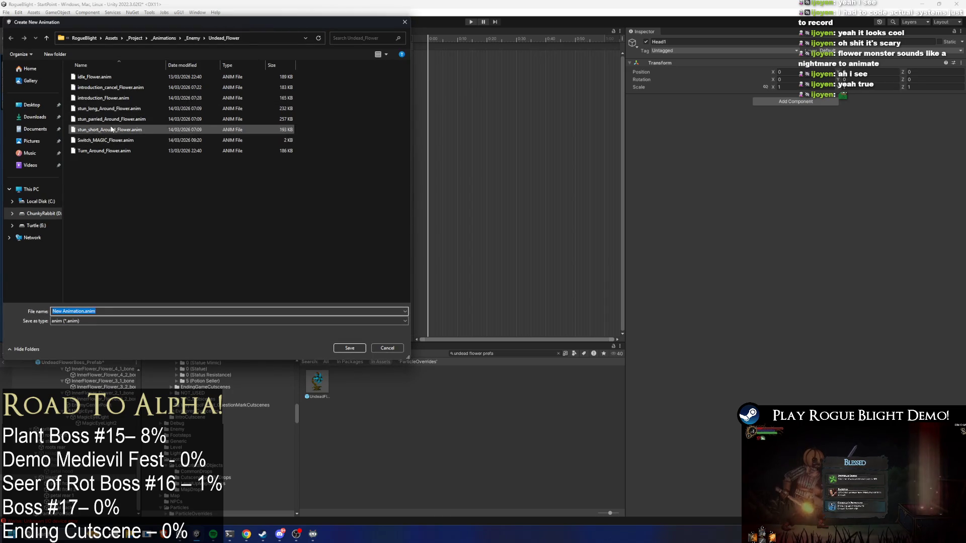
{"action": "left_click", "coordinate": [106, 140]}
{"action": "left_click_drag", "start_coordinate": [82, 311], "coordinate": [68, 312]}
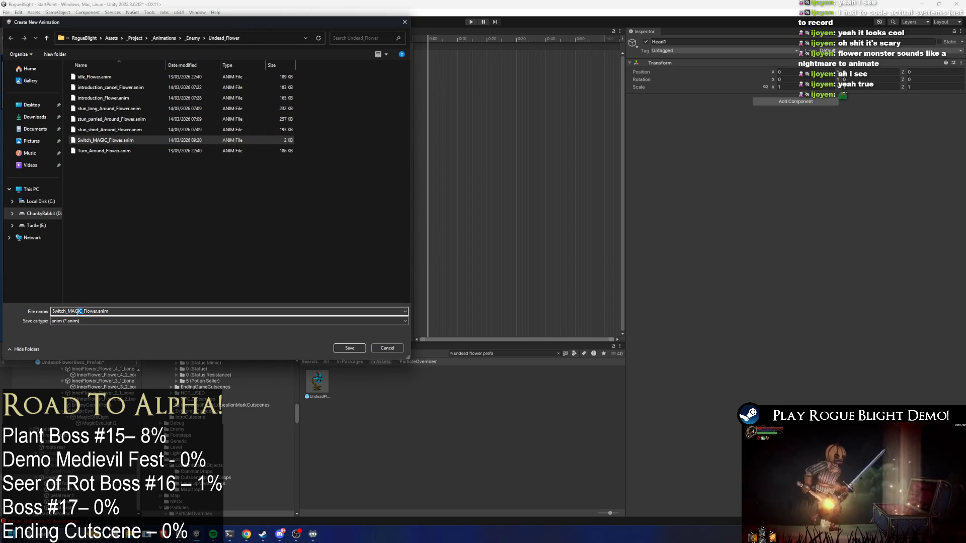
{"action": "type", "text": "A"}
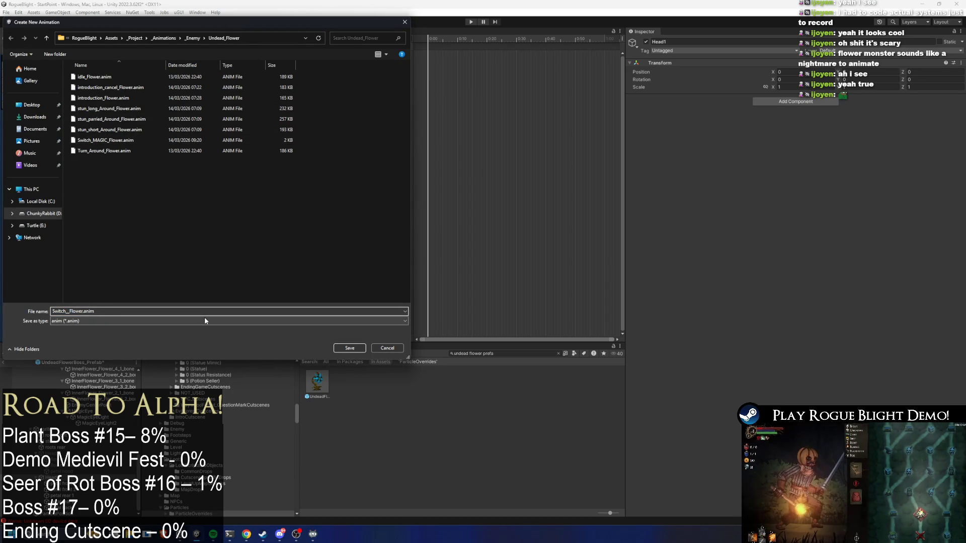
{"action": "type", "text": "TTACK_FORM"}
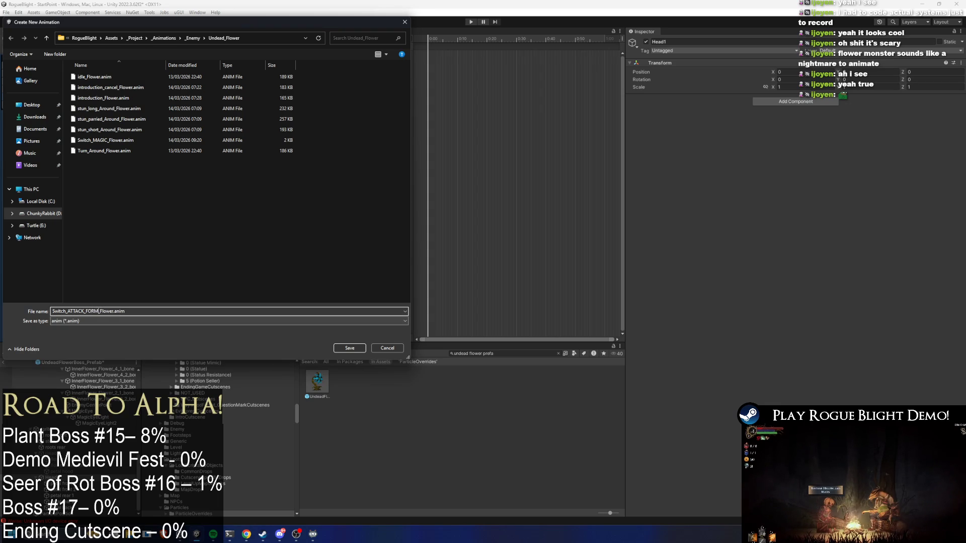
{"action": "key", "text": "Return"}
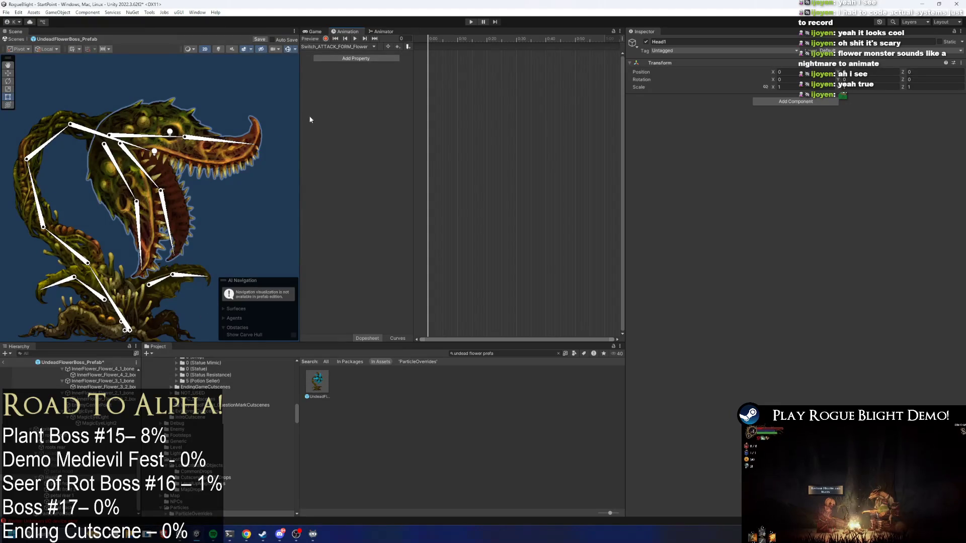
Find the Switch_MAGIC_Flower clip in the Project window and rename it Switch_MAGIC_FORM_Flower
{"action": "type", "text": "switch magi"}
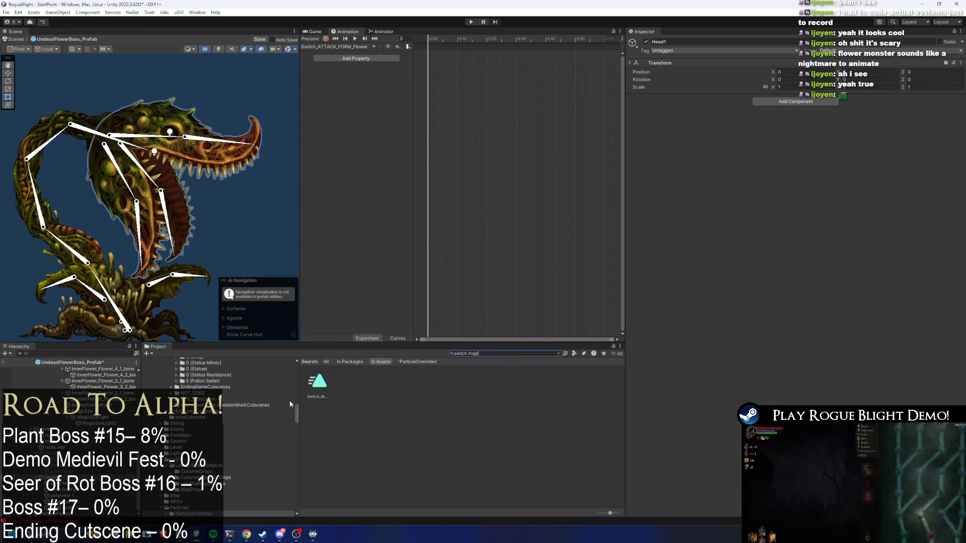
{"action": "left_click", "coordinate": [317, 383]}
{"action": "left_click", "coordinate": [510, 352]}
{"action": "key", "text": "BackSpace"}
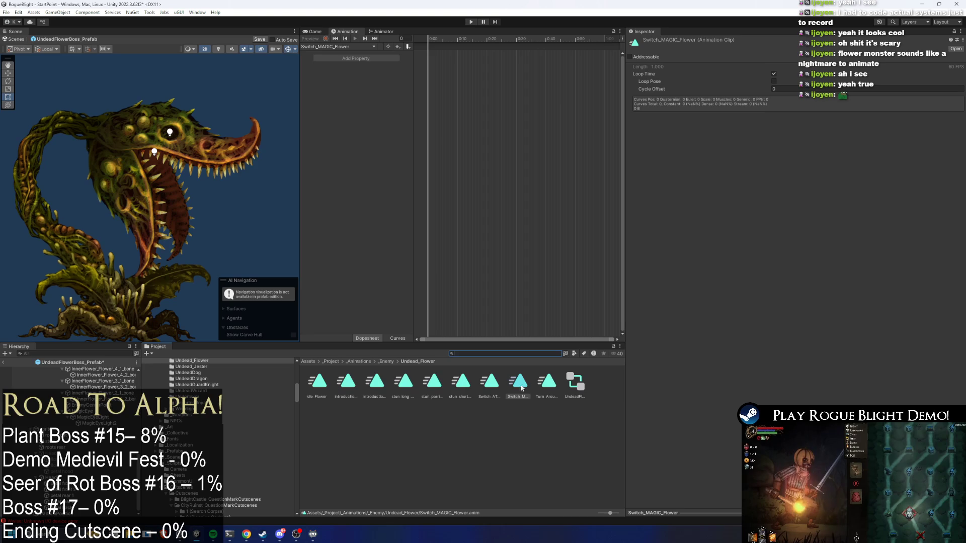
{"action": "right_click", "coordinate": [525, 387]}
{"action": "left_click", "coordinate": [575, 168]}
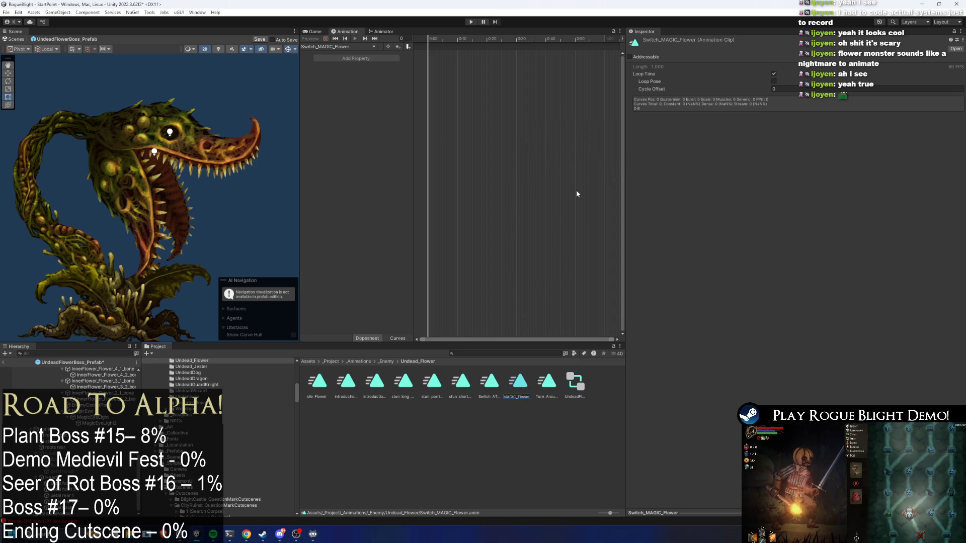
{"action": "key", "text": "Return"}
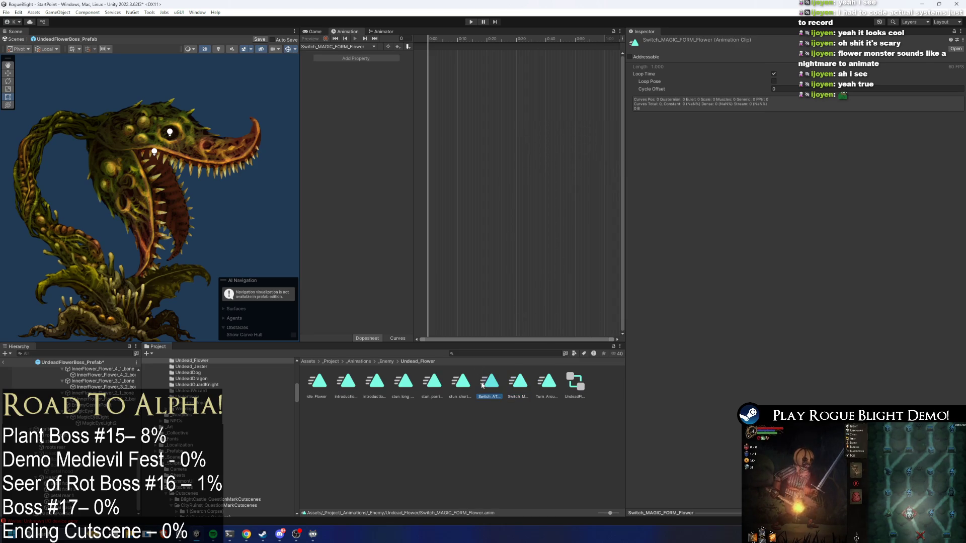
Save the flower boss prefab with Ctrl+S and select main_bone in the Hierarchy
{"action": "key", "text": "ctrl+s"}
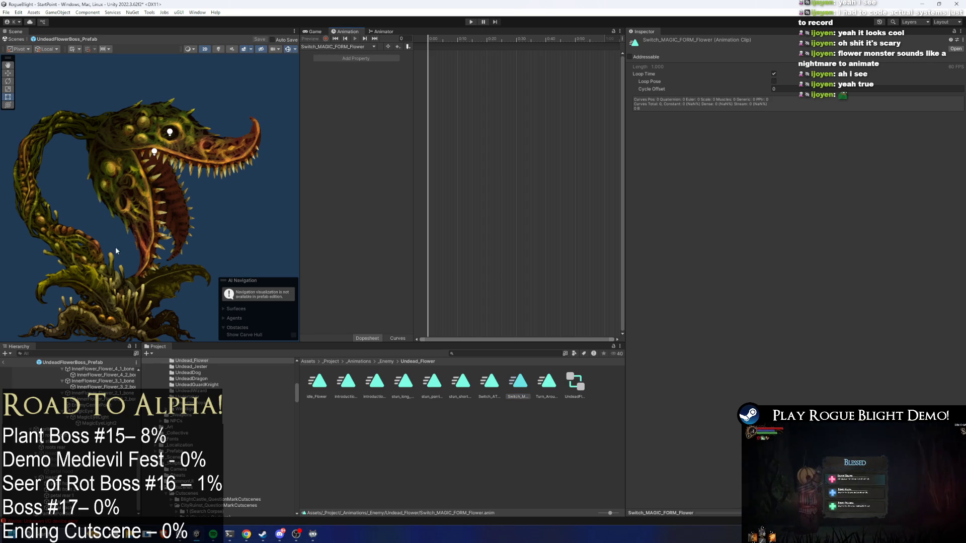
{"action": "scroll", "coordinate": [79, 377], "scroll_direction": "up", "scroll_amount": 5}
{"action": "left_click", "coordinate": [84, 378]}
Select the boss prefab root and load Switch_ATTACK_FORM_Flower, comparing it with idle_Flower
{"action": "key", "text": "Left"}
{"action": "key", "text": "Up"}
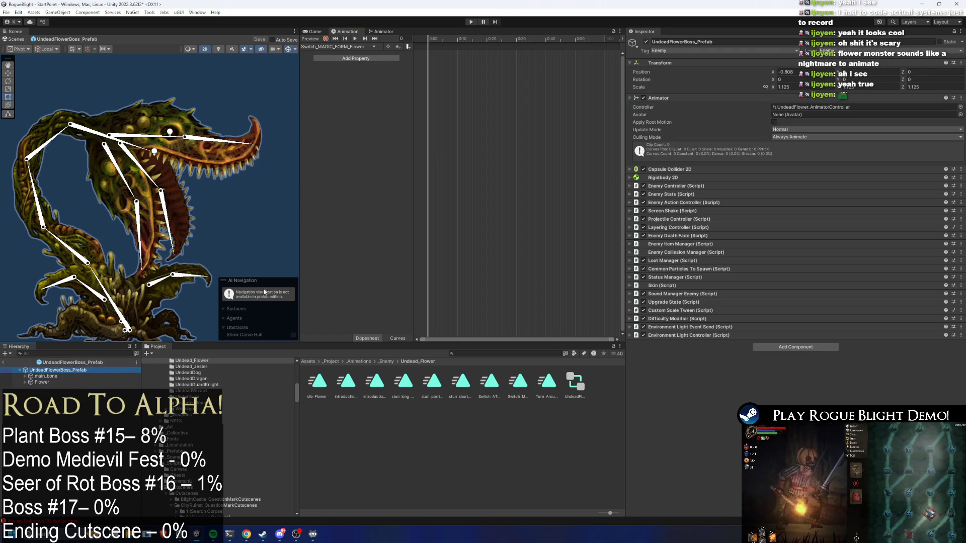
{"action": "left_click", "coordinate": [337, 46]}
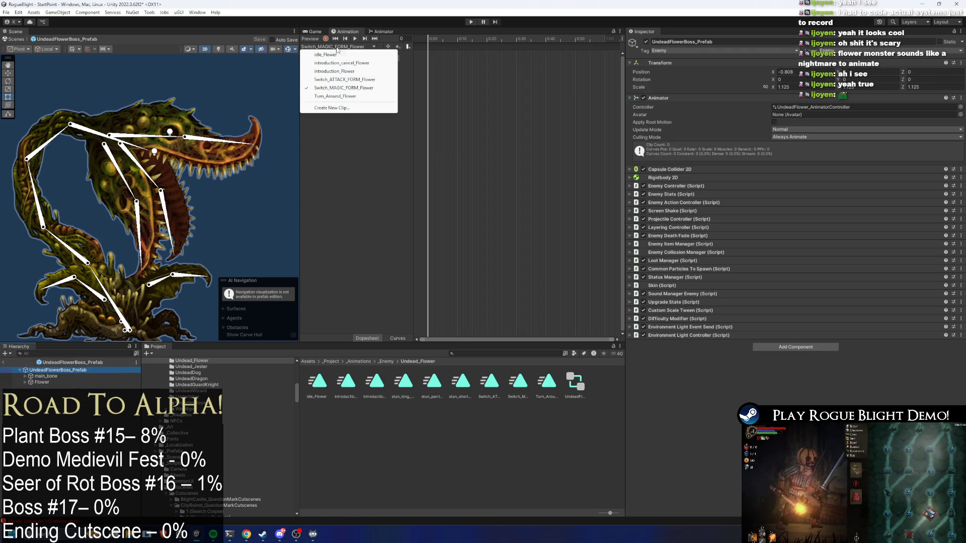
{"action": "left_click", "coordinate": [352, 80]}
{"action": "left_click", "coordinate": [338, 46]}
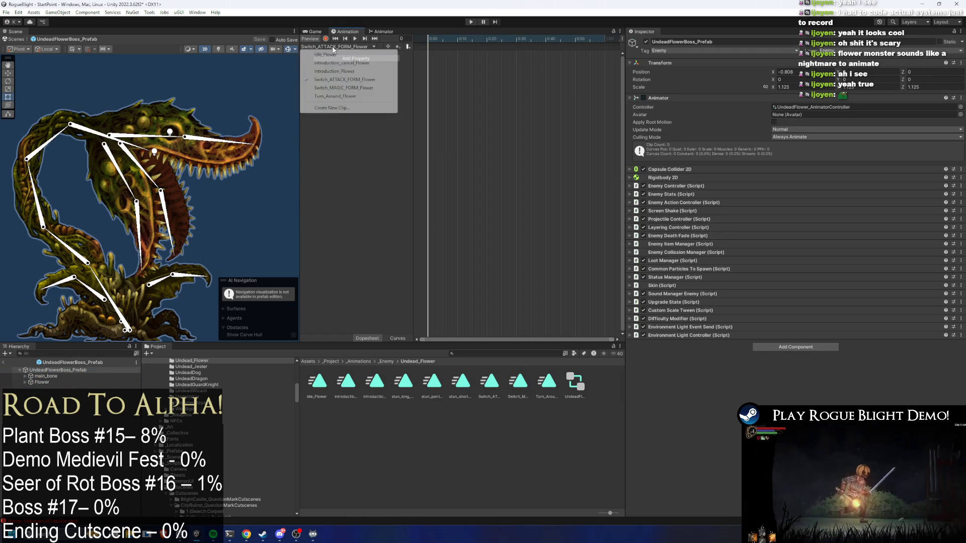
{"action": "left_click", "coordinate": [350, 57]}
{"action": "left_click", "coordinate": [337, 46]}
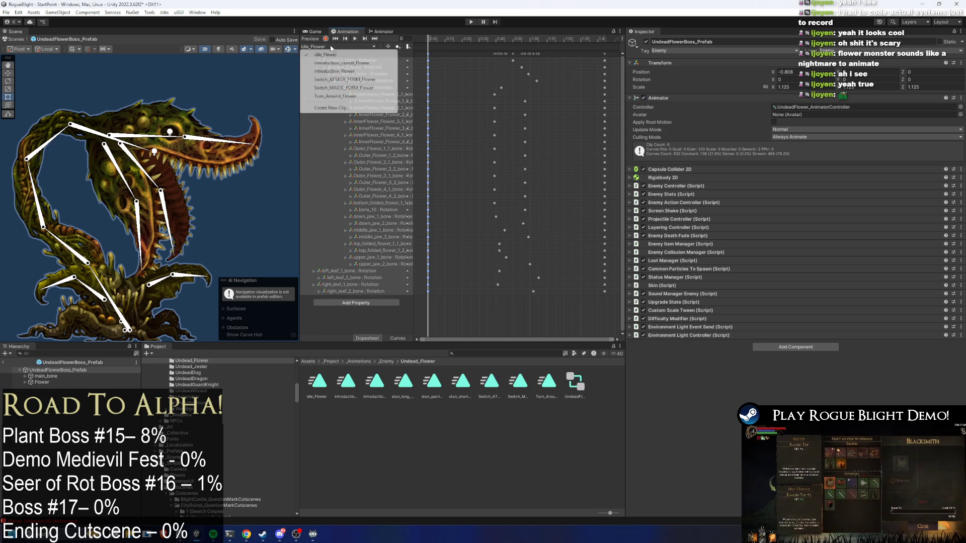
{"action": "left_click", "coordinate": [355, 80]}
Preview Switch_MAGIC_FORM_Flower at frame 30, then return to editing Switch_ATTACK_FORM_Flower
{"action": "left_click", "coordinate": [372, 47]}
{"action": "left_click", "coordinate": [360, 87]}
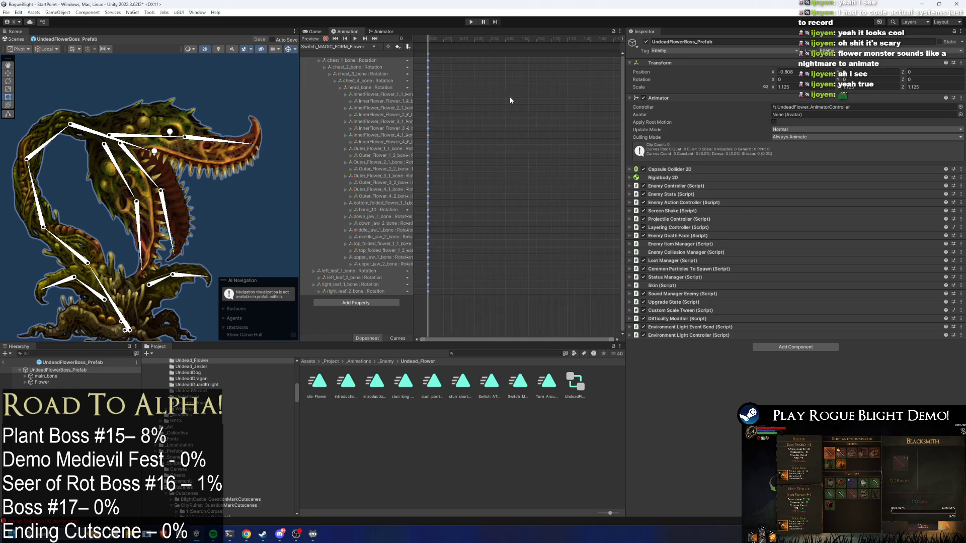
{"action": "left_click", "coordinate": [467, 40]}
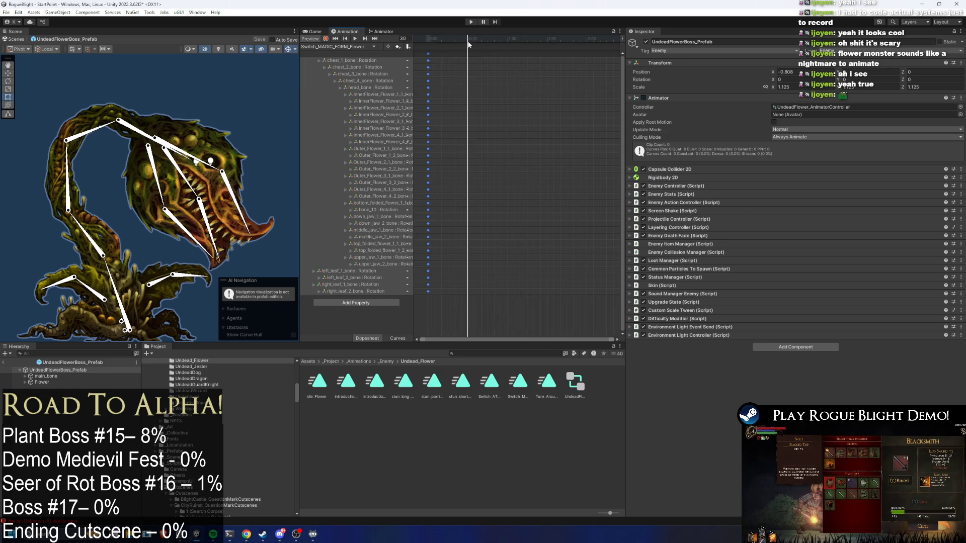
{"action": "left_click", "coordinate": [372, 47]}
{"action": "left_click", "coordinate": [355, 79]}
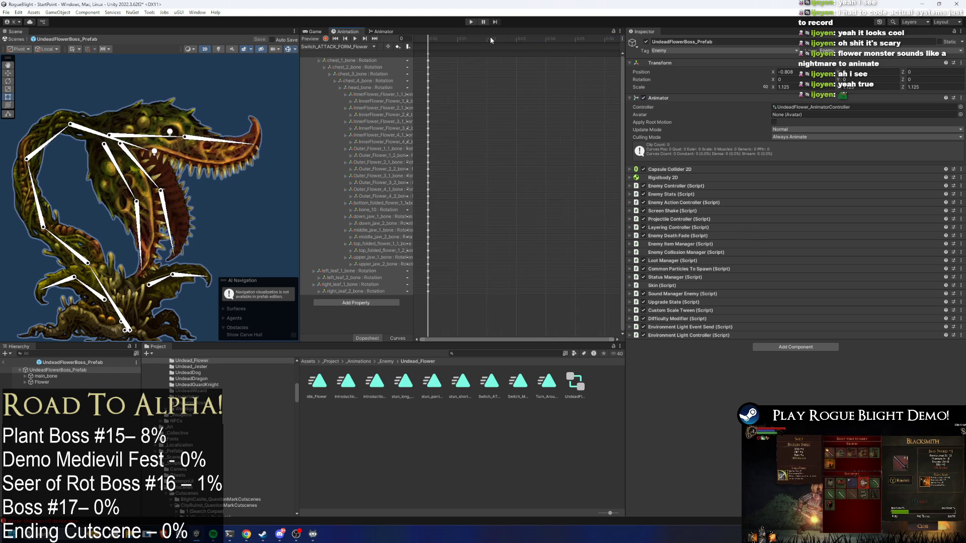
{"action": "scroll", "coordinate": [496, 70], "scroll_direction": "down", "scroll_amount": 3}
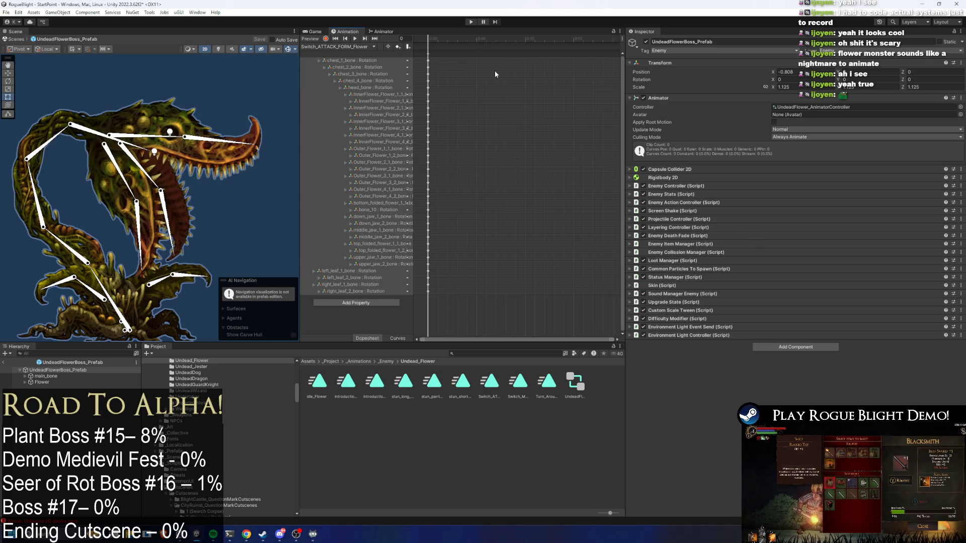
{"action": "left_click", "coordinate": [327, 47]}
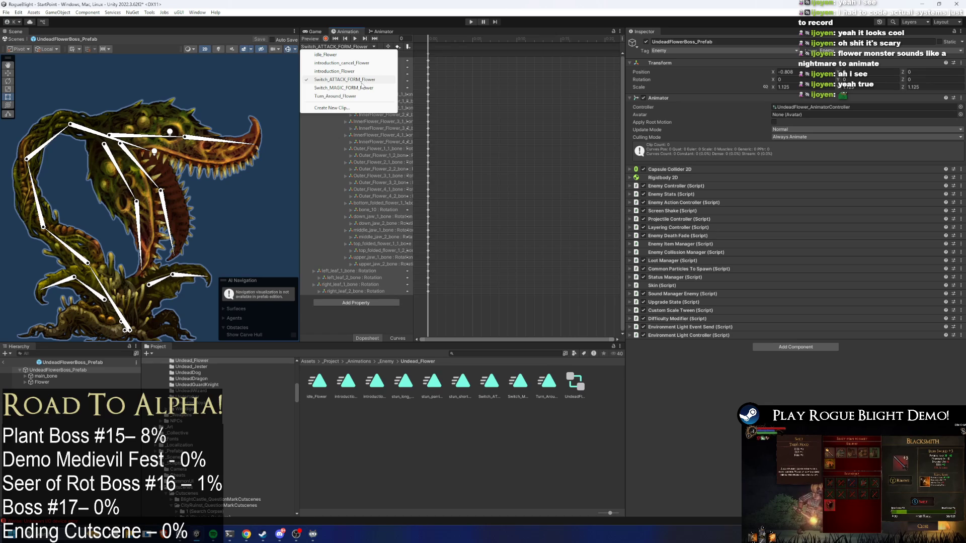
{"action": "left_click", "coordinate": [360, 81]}
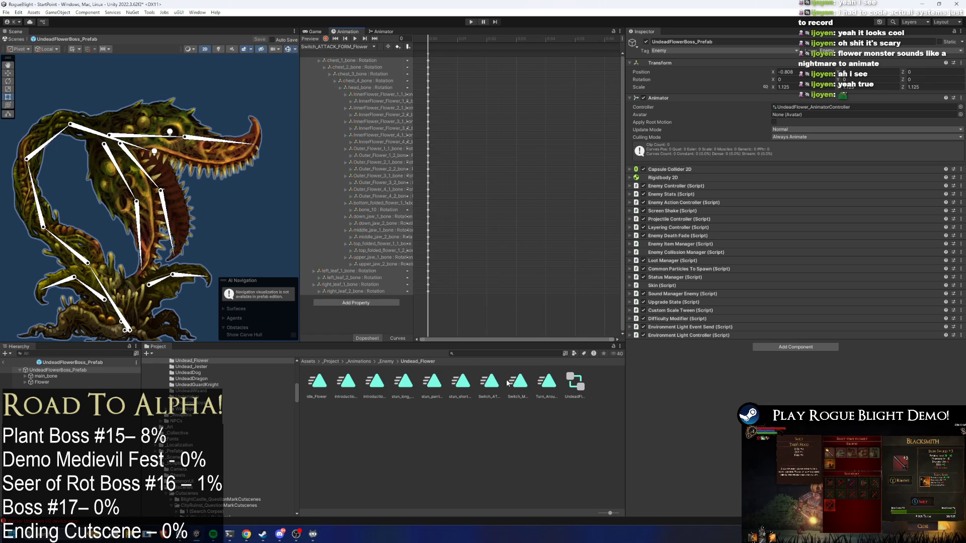
Begin renaming the Switch_ATTACK_FORM_Flower clip asset in the Project window
{"action": "left_click", "coordinate": [496, 388]}
{"action": "right_click", "coordinate": [496, 389]}
{"action": "left_click", "coordinate": [552, 167]}
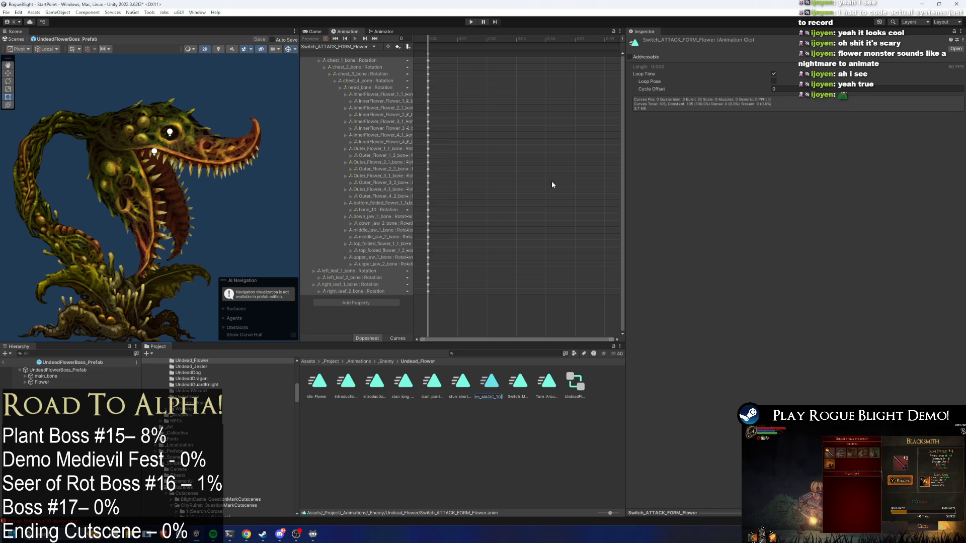
Confirm the Switch_MAGIC_TO_ATTACK_FORM_Flower clip name and reselect the neighbouring switch clips
{"action": "left_click", "coordinate": [514, 394]}
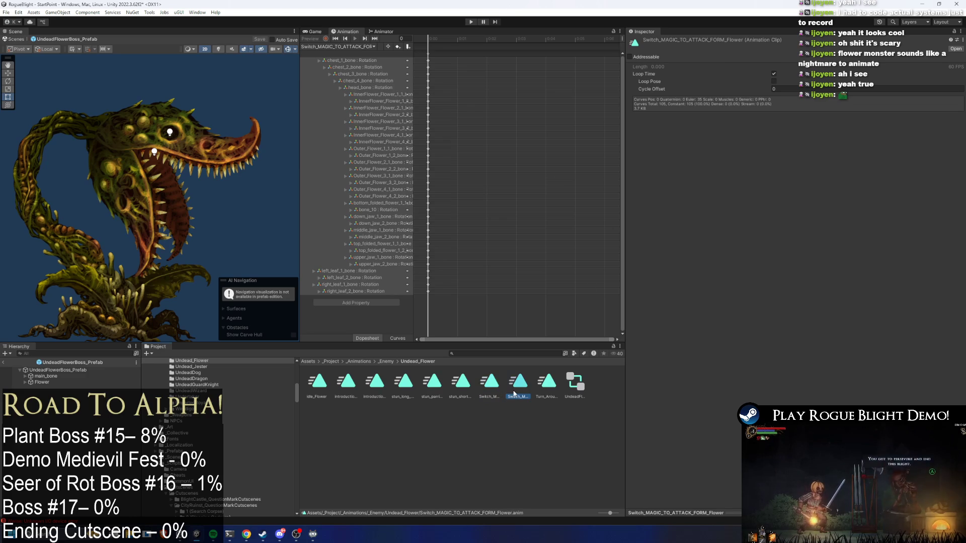
{"action": "left_click", "coordinate": [492, 386]}
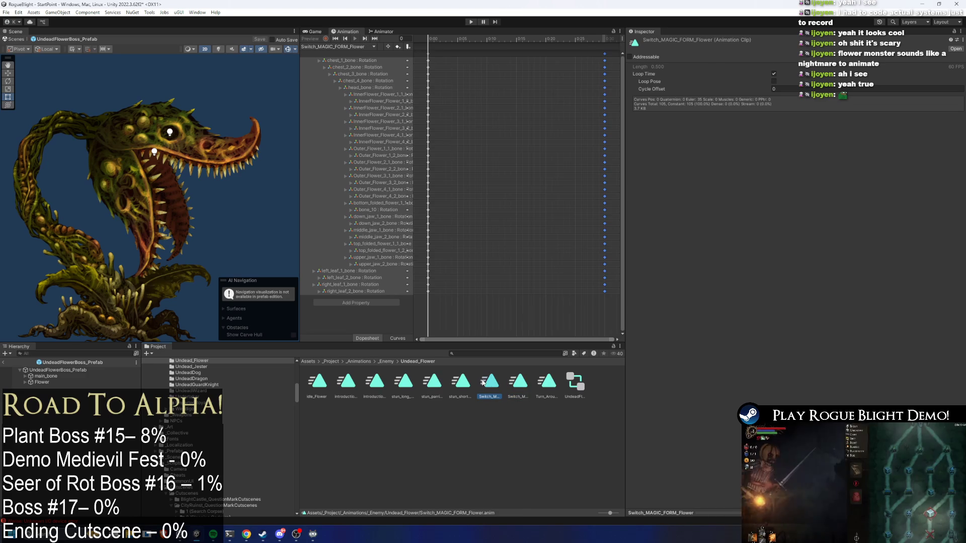
{"action": "left_click", "coordinate": [518, 385]}
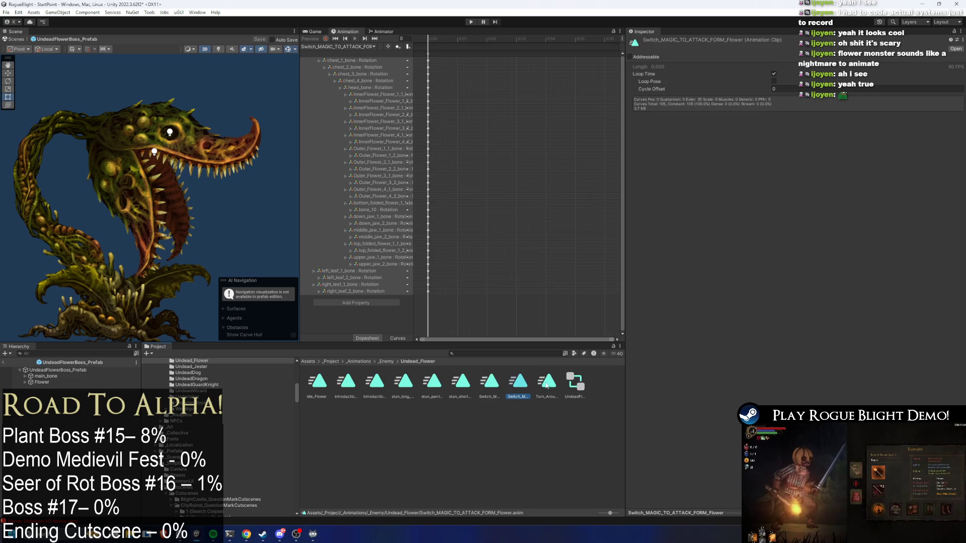
{"action": "right_click", "coordinate": [484, 384]}
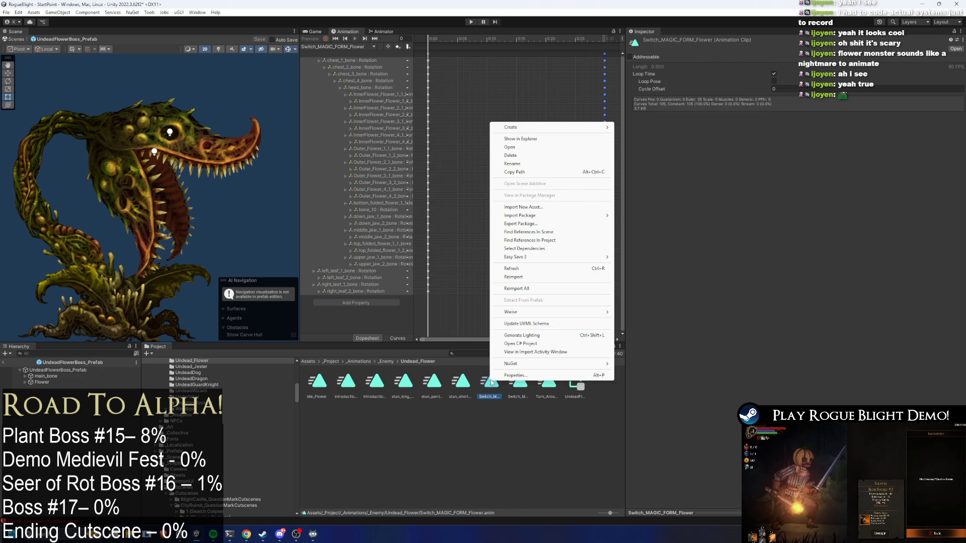
{"action": "left_click", "coordinate": [523, 396]}
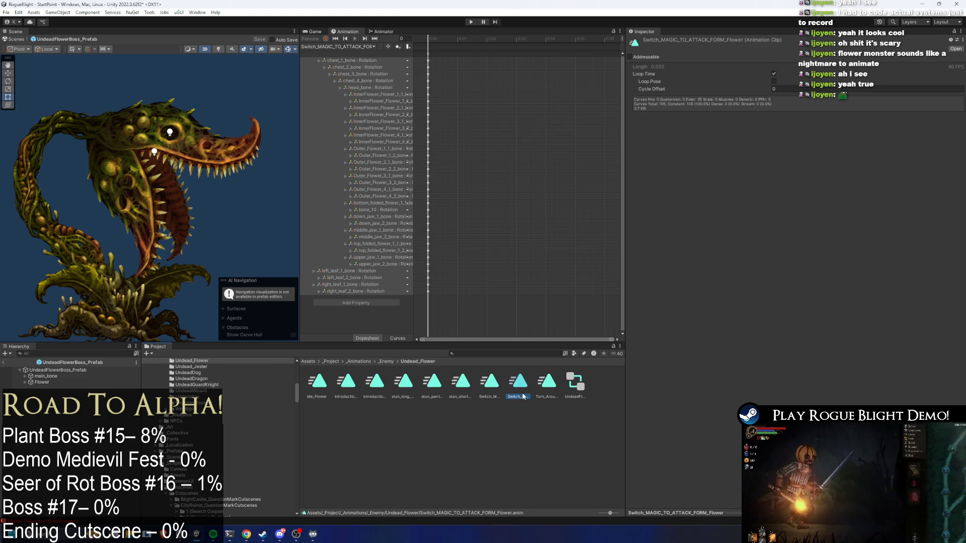
Insert '_ATTACK_TO' after 'Switch' in the Switch_MAGIC_FORM_Flower clip name, then select the UndeadFlowerBoss_Prefab root
{"action": "right_click", "coordinate": [497, 391]}
{"action": "left_click", "coordinate": [559, 173]}
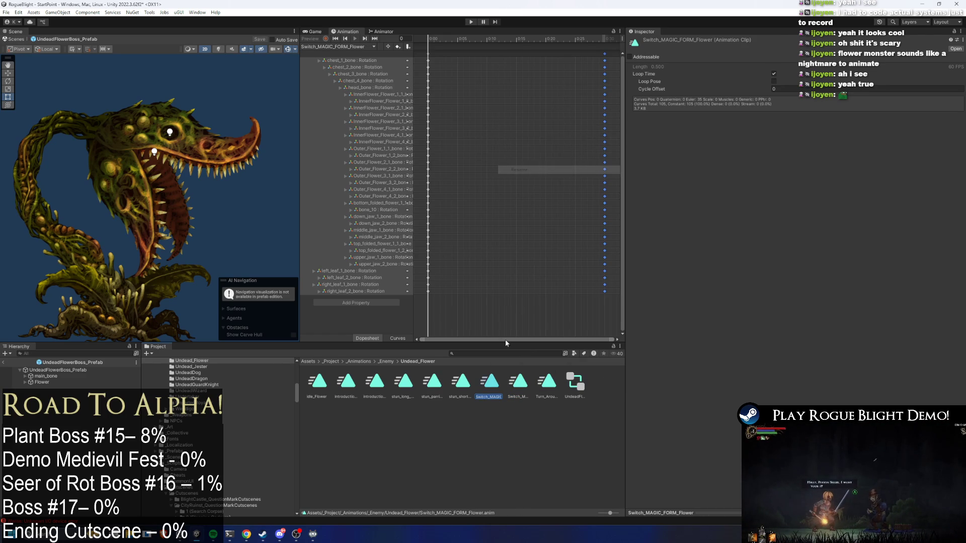
{"action": "key", "text": "Home"}
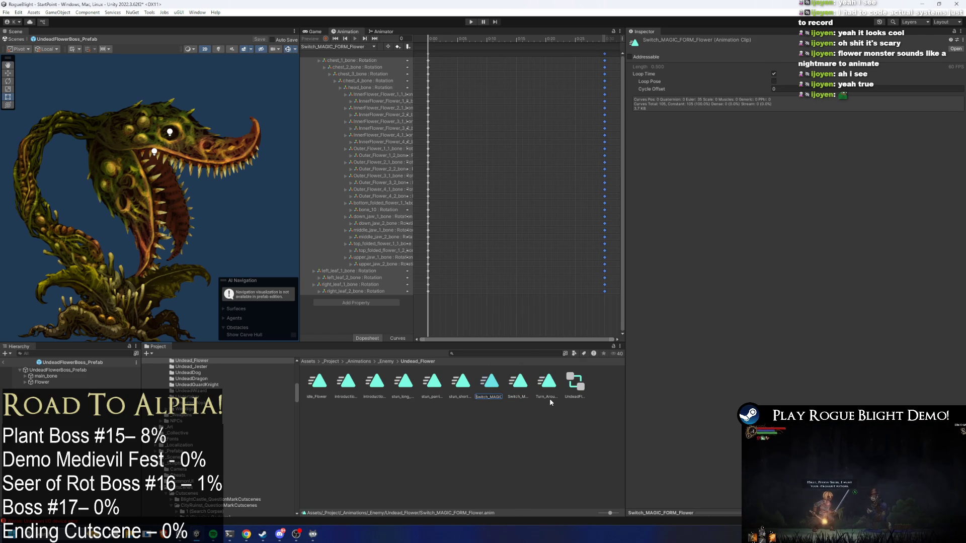
{"action": "type", "text": "_ATTACK_TO"}
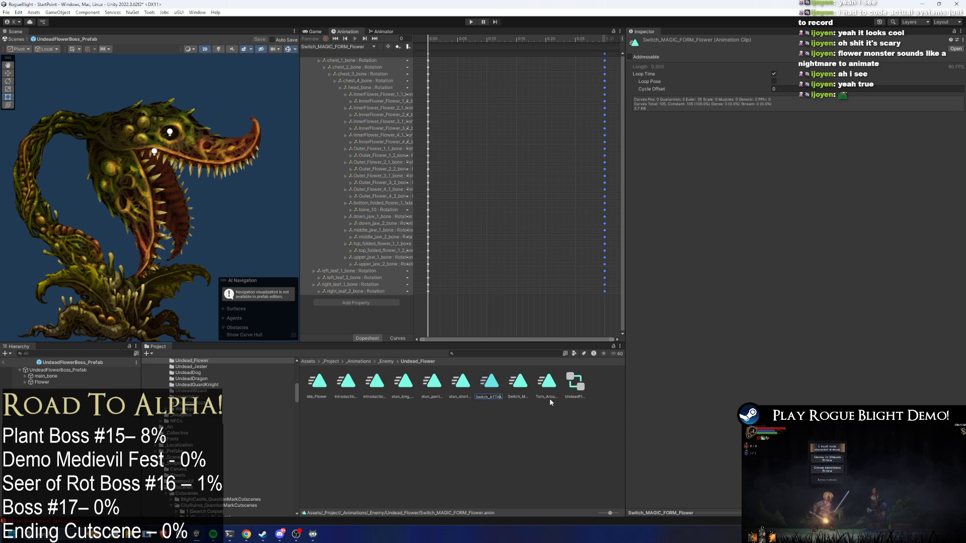
{"action": "key", "text": "Return"}
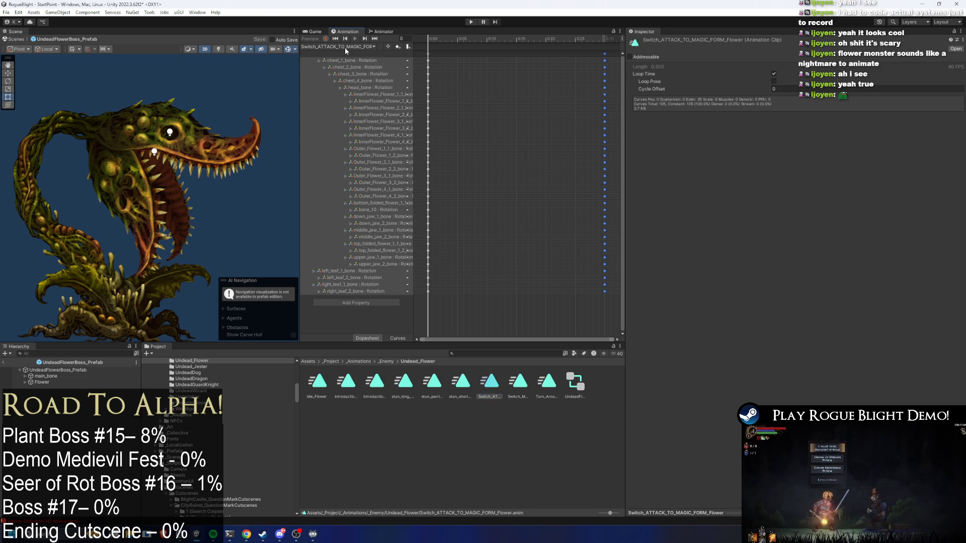
{"action": "left_click", "coordinate": [76, 369]}
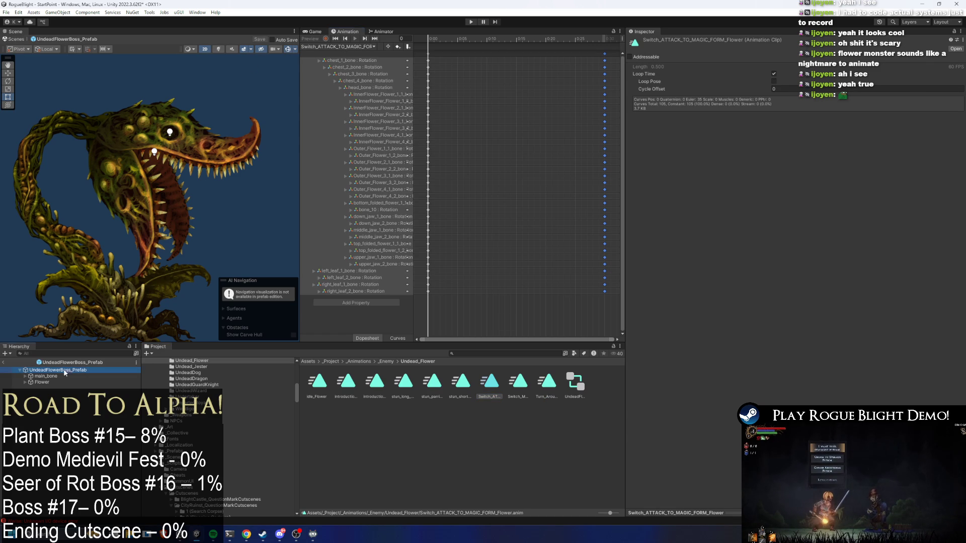
Choose the Switch_ATTACK_TO_MAGIC_FORM_Flower clip, move the playhead to frame 15 and enable Record
{"action": "left_click", "coordinate": [327, 46]}
{"action": "left_click", "coordinate": [362, 80]}
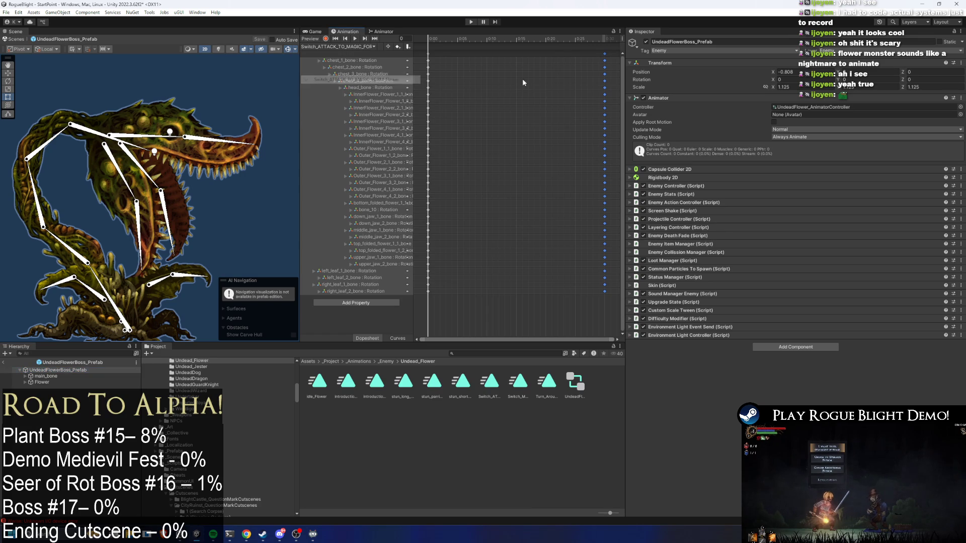
{"action": "left_click_drag", "start_coordinate": [458, 43], "coordinate": [474, 45]}
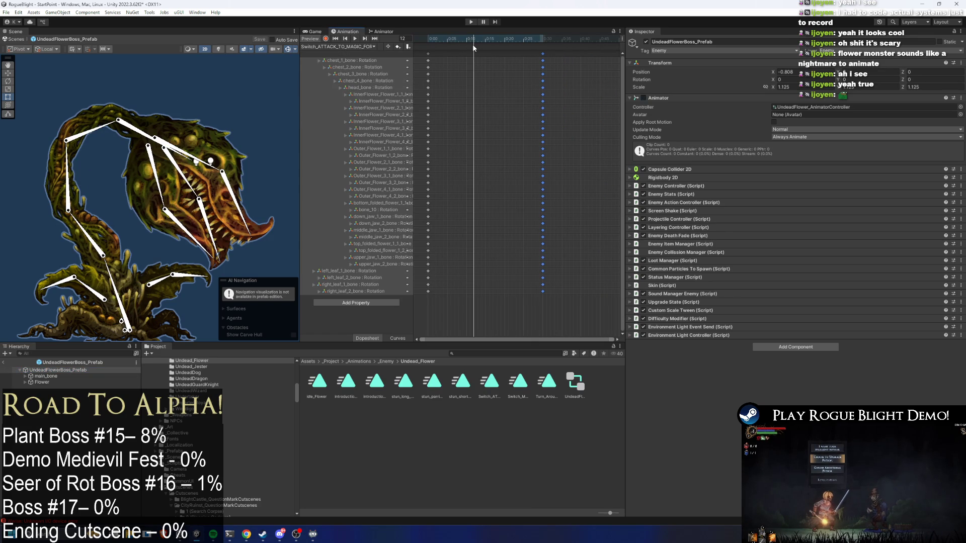
{"action": "scroll", "coordinate": [189, 190], "scroll_direction": "down", "scroll_amount": 2}
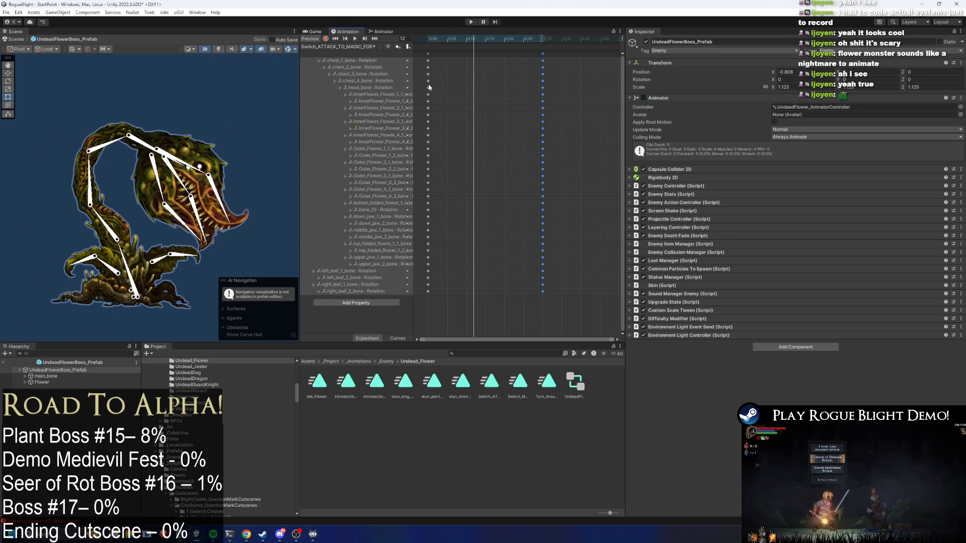
{"action": "left_click_drag", "start_coordinate": [478, 39], "coordinate": [485, 40]}
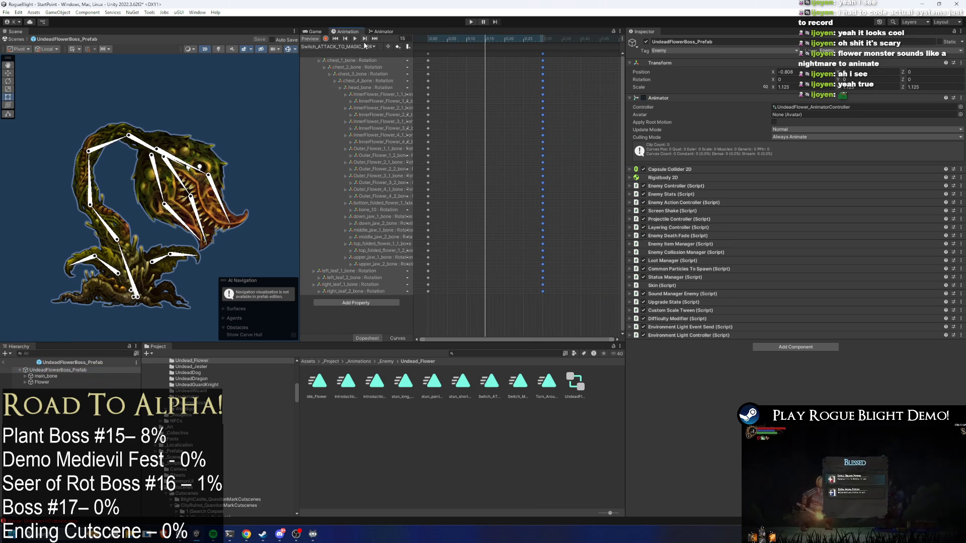
{"action": "left_click", "coordinate": [327, 39]}
Tilt and shrink head_bone, then rotate the lower, upper and middle jaw bones open
{"action": "left_click", "coordinate": [159, 149]}
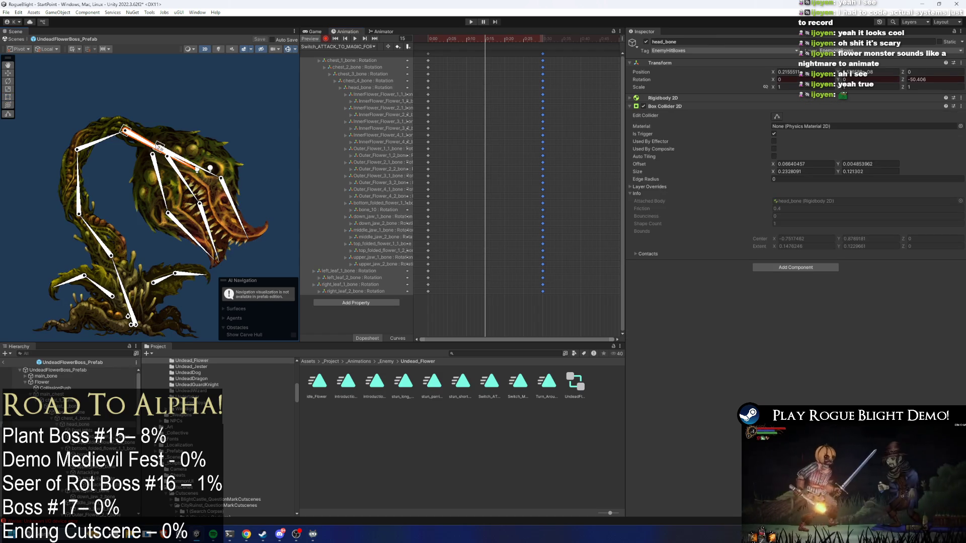
{"action": "mouse_move", "coordinate": [130, 138]}
{"action": "left_mouse_down"}
{"action": "mouse_move", "coordinate": [101, 136]}
{"action": "mouse_move", "coordinate": [119, 137]}
{"action": "left_mouse_up"}
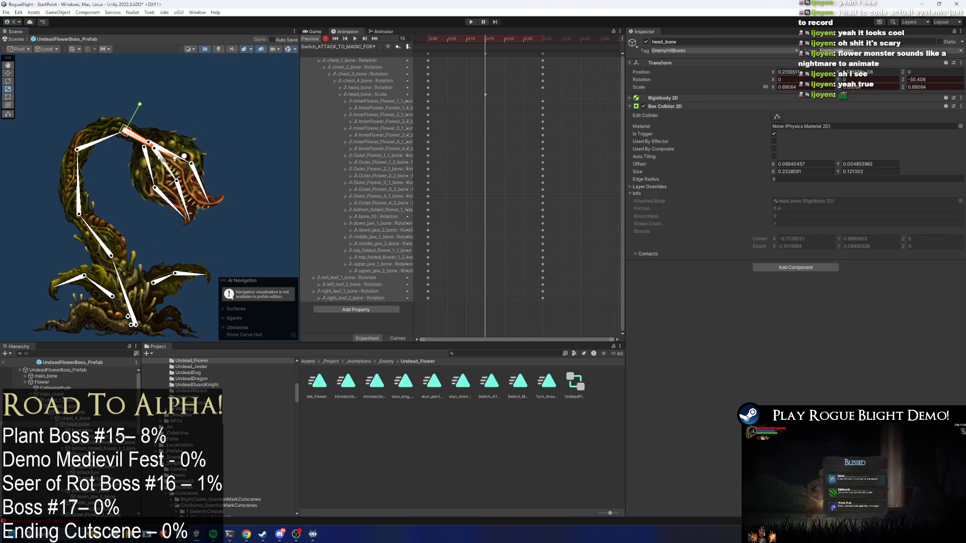
{"action": "scroll", "coordinate": [162, 159], "scroll_direction": "up", "scroll_amount": 1}
{"action": "left_click", "coordinate": [151, 165]}
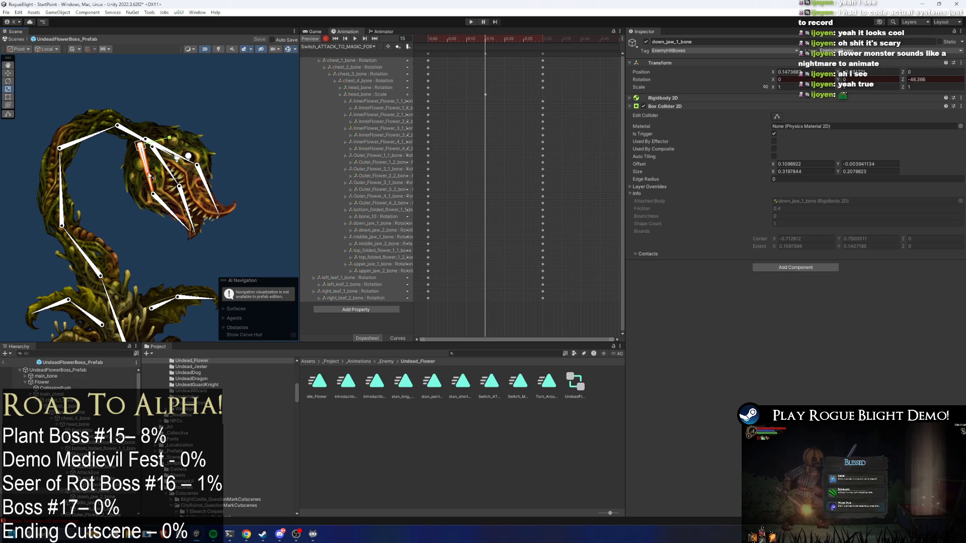
{"action": "left_click_drag", "start_coordinate": [153, 183], "coordinate": [124, 190]}
{"action": "mouse_move", "coordinate": [177, 158]}
{"action": "left_mouse_down"}
{"action": "mouse_move", "coordinate": [145, 205]}
{"action": "mouse_move", "coordinate": [146, 186]}
{"action": "left_mouse_up"}
{"action": "left_click", "coordinate": [145, 200]}
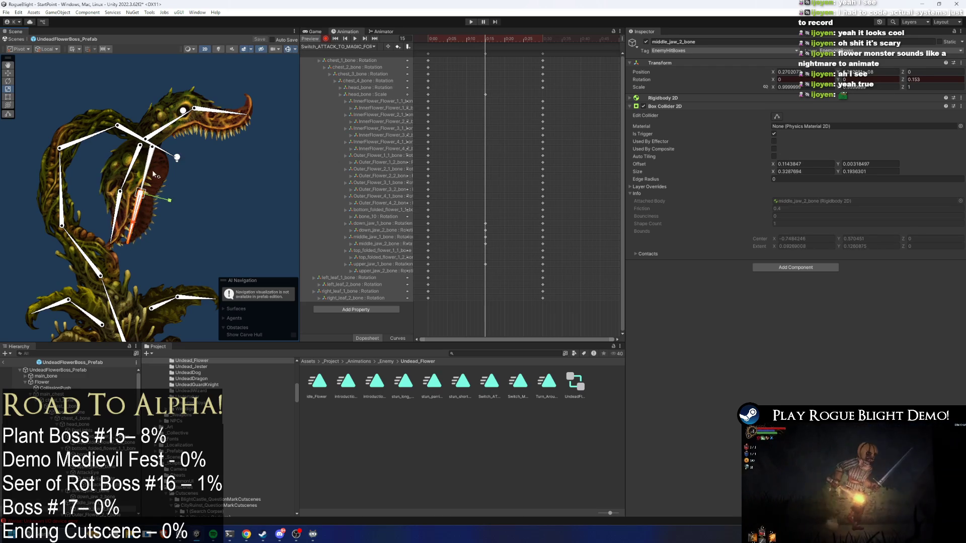
{"action": "left_click_drag", "start_coordinate": [226, 106], "coordinate": [227, 102]}
{"action": "mouse_move", "coordinate": [174, 159]}
{"action": "left_mouse_down"}
{"action": "mouse_move", "coordinate": [194, 179]}
{"action": "mouse_move", "coordinate": [192, 147]}
{"action": "mouse_move", "coordinate": [177, 172]}
{"action": "mouse_move", "coordinate": [184, 187]}
{"action": "mouse_move", "coordinate": [147, 149]}
{"action": "mouse_move", "coordinate": [137, 153]}
{"action": "left_mouse_up"}
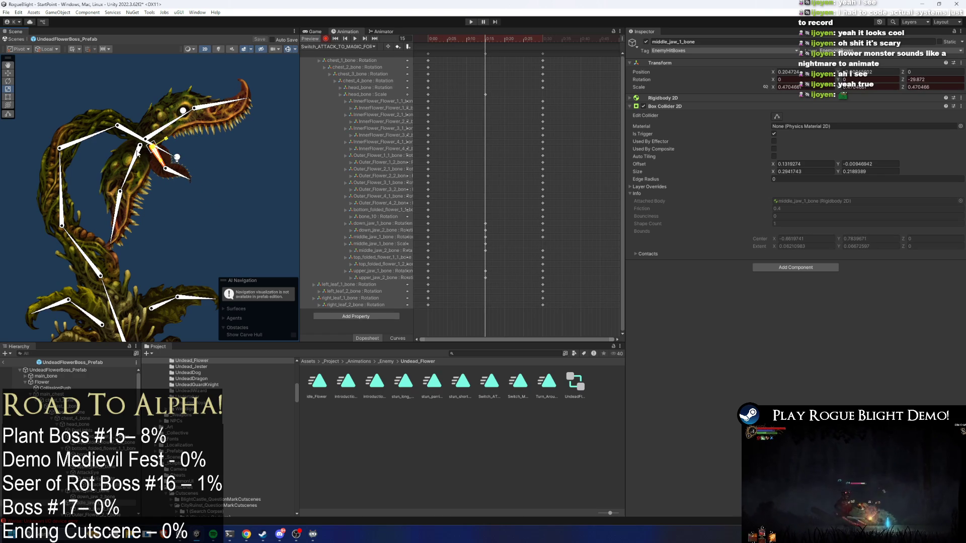
Play the clip to preview the pose, then return the playhead to about frame 15
{"action": "key", "text": "space"}
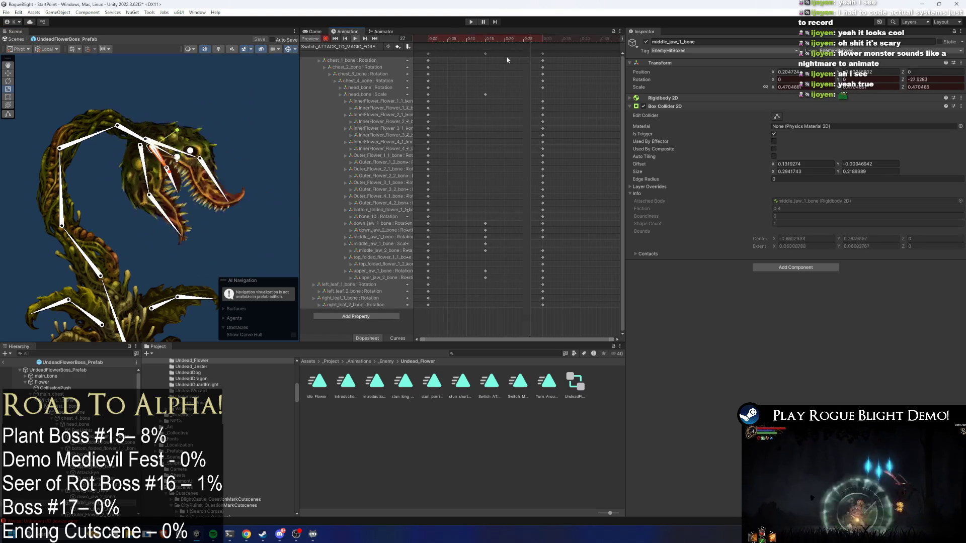
{"action": "left_click", "coordinate": [486, 53]}
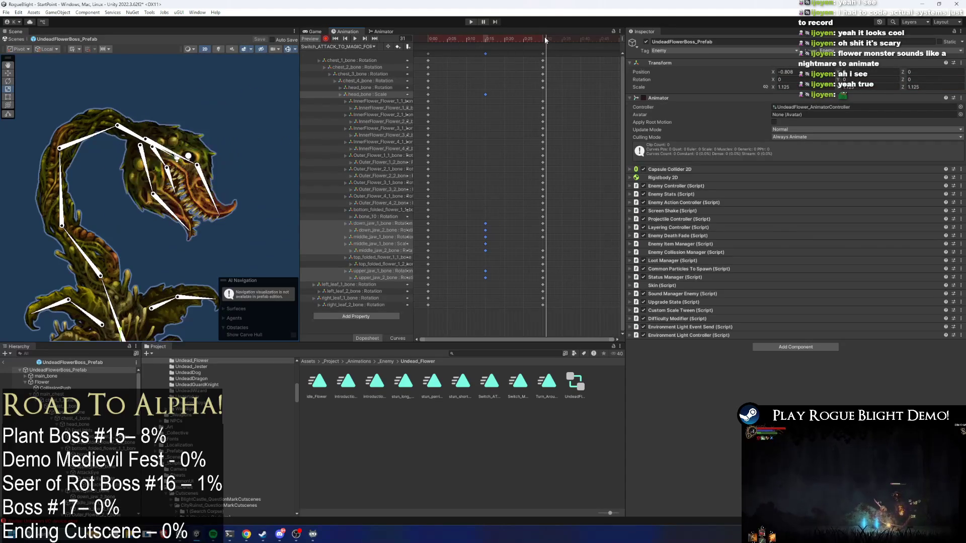
{"action": "left_click_drag", "start_coordinate": [542, 41], "coordinate": [486, 42]}
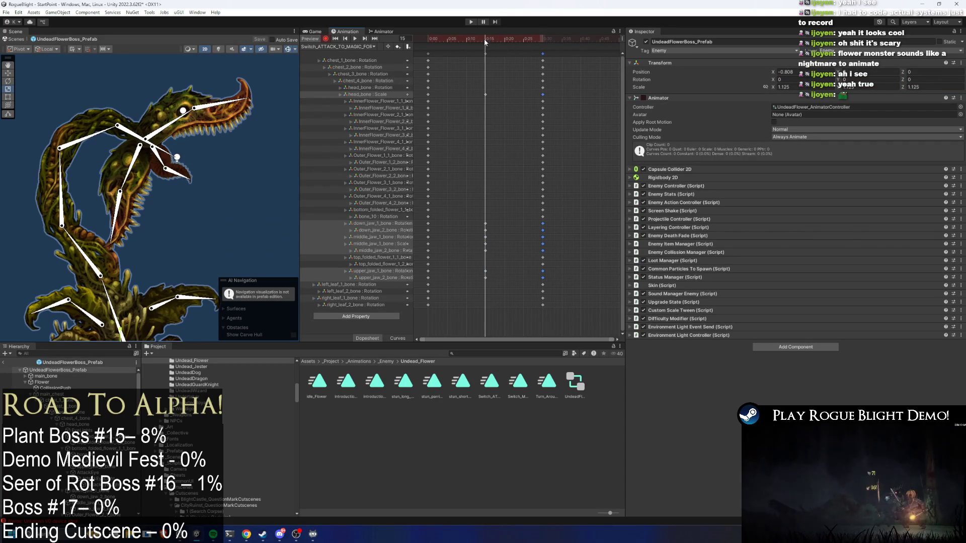
{"action": "left_click", "coordinate": [101, 180]}
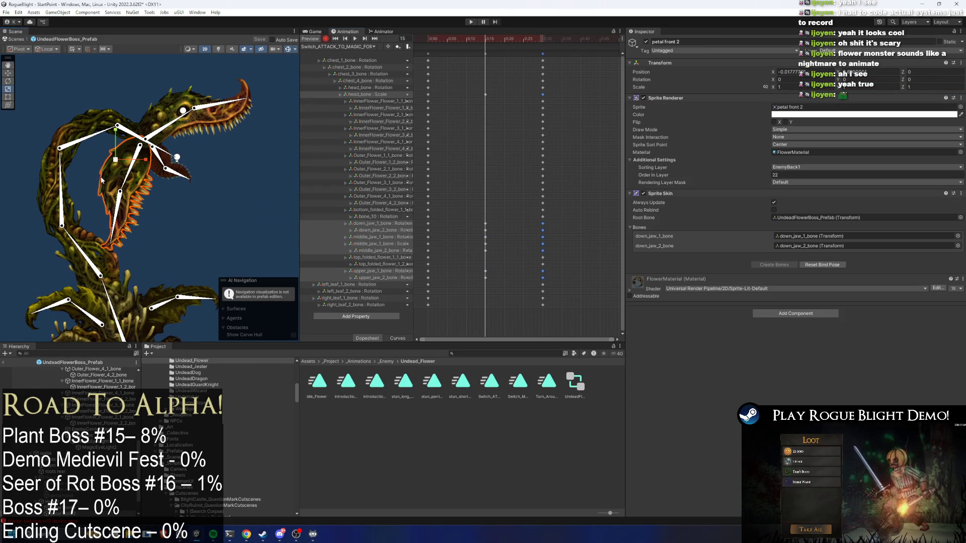
Set the alpha of the petal front 2 and petal rear 1 sprites to 0
{"action": "scroll", "coordinate": [70, 427], "scroll_direction": "down", "scroll_amount": 2}
{"action": "left_click", "coordinate": [80, 497], "text": "ctrl"}
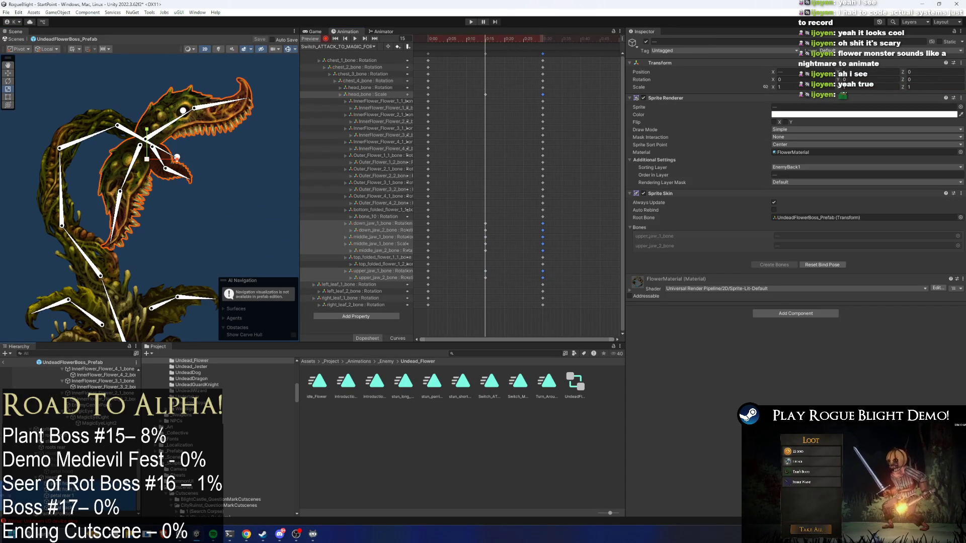
{"action": "left_click", "coordinate": [805, 114]}
{"action": "left_click_drag", "start_coordinate": [792, 262], "coordinate": [641, 264]}
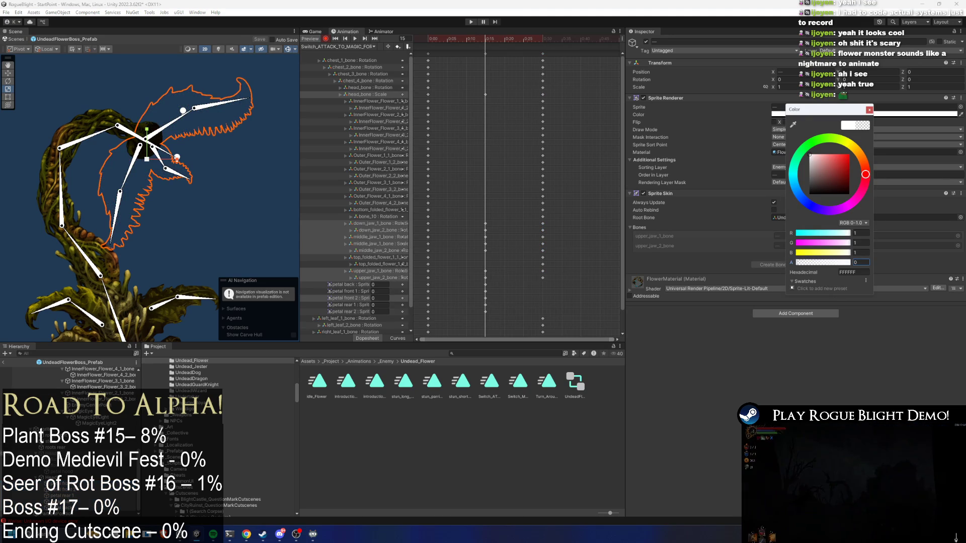
Enable Head2 and make its flower head petals fully transparent
{"action": "left_click", "coordinate": [146, 138]}
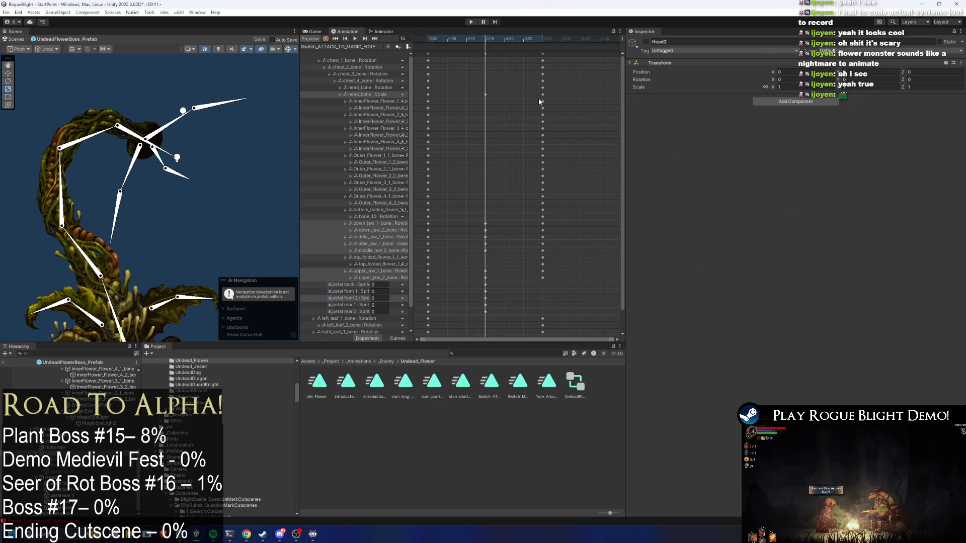
{"action": "left_click", "coordinate": [646, 43]}
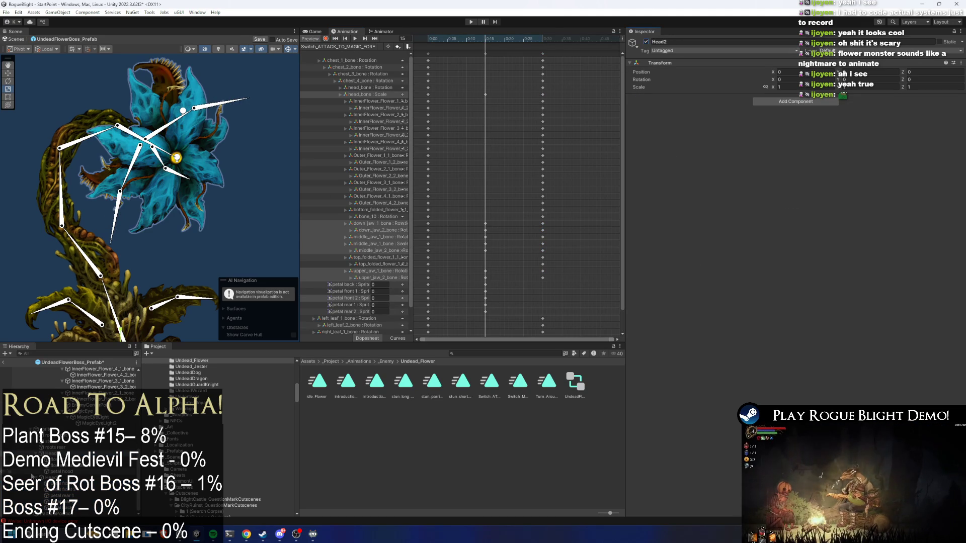
{"action": "left_click", "coordinate": [582, 245]}
{"action": "left_click", "coordinate": [794, 115]}
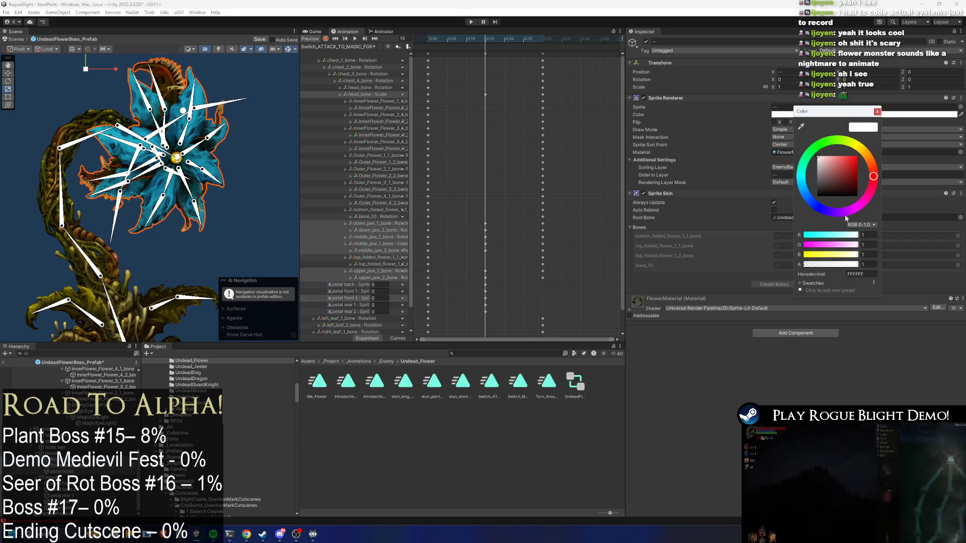
{"action": "left_click_drag", "start_coordinate": [800, 265], "coordinate": [645, 268]}
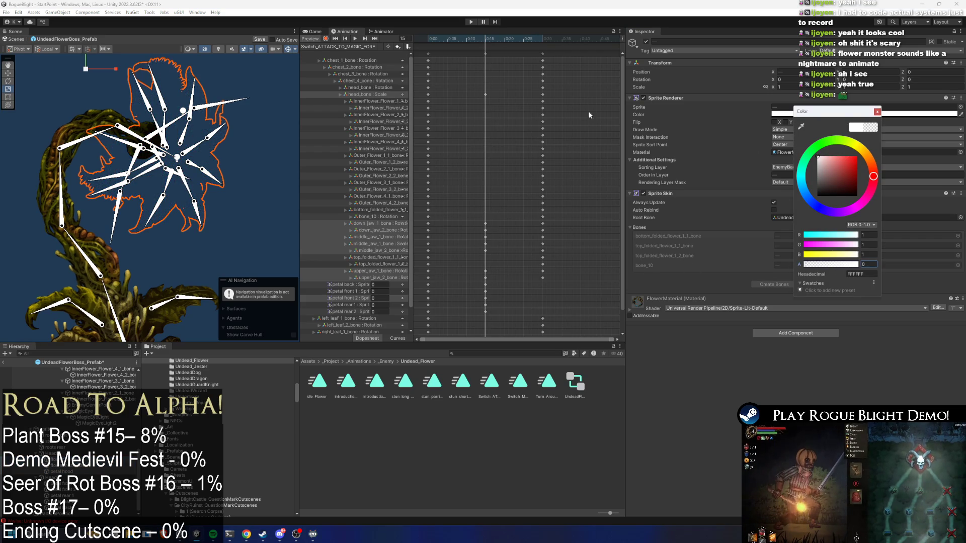
With Record on, key the flower head petals back to full opacity and preview from frame 0
{"action": "left_click", "coordinate": [325, 39]}
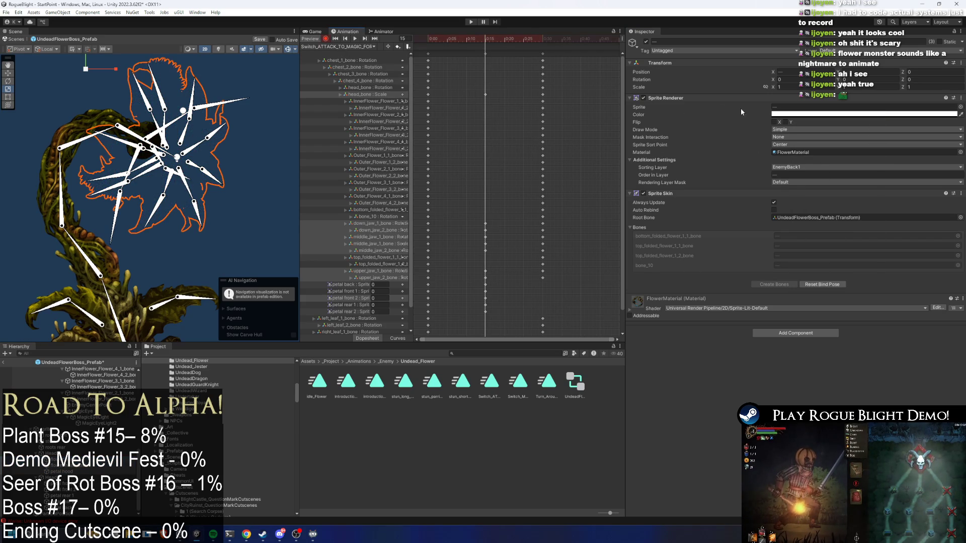
{"action": "left_click", "coordinate": [805, 114]}
{"action": "left_click_drag", "start_coordinate": [827, 261], "coordinate": [879, 259]}
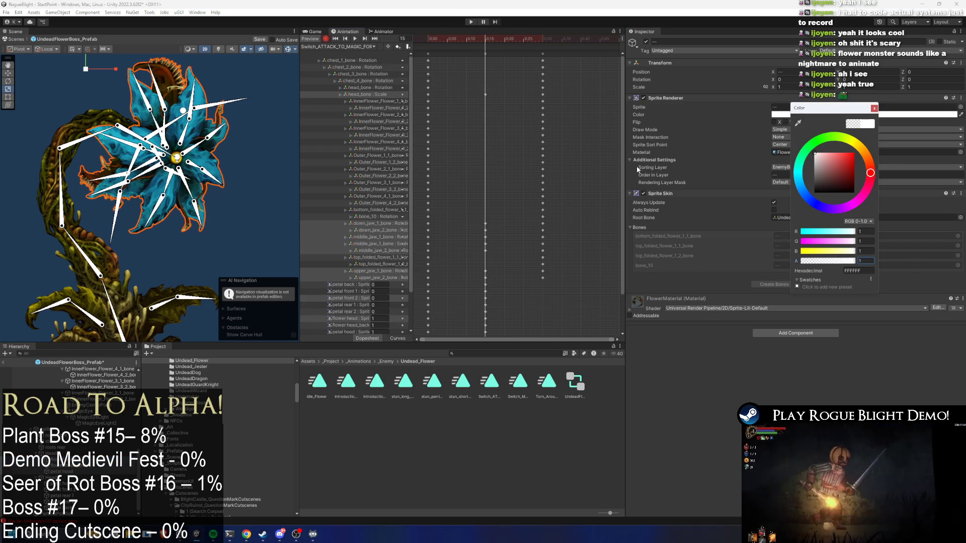
{"action": "mouse_move", "coordinate": [485, 38]}
{"action": "left_mouse_down"}
{"action": "mouse_move", "coordinate": [545, 37]}
{"action": "mouse_move", "coordinate": [395, 46]}
{"action": "left_mouse_up"}
{"action": "key", "text": "space"}
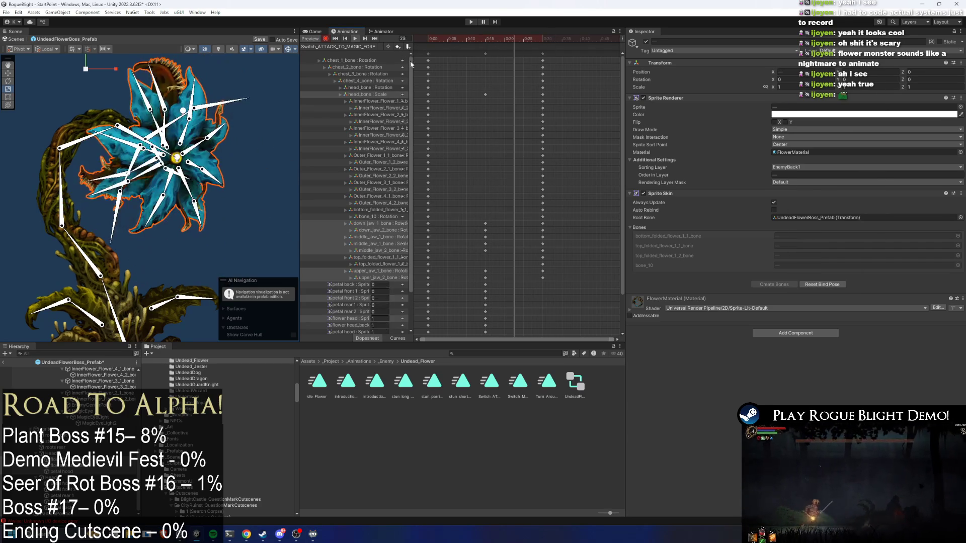
{"action": "left_click", "coordinate": [274, 150]}
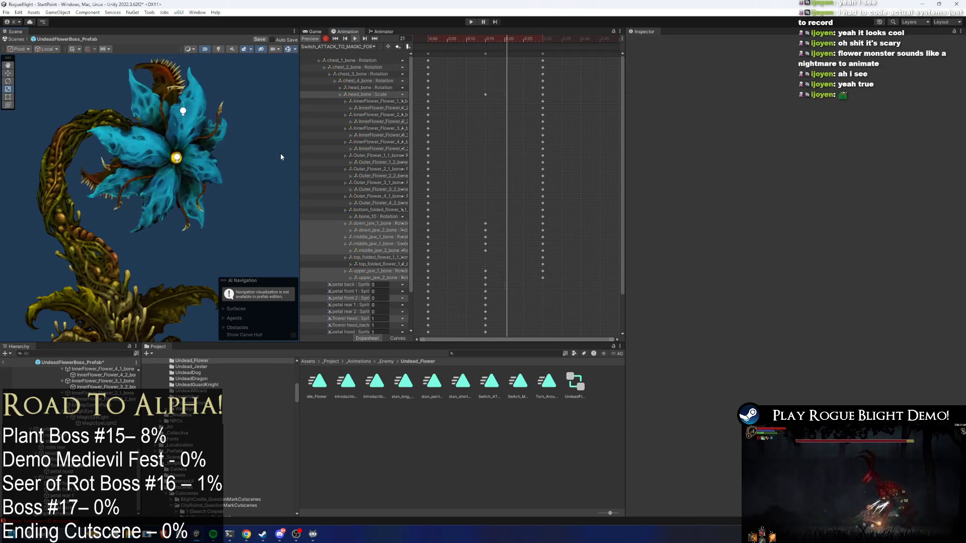
Copy the petal and flower sprite keys, paste them at frame 12, and review the transition
{"action": "scroll", "coordinate": [534, 208], "scroll_direction": "down", "scroll_amount": 1}
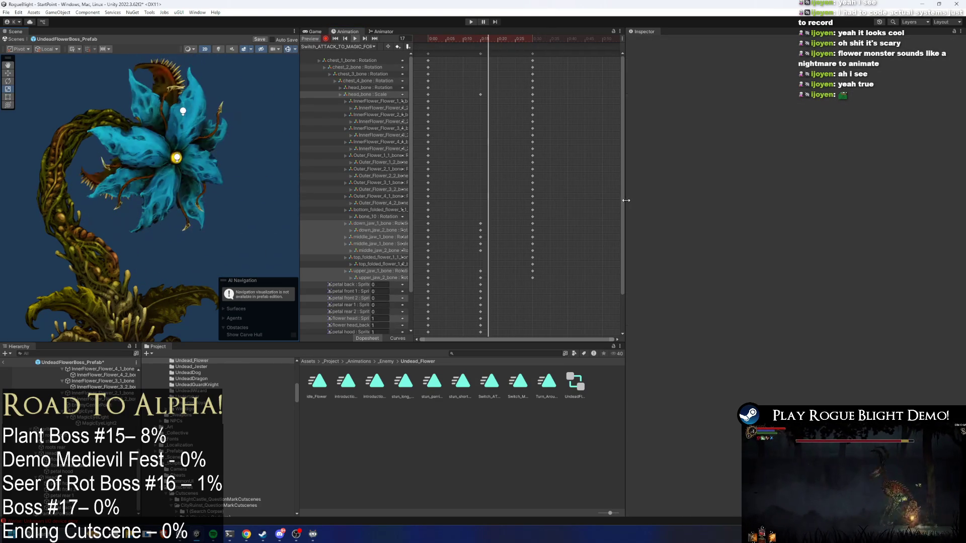
{"action": "scroll", "coordinate": [620, 234], "scroll_direction": "down", "scroll_amount": 2}
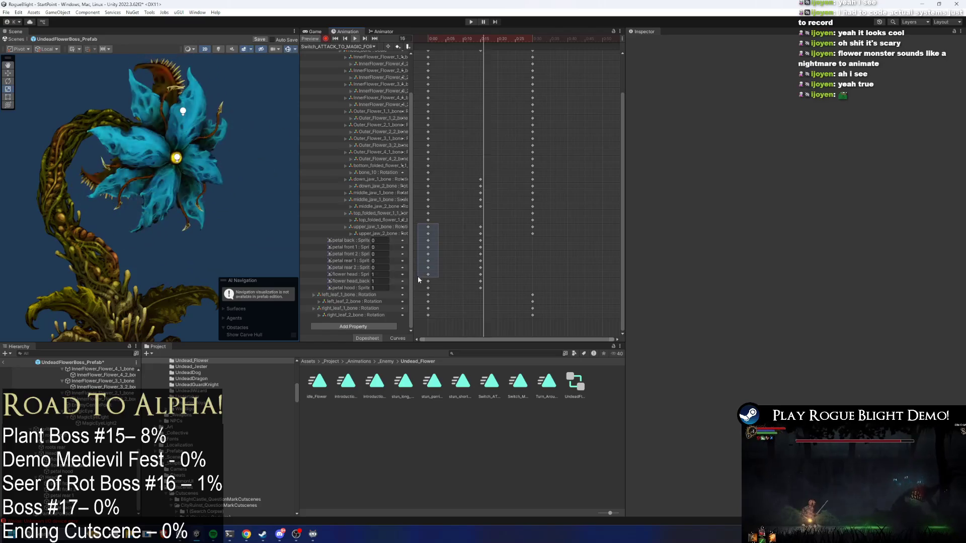
{"action": "left_click_drag", "start_coordinate": [435, 291], "coordinate": [428, 253]}
{"action": "key", "text": "ctrl+c"}
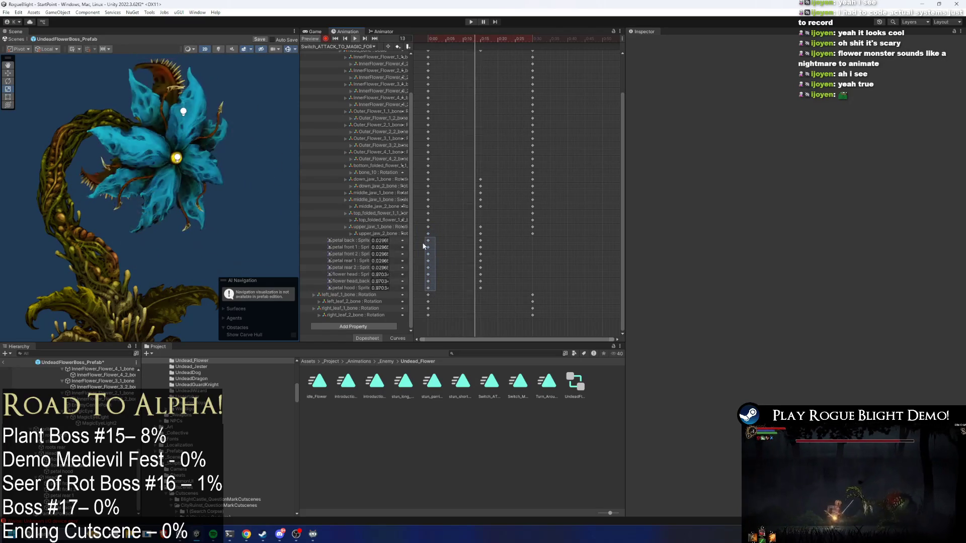
{"action": "left_click", "coordinate": [471, 42]}
{"action": "key", "text": "ctrl+v"}
{"action": "mouse_move", "coordinate": [471, 41]}
{"action": "left_mouse_down"}
{"action": "mouse_move", "coordinate": [495, 44]}
{"action": "mouse_move", "coordinate": [487, 46]}
{"action": "left_mouse_up"}
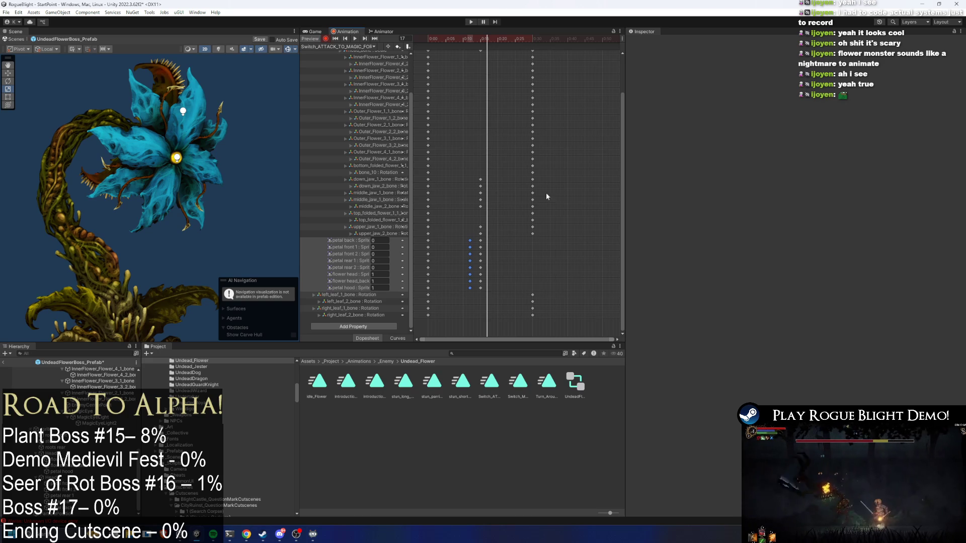
{"action": "left_click_drag", "start_coordinate": [461, 40], "coordinate": [487, 39]}
Key head_bone Scale to 1, 1 at frame 20 and paste a head_bone scale key at frame 12
{"action": "left_click", "coordinate": [149, 149]}
{"action": "left_click", "coordinate": [134, 141]}
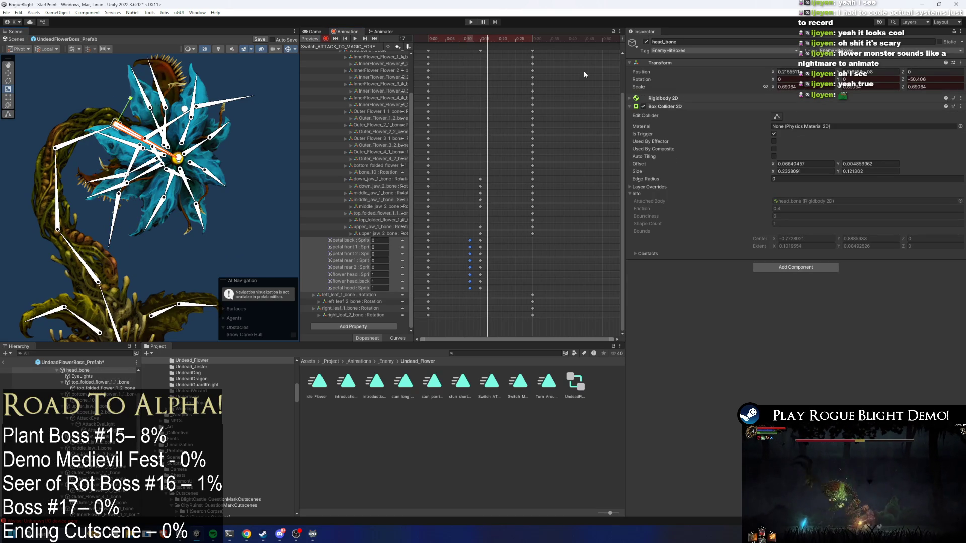
{"action": "left_click_drag", "start_coordinate": [485, 36], "coordinate": [497, 35]}
{"action": "double_click", "coordinate": [787, 87]}
{"action": "type", "text": "1"}
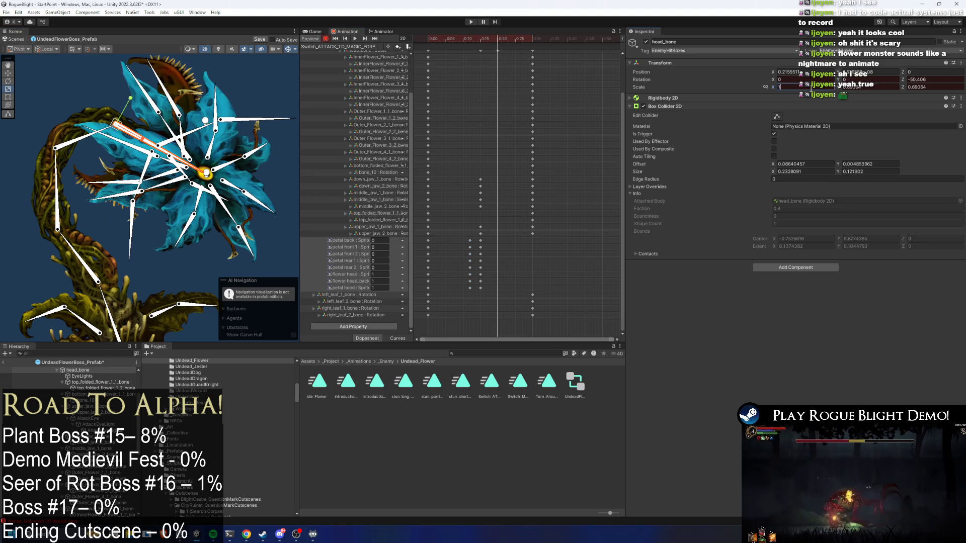
{"action": "left_click", "coordinate": [844, 86]}
{"action": "type", "text": "1"}
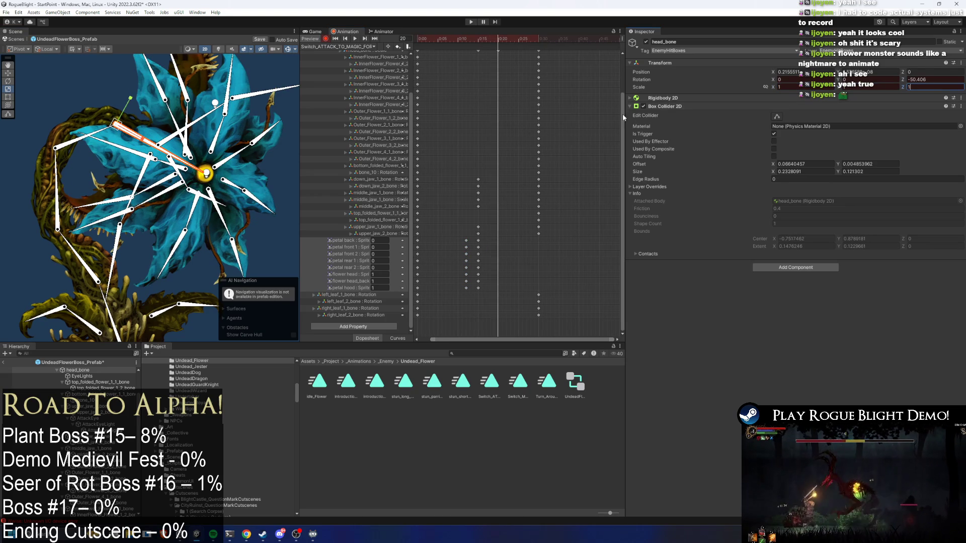
{"action": "key", "text": "Return"}
{"action": "scroll", "coordinate": [503, 176], "scroll_direction": "up", "scroll_amount": 2}
{"action": "left_click_drag", "start_coordinate": [461, 39], "coordinate": [467, 42]}
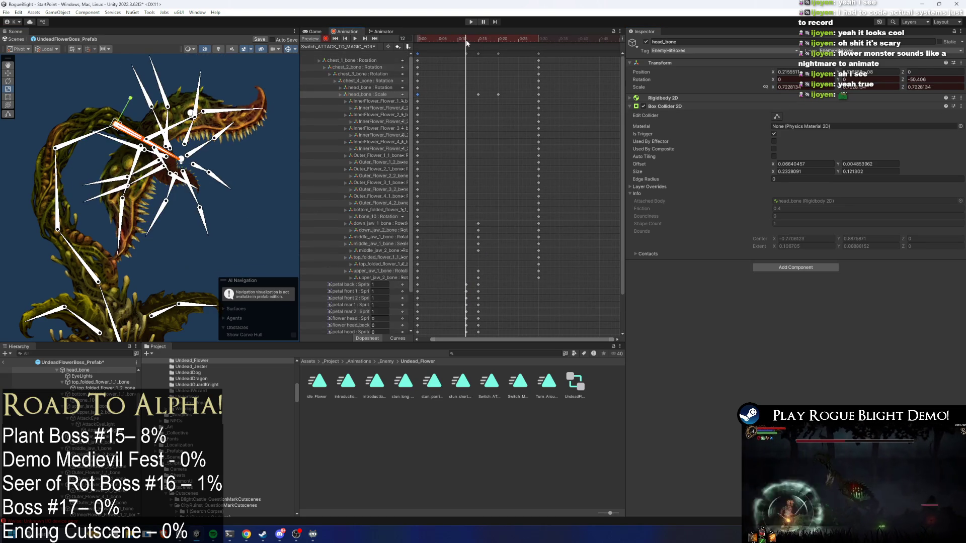
{"action": "key", "text": "ctrl+v"}
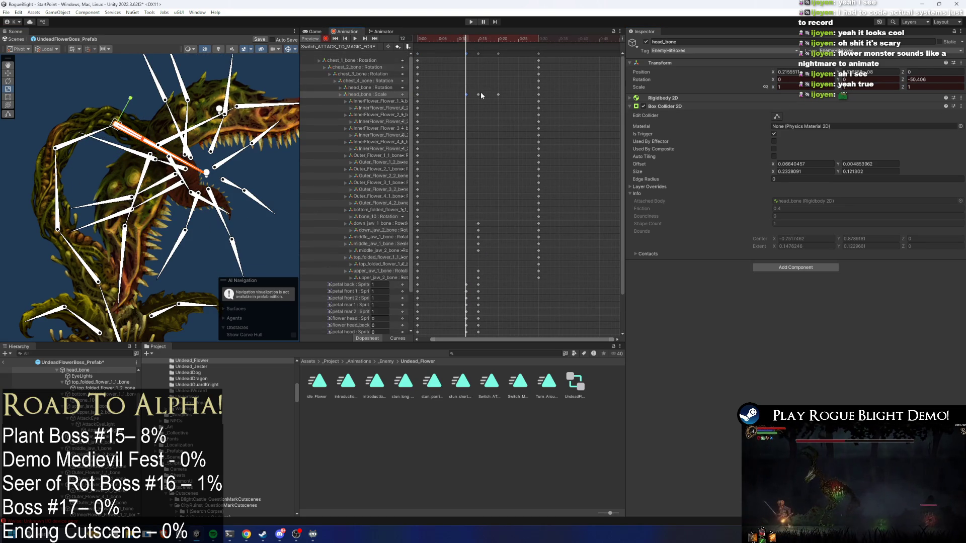
Preview the bloom, then paste the clip's opening keyframes at frame 30
{"action": "left_click", "coordinate": [491, 40]}
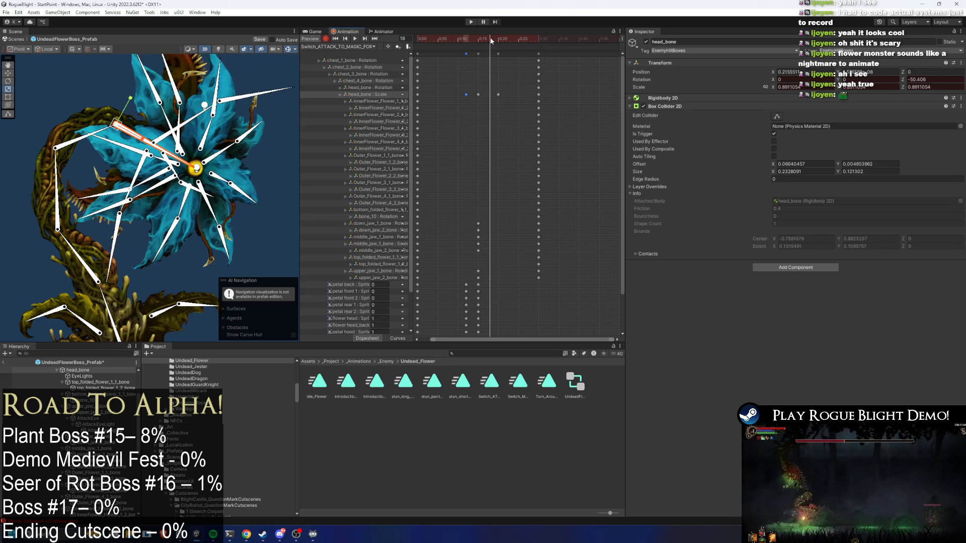
{"action": "key", "text": "space"}
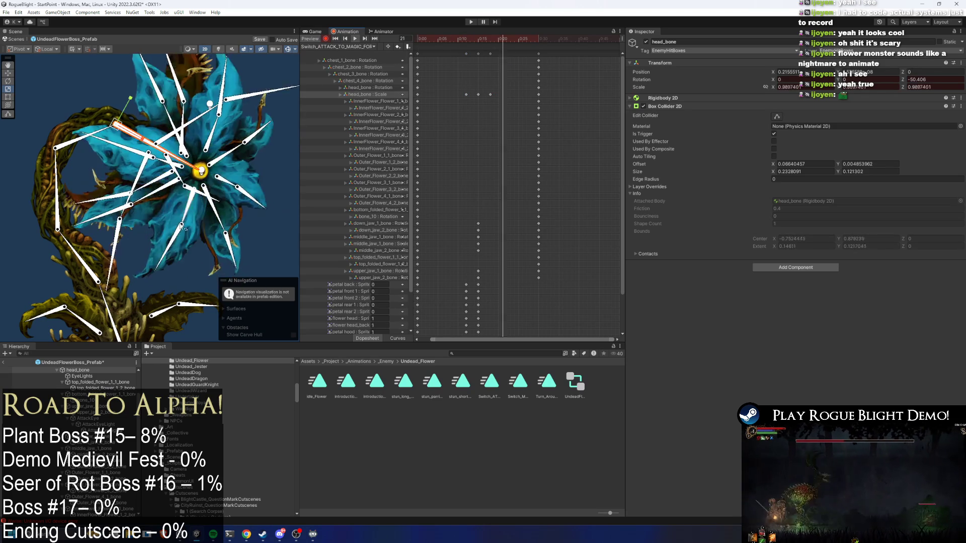
{"action": "left_click", "coordinate": [490, 94]}
{"action": "left_click", "coordinate": [535, 41]}
{"action": "left_click", "coordinate": [427, 54]}
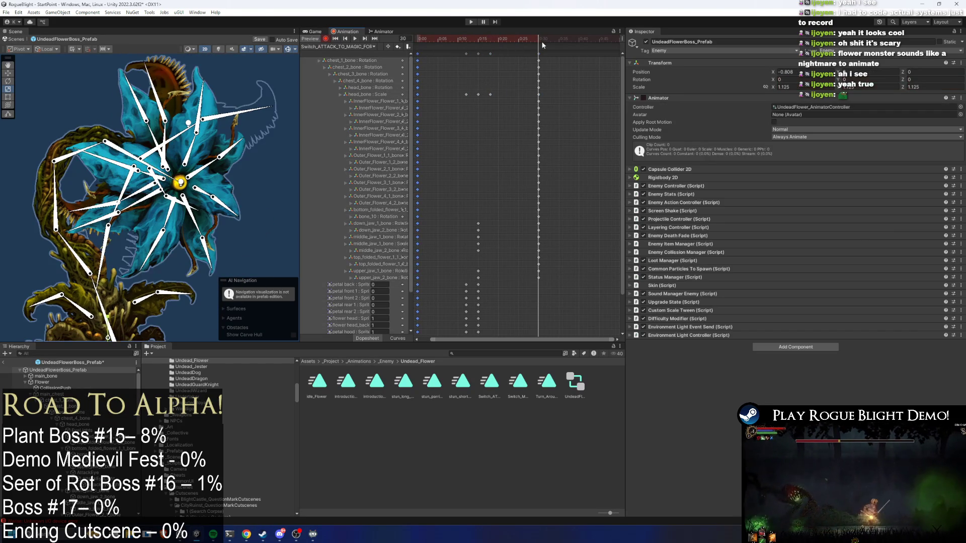
{"action": "key", "text": "ctrl+v"}
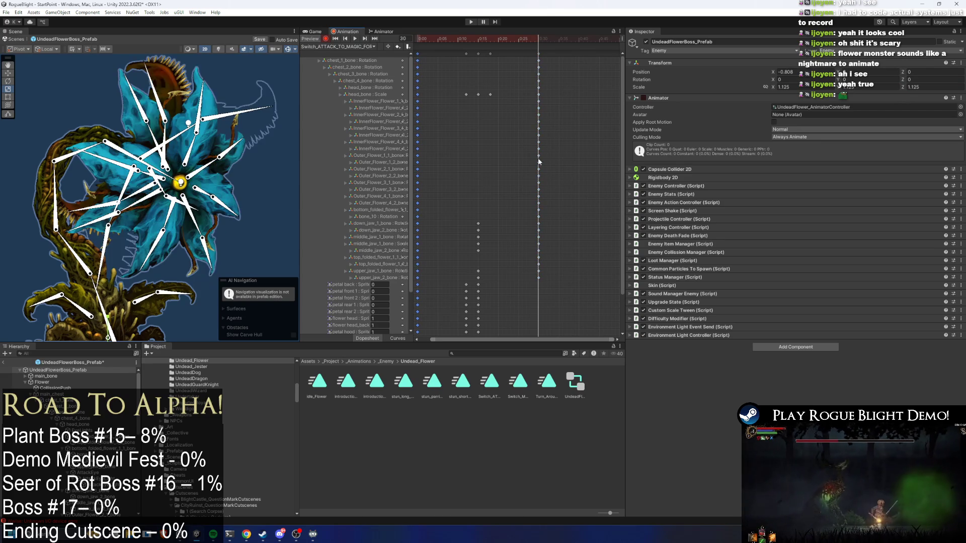
{"action": "left_click", "coordinate": [487, 217]}
Move Enemy Collission Manager below Common Particles To Spawn, then select the three head_bone Scale keys and preview
{"action": "scroll", "coordinate": [491, 247], "scroll_direction": "down", "scroll_amount": 1}
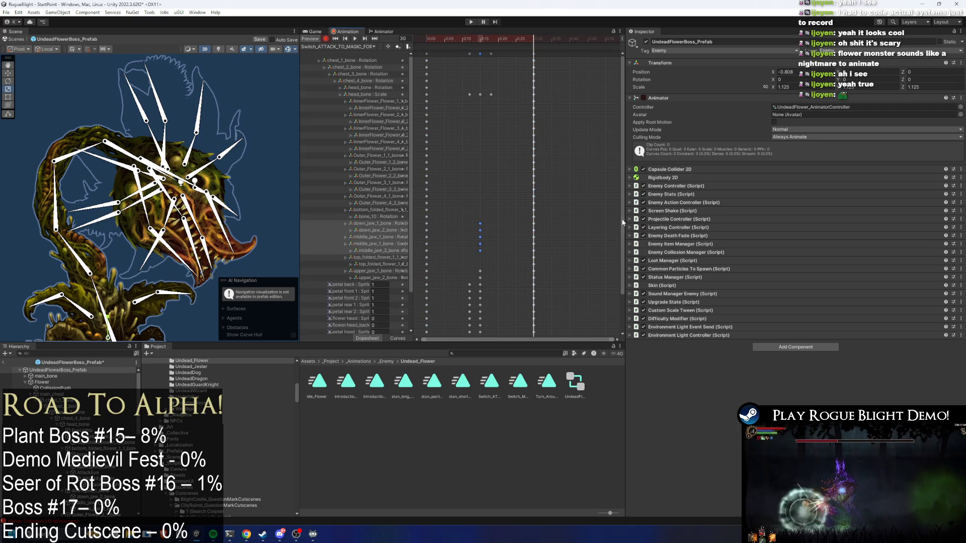
{"action": "left_click_drag", "start_coordinate": [630, 260], "coordinate": [630, 272]}
{"action": "left_click_drag", "start_coordinate": [494, 38], "coordinate": [488, 44]}
{"action": "left_click_drag", "start_coordinate": [462, 91], "coordinate": [491, 95]}
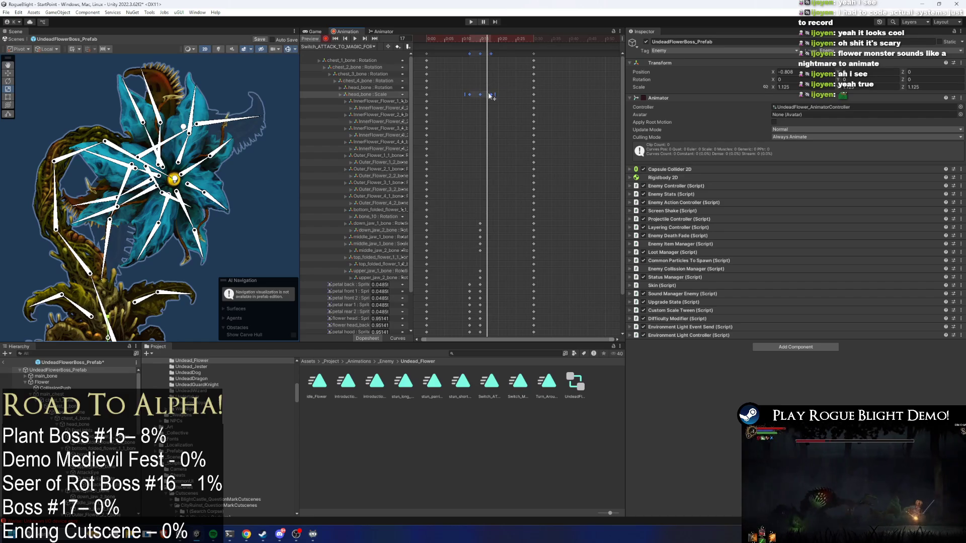
{"action": "key", "text": "space"}
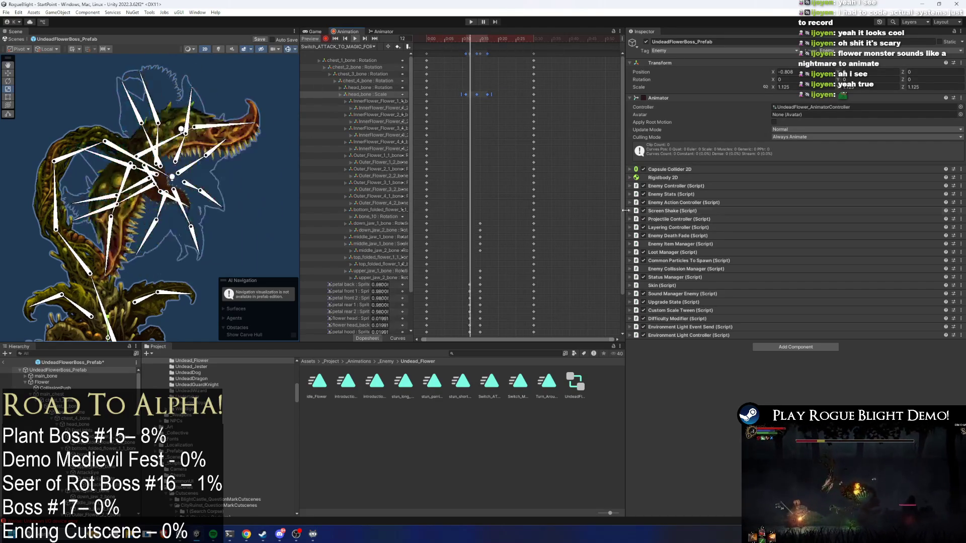
{"action": "scroll", "coordinate": [514, 256], "scroll_direction": "down", "scroll_amount": 2}
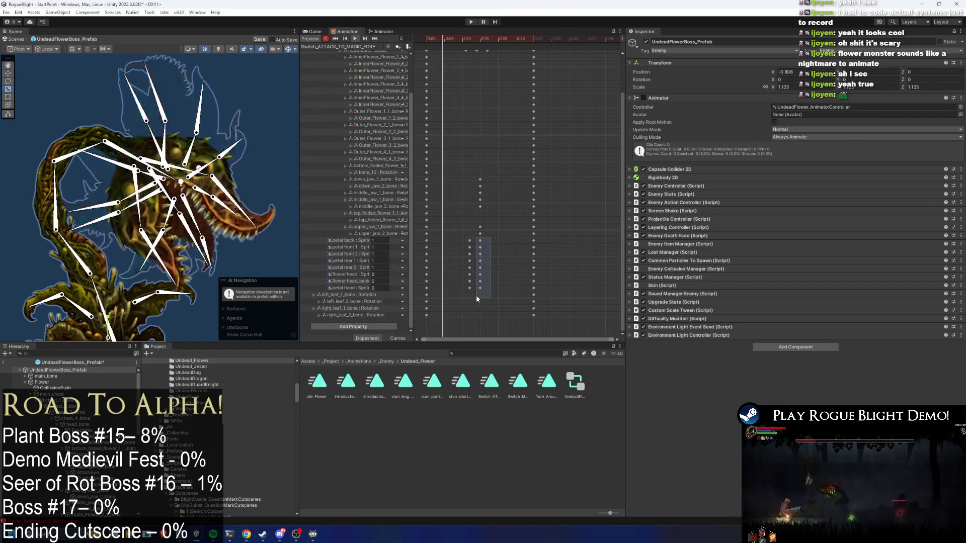
Select the later petal keyframes, preview the clip and stop the playhead at frame 13
{"action": "left_click_drag", "start_coordinate": [476, 295], "coordinate": [487, 237]}
{"action": "left_click_drag", "start_coordinate": [527, 294], "coordinate": [539, 237]}
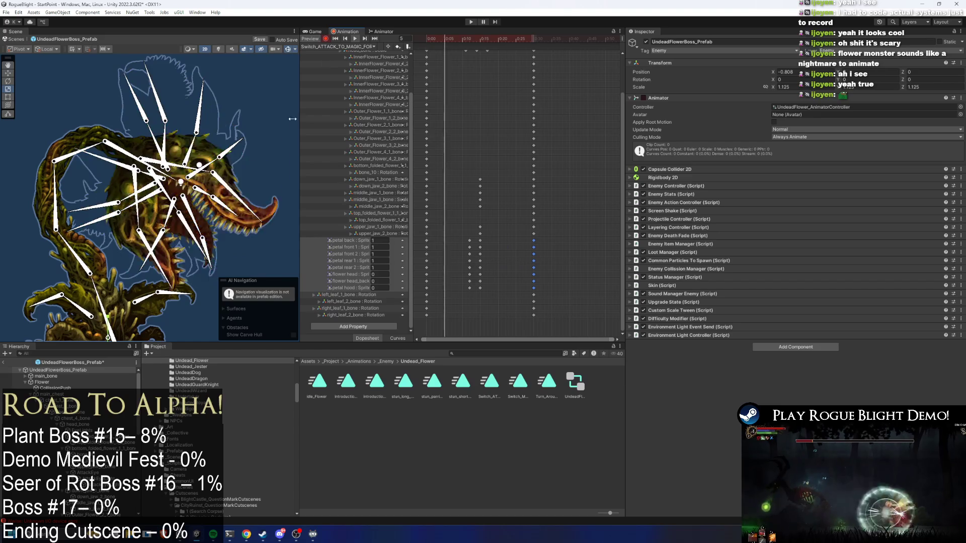
{"action": "mouse_move", "coordinate": [484, 36]}
{"action": "left_mouse_down"}
{"action": "mouse_move", "coordinate": [531, 43]}
{"action": "mouse_move", "coordinate": [407, 47]}
{"action": "left_mouse_up"}
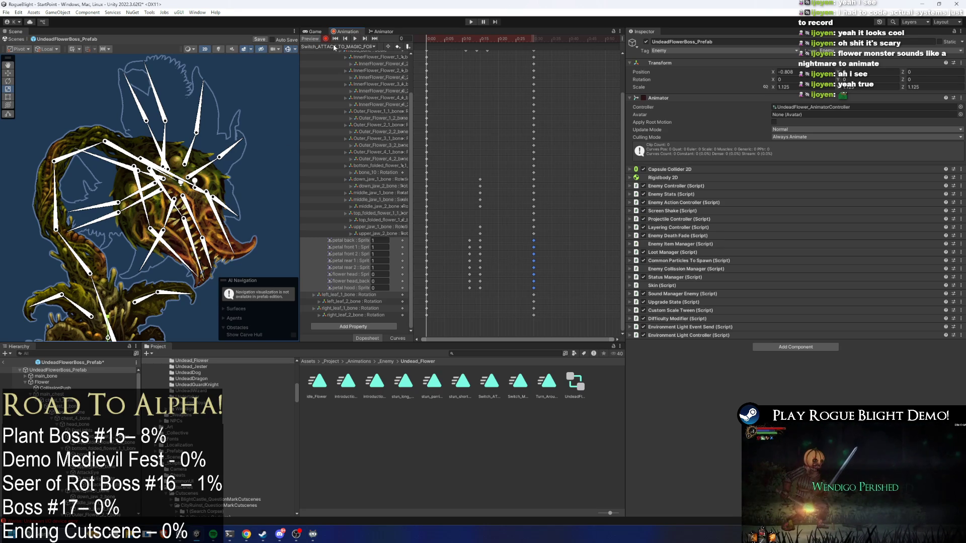
{"action": "left_click", "coordinate": [355, 38]}
{"action": "left_click", "coordinate": [45, 150]}
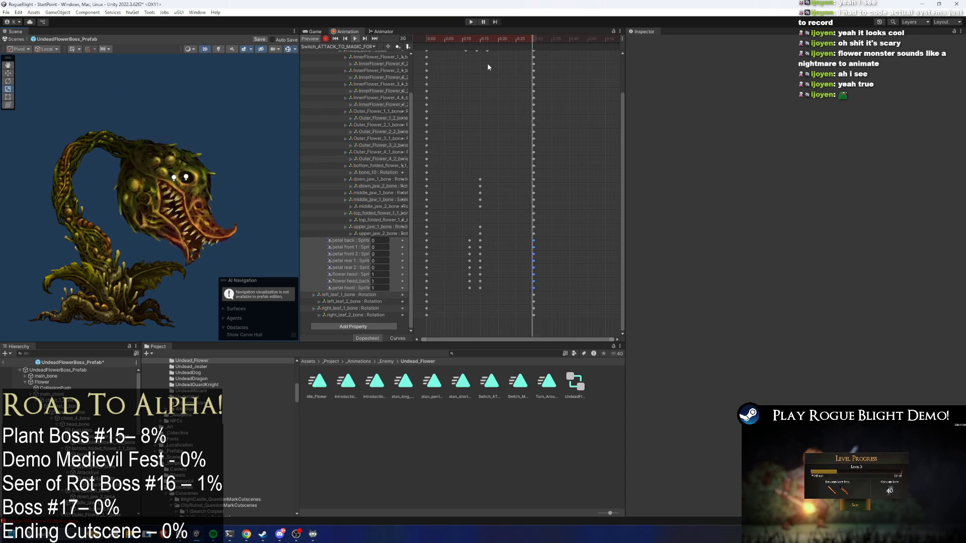
{"action": "left_click", "coordinate": [477, 38]}
{"action": "left_click_drag", "start_coordinate": [477, 38], "coordinate": [473, 41]}
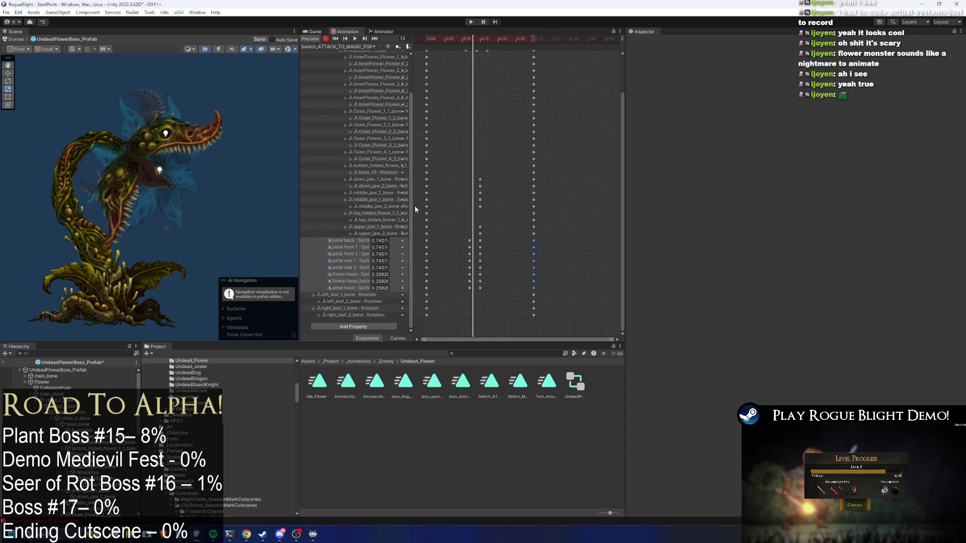
At frame 13, rotate upper_jaw_2_bone upward and down_jaw_1 and down_jaw_2 bones, then preview
{"action": "left_click", "coordinate": [174, 127]}
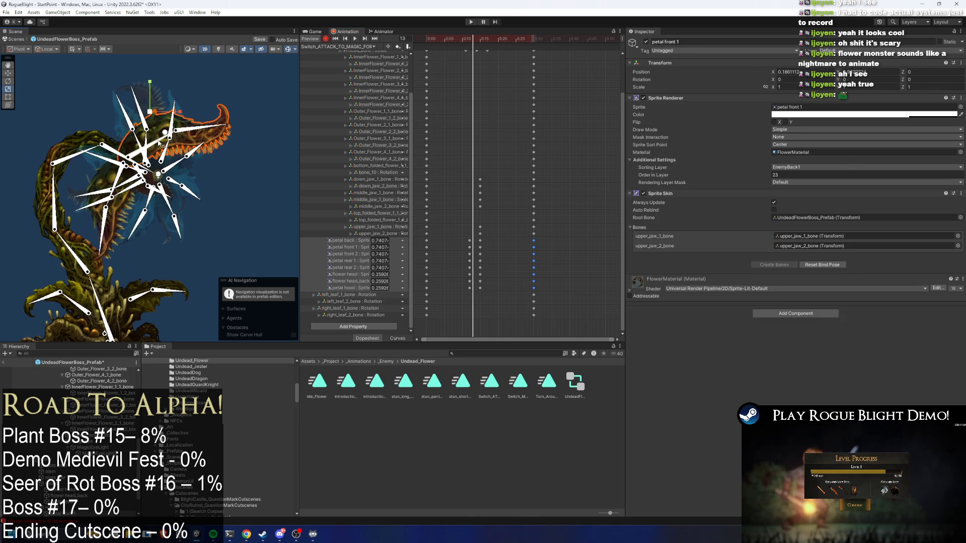
{"action": "left_click", "coordinate": [202, 119]}
{"action": "mouse_move", "coordinate": [203, 119]}
{"action": "left_mouse_down"}
{"action": "mouse_move", "coordinate": [173, 88]}
{"action": "mouse_move", "coordinate": [143, 91]}
{"action": "left_mouse_up"}
{"action": "left_click_drag", "start_coordinate": [120, 188], "coordinate": [121, 179]}
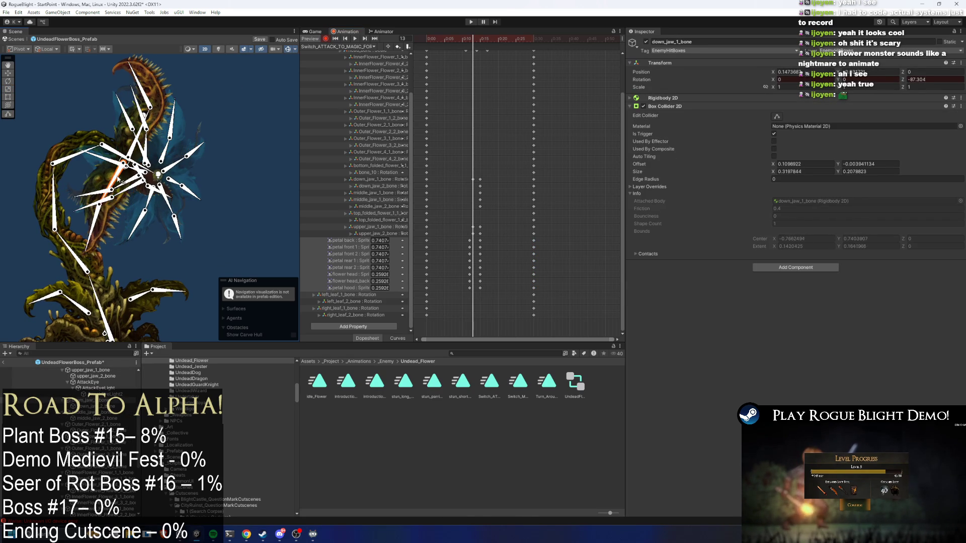
{"action": "left_click_drag", "start_coordinate": [86, 240], "coordinate": [79, 198]}
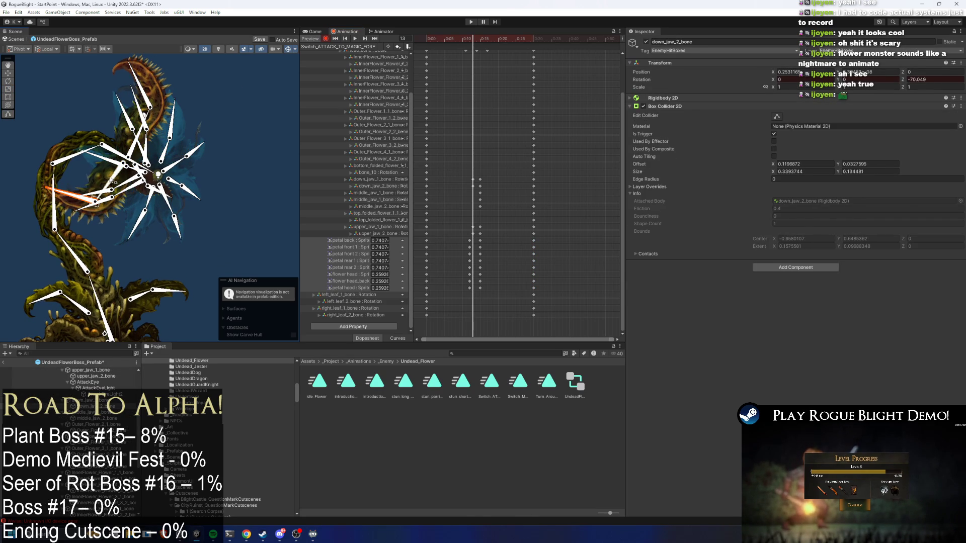
{"action": "left_click", "coordinate": [468, 182]}
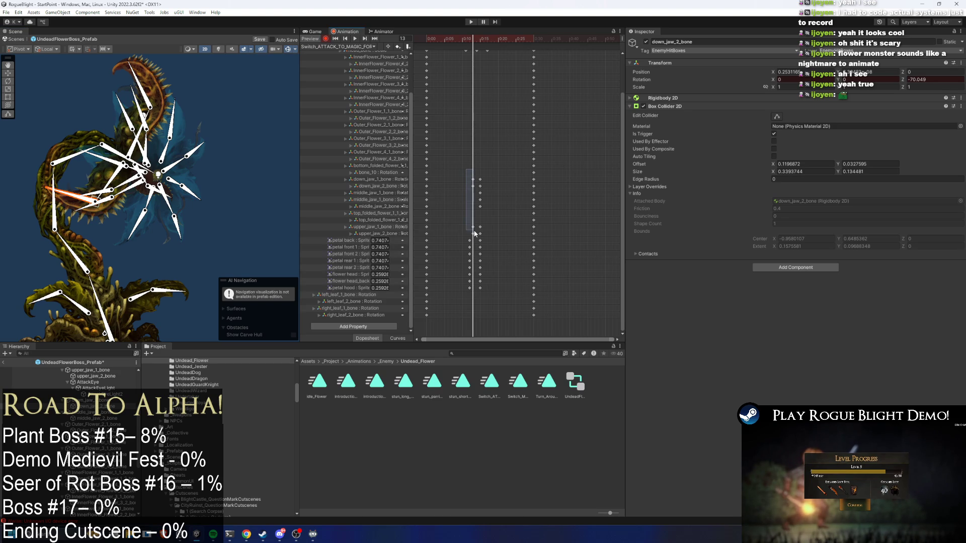
{"action": "left_click_drag", "start_coordinate": [475, 233], "coordinate": [475, 234]}
{"action": "key", "text": "space"}
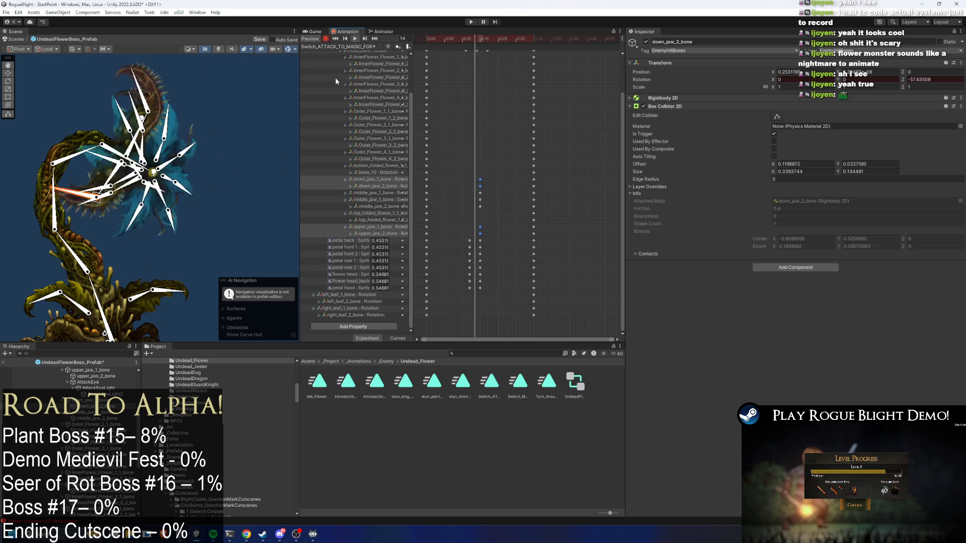
Select the jaw bone colliders at frame 13 and scale them down to about 0.84
{"action": "left_click", "coordinate": [260, 88]}
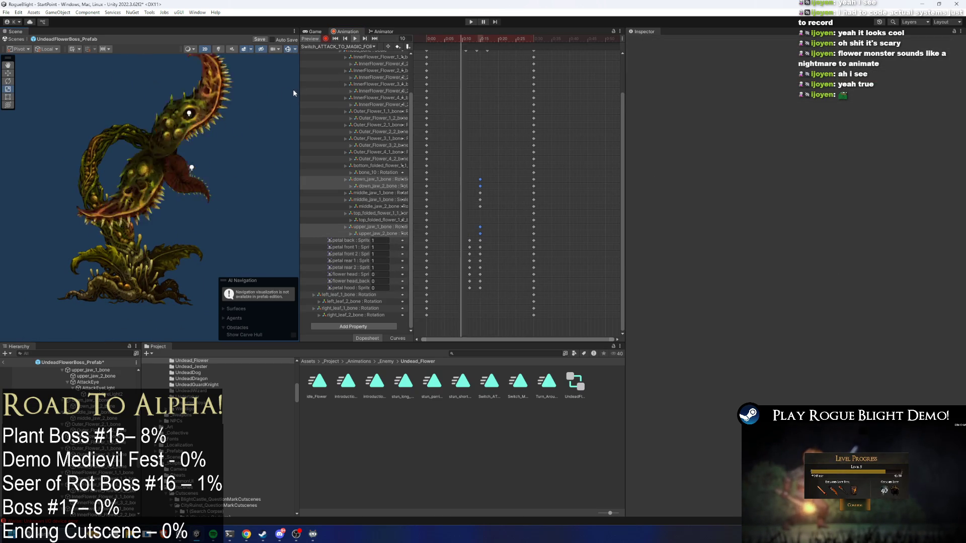
{"action": "mouse_move", "coordinate": [466, 40]}
{"action": "left_mouse_down"}
{"action": "mouse_move", "coordinate": [482, 37]}
{"action": "mouse_move", "coordinate": [470, 32]}
{"action": "left_mouse_up"}
{"action": "left_click_drag", "start_coordinate": [140, 118], "coordinate": [153, 168]}
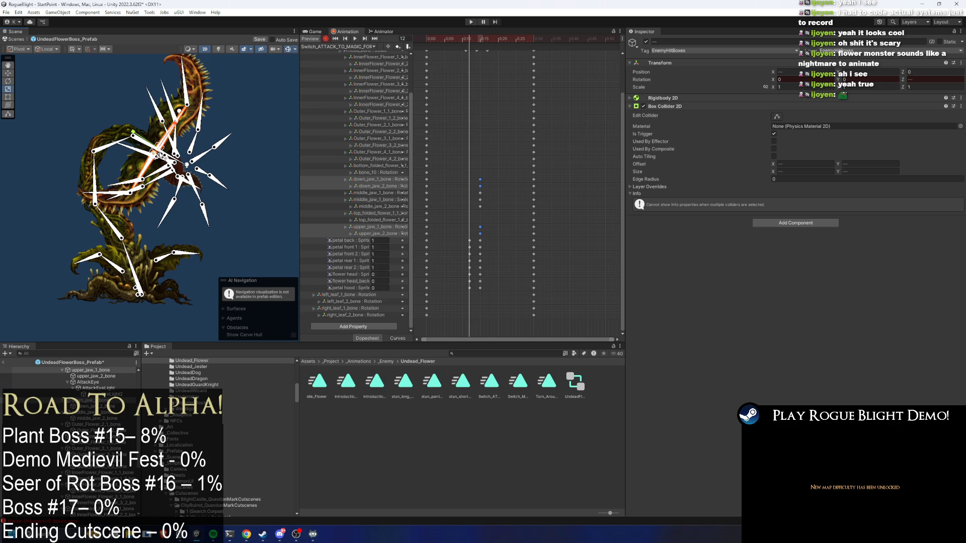
{"action": "scroll", "coordinate": [164, 157], "scroll_direction": "up", "scroll_amount": 2}
{"action": "left_click_drag", "start_coordinate": [157, 151], "coordinate": [155, 151]}
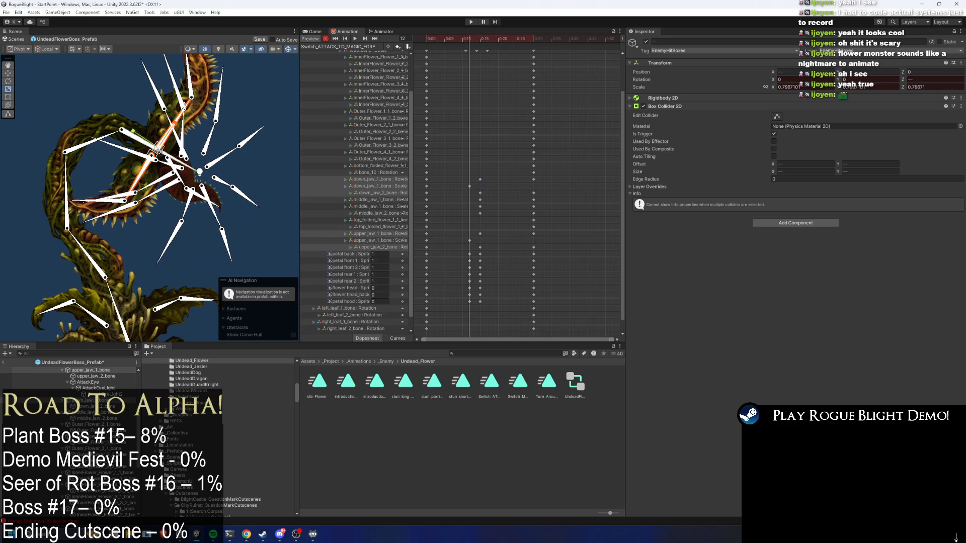
Preview the clip from frame 0 and stop the playhead around frame 14
{"action": "left_click_drag", "start_coordinate": [491, 38], "coordinate": [409, 38]}
{"action": "left_click", "coordinate": [355, 38]}
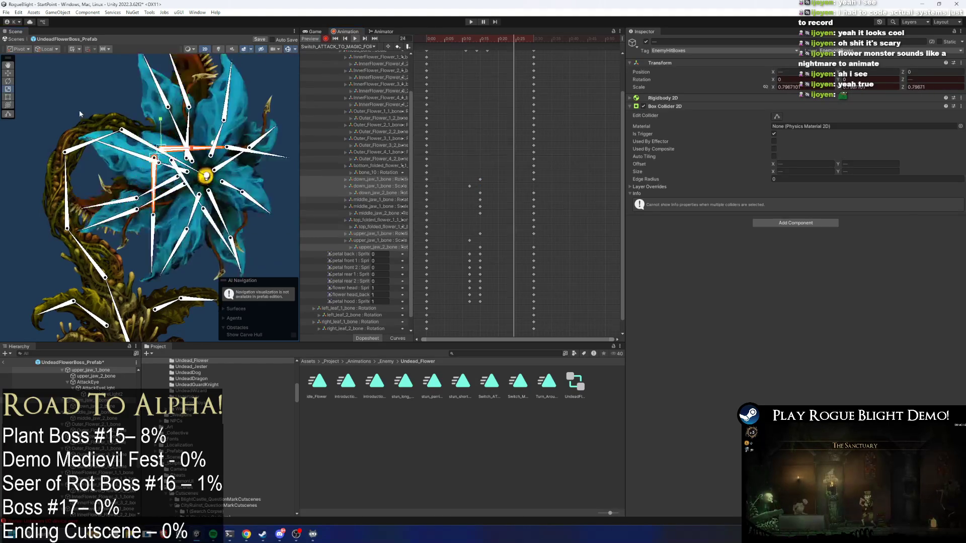
{"action": "left_click", "coordinate": [53, 101]}
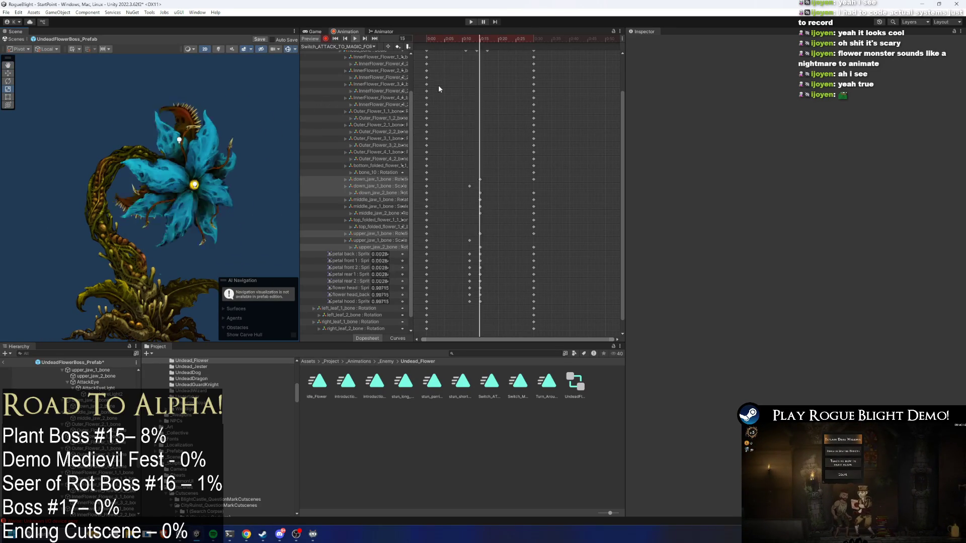
{"action": "left_click", "coordinate": [477, 36]}
{"action": "mouse_move", "coordinate": [477, 36]}
{"action": "left_mouse_down"}
{"action": "mouse_move", "coordinate": [469, 36]}
{"action": "mouse_move", "coordinate": [479, 36]}
{"action": "left_mouse_up"}
Select the InnerFlower_Flower_1_1 bone and scale the inner petals down to about 0.36
{"action": "left_click", "coordinate": [217, 194]}
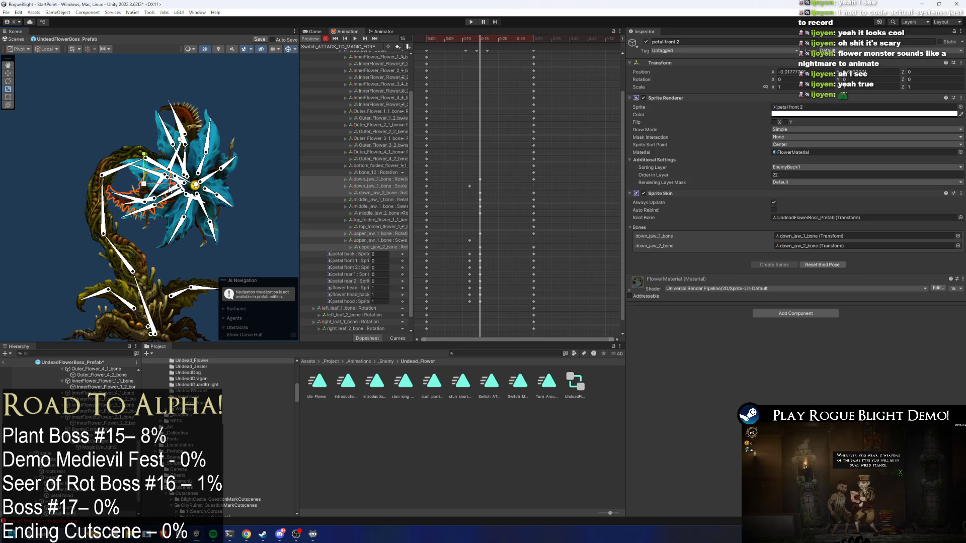
{"action": "scroll", "coordinate": [206, 186], "scroll_direction": "up", "scroll_amount": 2}
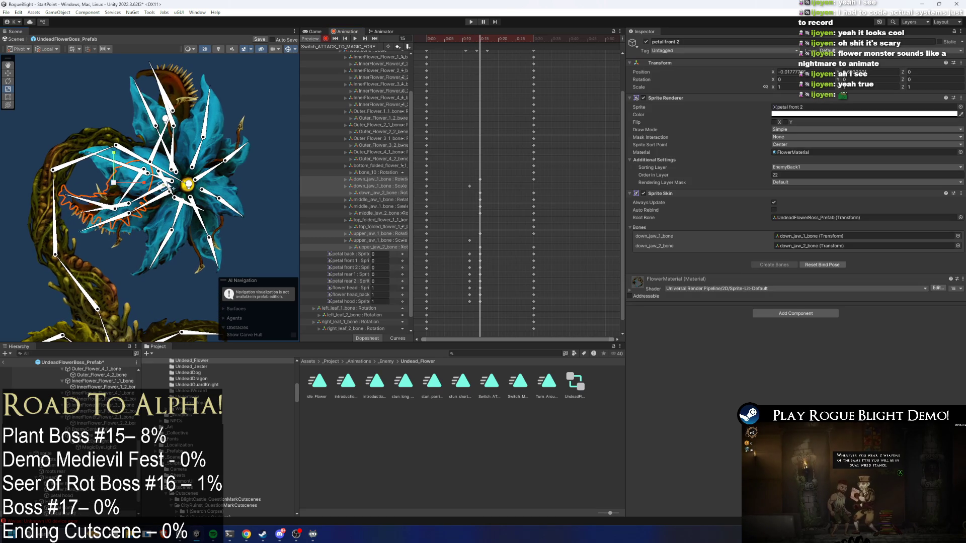
{"action": "left_click", "coordinate": [162, 202]}
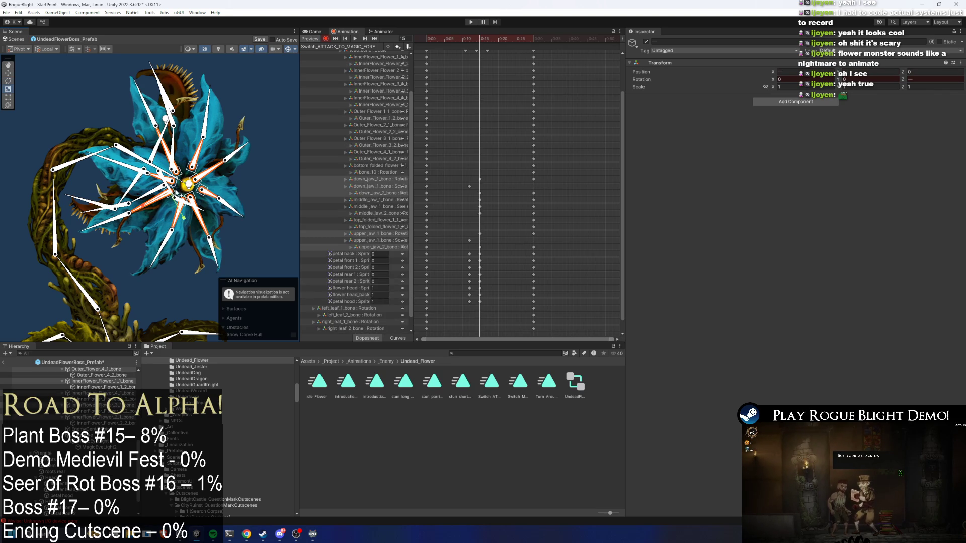
{"action": "left_click_drag", "start_coordinate": [186, 185], "coordinate": [150, 196]}
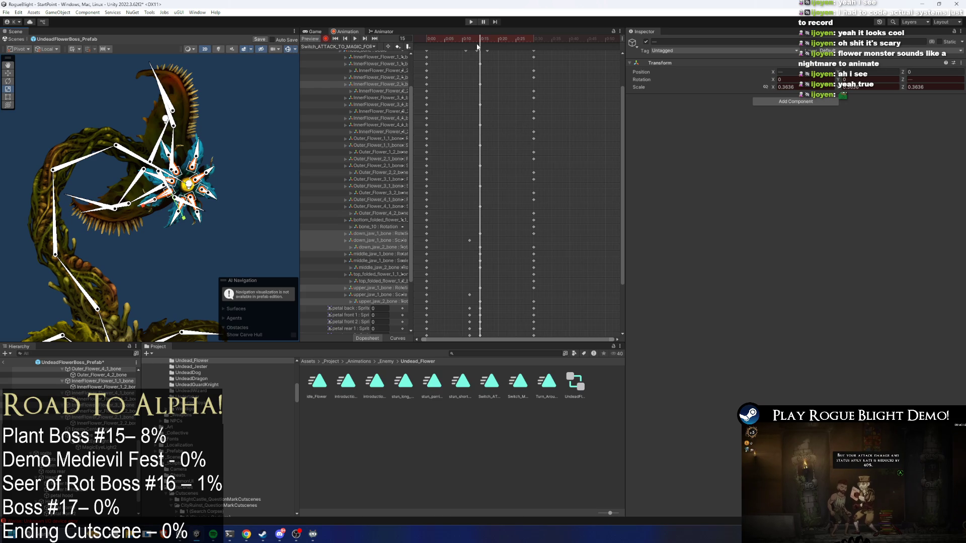
Select the four inner flower starting keys and move the petal keys from 0:13 to 0:10
{"action": "left_click", "coordinate": [426, 64]}
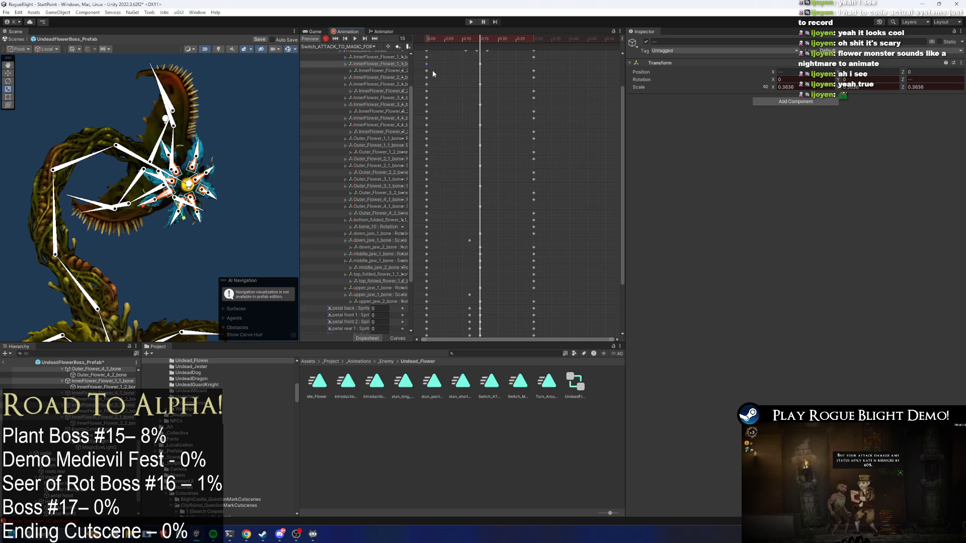
{"action": "left_click", "coordinate": [426, 84], "text": "shift"}
{"action": "left_click", "coordinate": [427, 104], "text": "shift"}
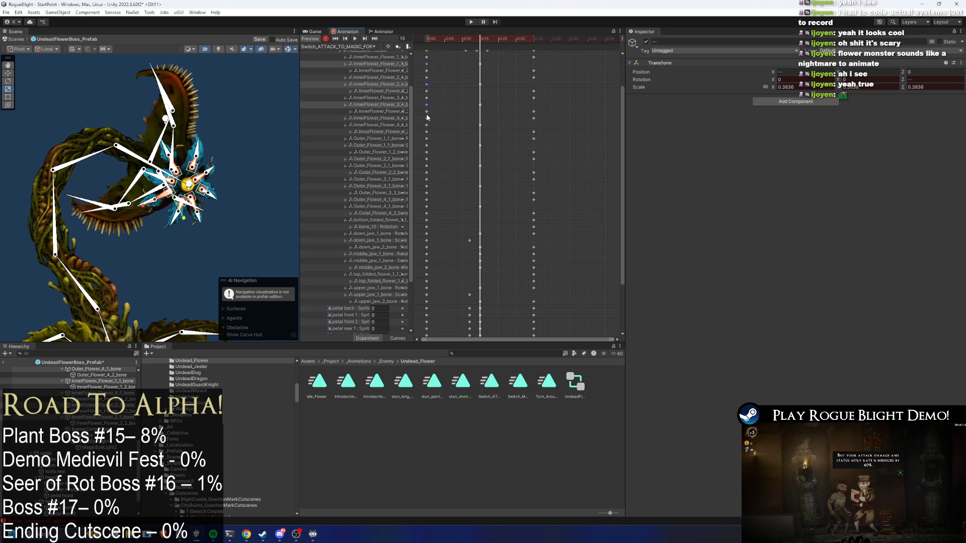
{"action": "left_click", "coordinate": [427, 125], "text": "shift"}
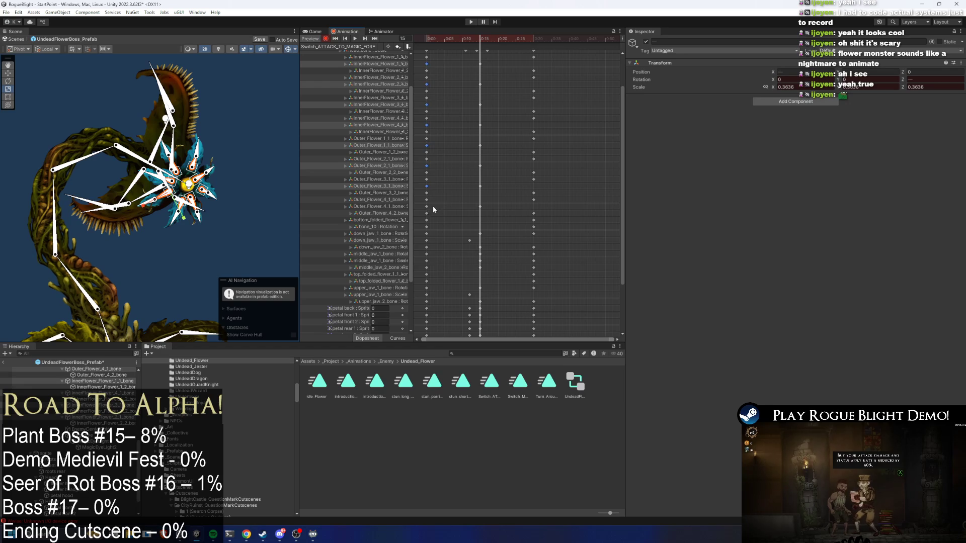
{"action": "mouse_move", "coordinate": [490, 61]}
{"action": "left_mouse_down"}
{"action": "mouse_move", "coordinate": [484, 201]}
{"action": "mouse_move", "coordinate": [466, 210]}
{"action": "left_mouse_up"}
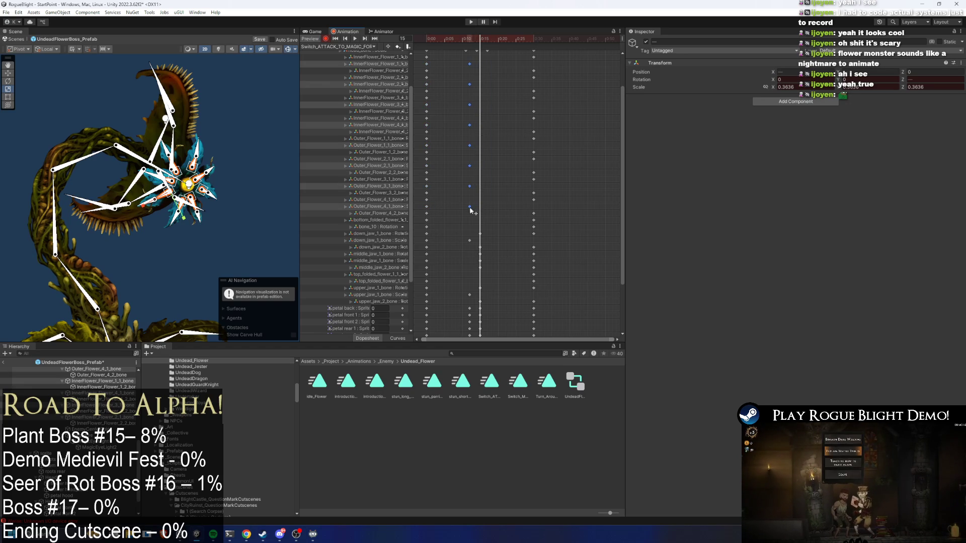
Scrub through the retimed bloom up to frame 30 and play the preview
{"action": "left_click", "coordinate": [467, 37]}
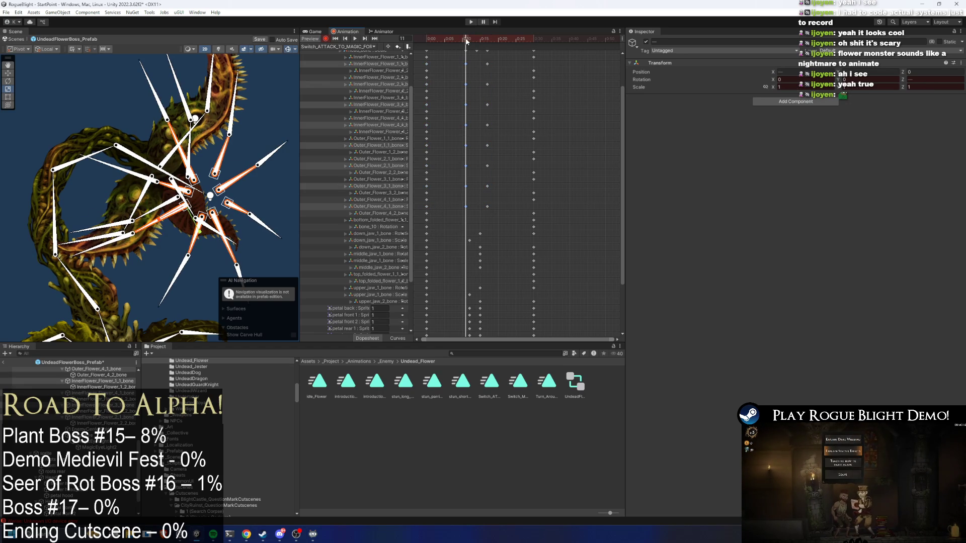
{"action": "left_click", "coordinate": [481, 39]}
{"action": "left_click_drag", "start_coordinate": [482, 40], "coordinate": [535, 41]}
{"action": "key", "text": "space"}
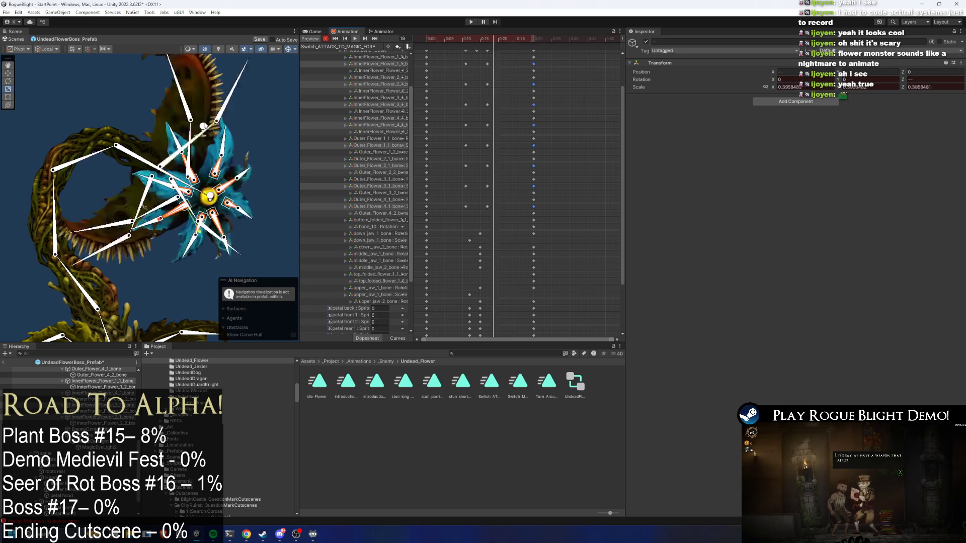
{"action": "left_click", "coordinate": [104, 103]}
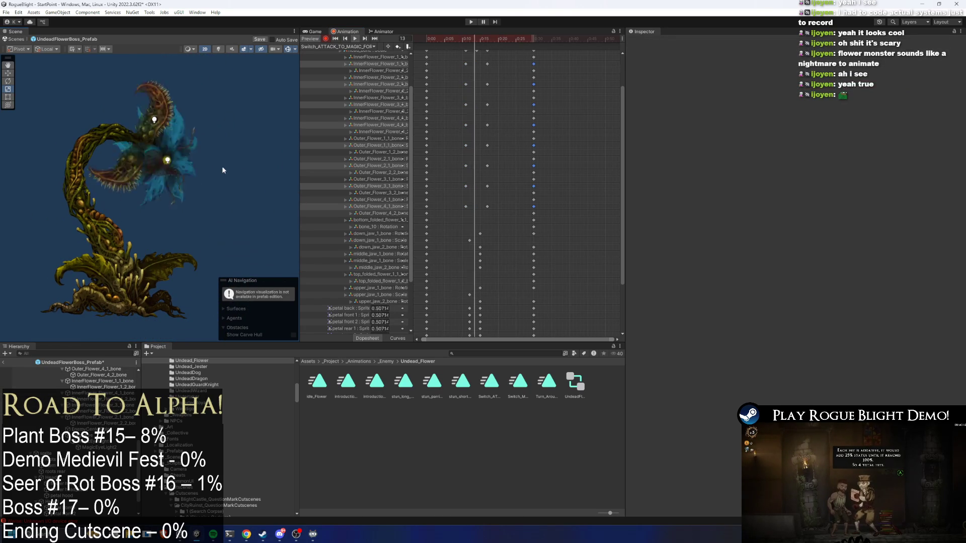
Shift the flower keyframes between 0:10 and 0:15 one frame earlier and replay the clip
{"action": "left_click", "coordinate": [473, 40]}
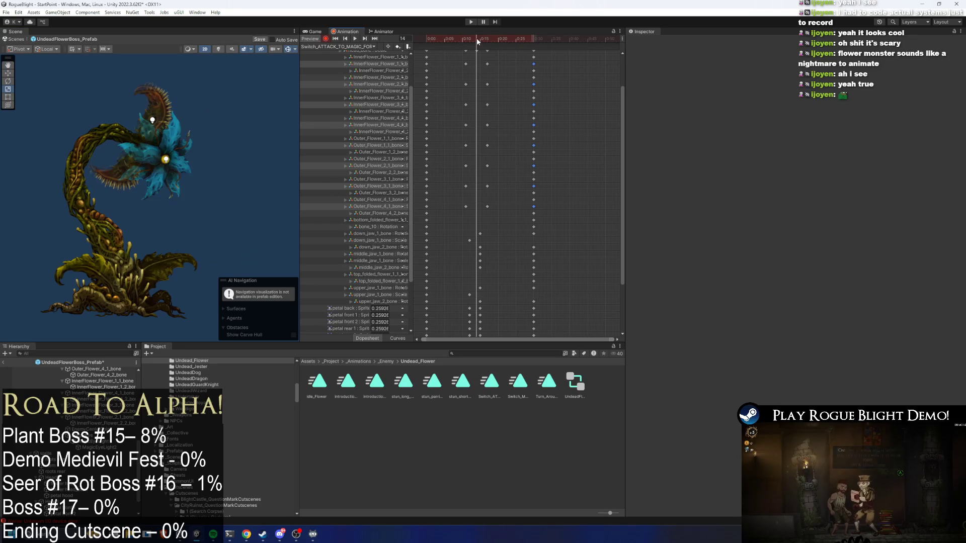
{"action": "mouse_move", "coordinate": [473, 42]}
{"action": "left_mouse_down"}
{"action": "mouse_move", "coordinate": [484, 40]}
{"action": "mouse_move", "coordinate": [476, 41]}
{"action": "left_mouse_up"}
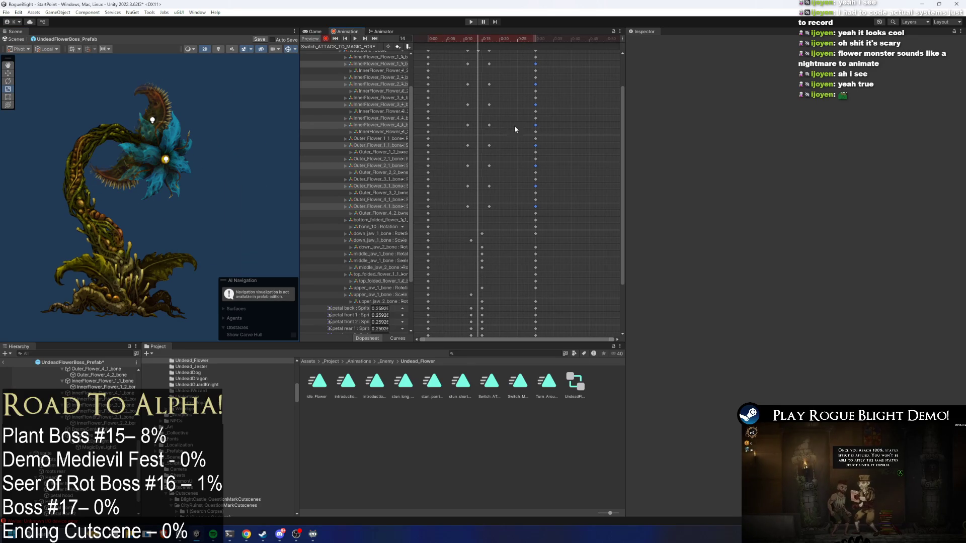
{"action": "left_click_drag", "start_coordinate": [623, 143], "coordinate": [622, 110]}
{"action": "left_click_drag", "start_coordinate": [506, 89], "coordinate": [433, 259]}
{"action": "left_click_drag", "start_coordinate": [483, 209], "coordinate": [476, 209]}
{"action": "left_click", "coordinate": [512, 102]}
{"action": "key", "text": "space"}
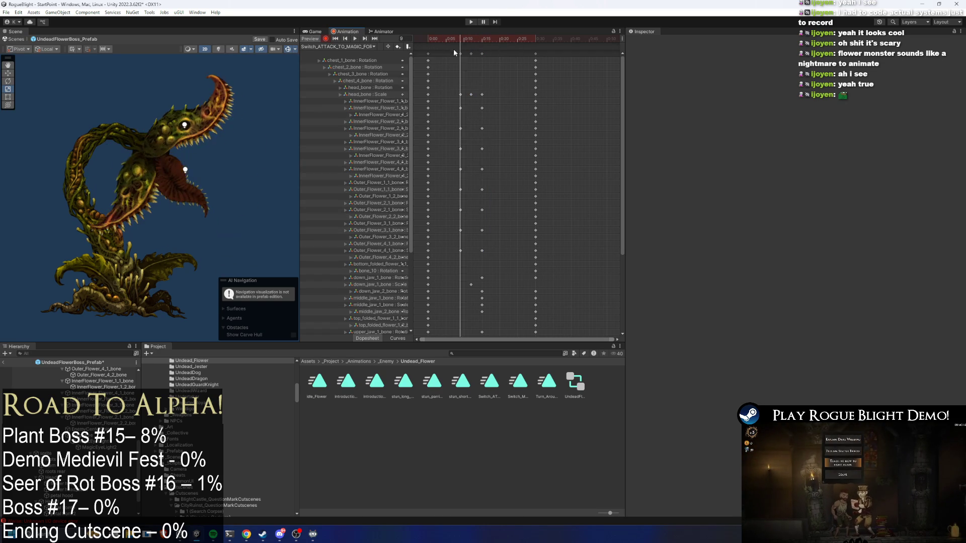
Select the head_bone Scale key at 0:10 and scrub from 0:12 to watch the head morph
{"action": "left_click_drag", "start_coordinate": [454, 93], "coordinate": [505, 94]}
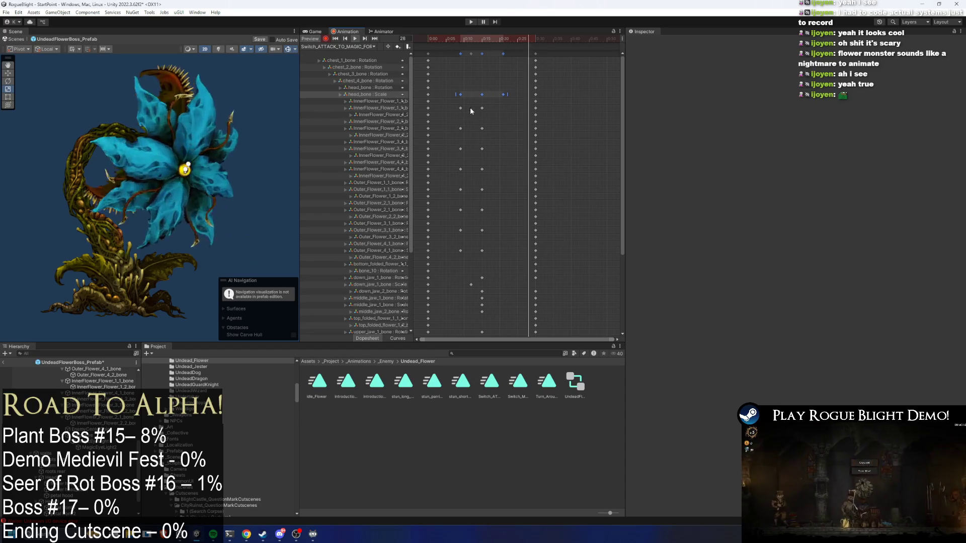
{"action": "left_click", "coordinate": [460, 94]}
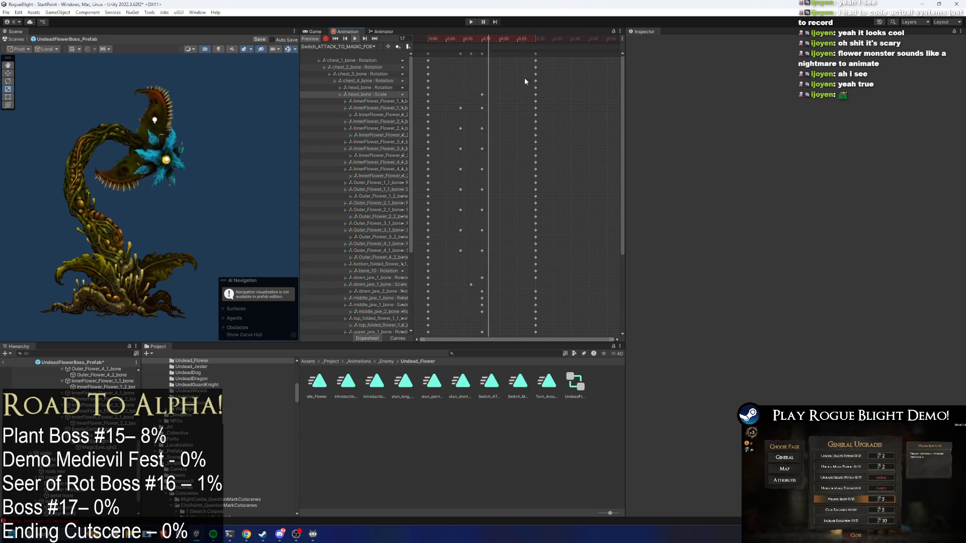
{"action": "left_click", "coordinate": [472, 38]}
{"action": "mouse_move", "coordinate": [472, 39]}
{"action": "left_mouse_down"}
{"action": "mouse_move", "coordinate": [521, 44]}
{"action": "mouse_move", "coordinate": [464, 47]}
{"action": "mouse_move", "coordinate": [482, 47]}
{"action": "left_mouse_up"}
Set the Outer_Flower_1_1 bone's Scale X to 0
{"action": "scroll", "coordinate": [160, 160], "scroll_direction": "up", "scroll_amount": 2}
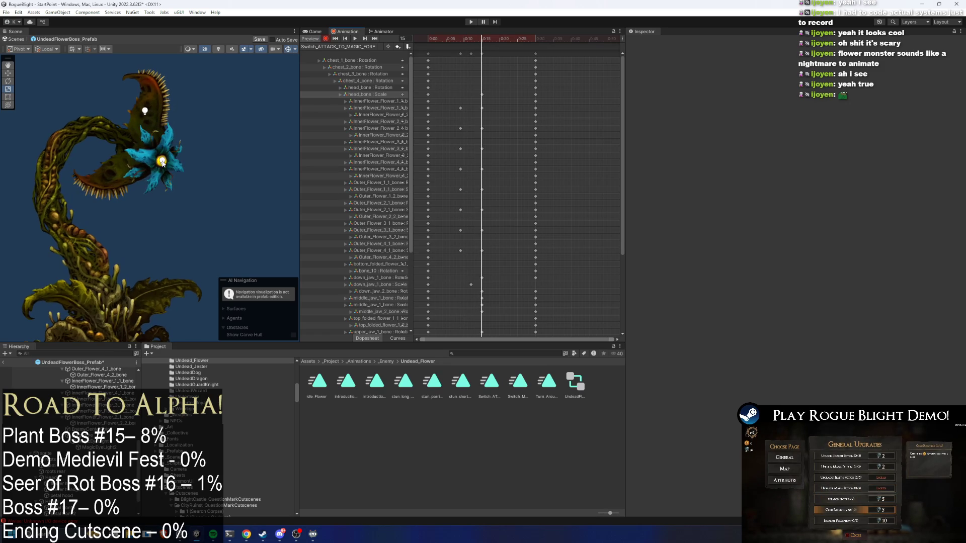
{"action": "left_click", "coordinate": [153, 159]}
{"action": "scroll", "coordinate": [148, 159], "scroll_direction": "up", "scroll_amount": 5}
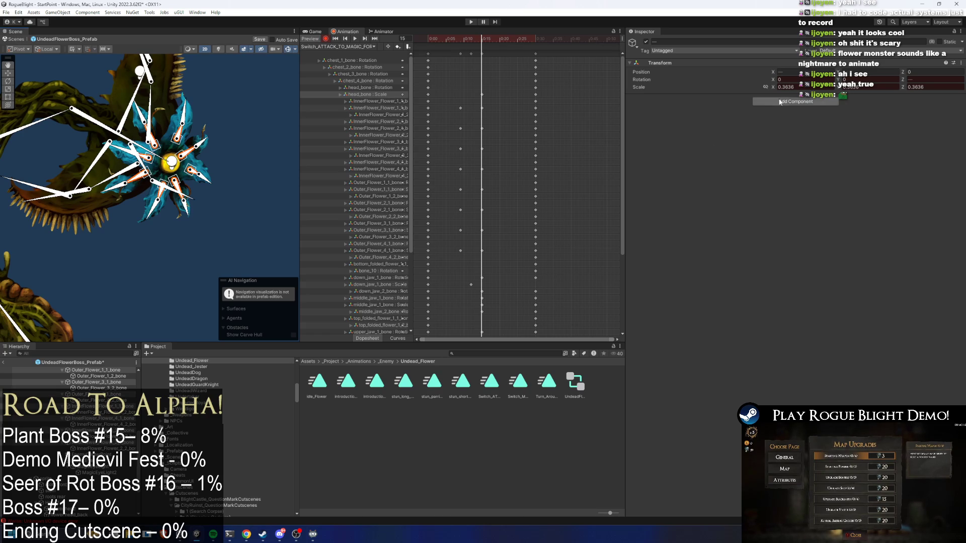
{"action": "type", "text": "0"}
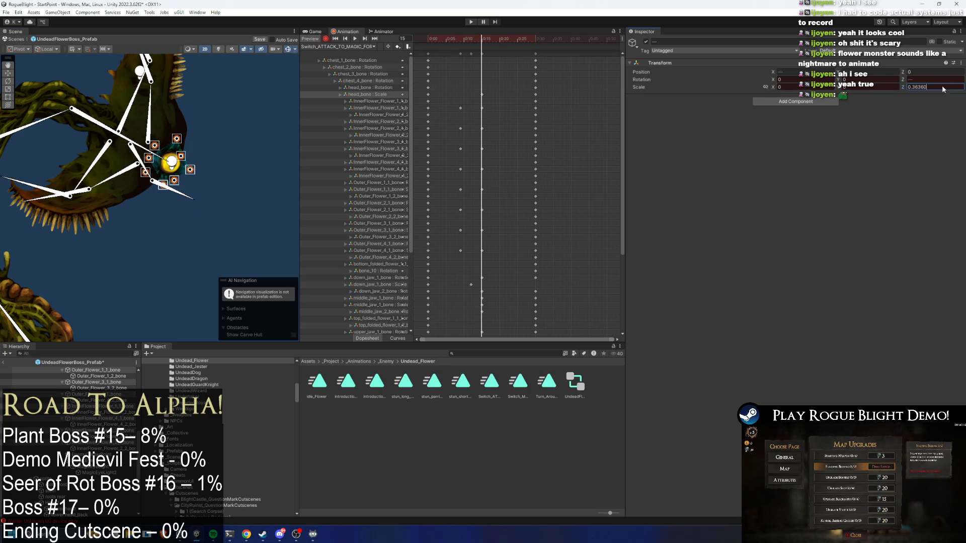
Deselect the flower bones, select the petal keys at 0:14 and play the preview
{"action": "left_click", "coordinate": [508, 49]}
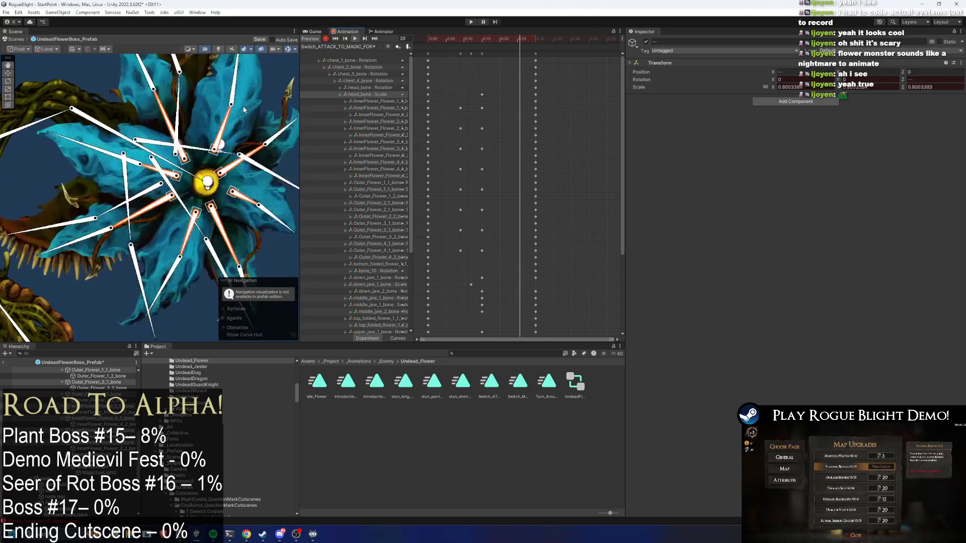
{"action": "scroll", "coordinate": [192, 216], "scroll_direction": "down", "scroll_amount": 3}
{"action": "left_click", "coordinate": [200, 220]}
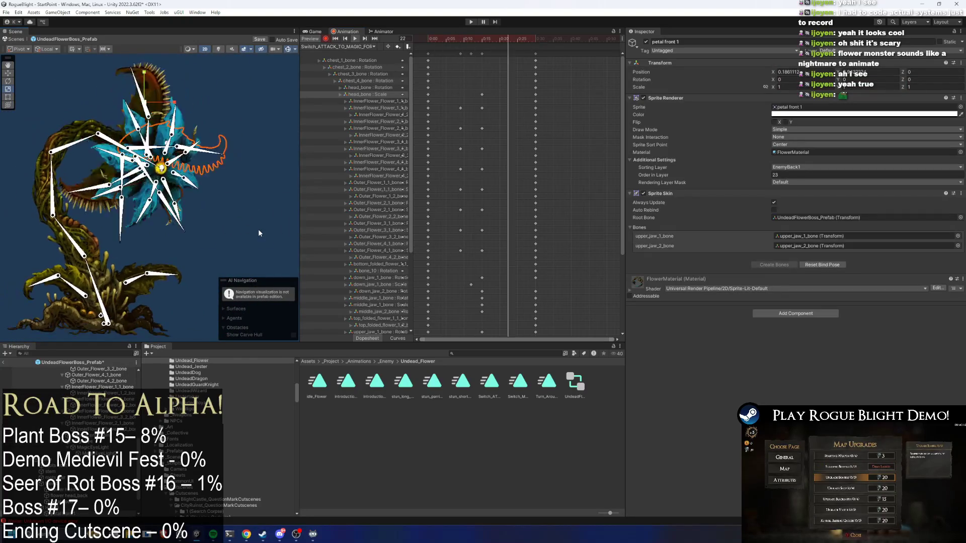
{"action": "scroll", "coordinate": [258, 228], "scroll_direction": "down", "scroll_amount": 2}
{"action": "left_click", "coordinate": [246, 204]}
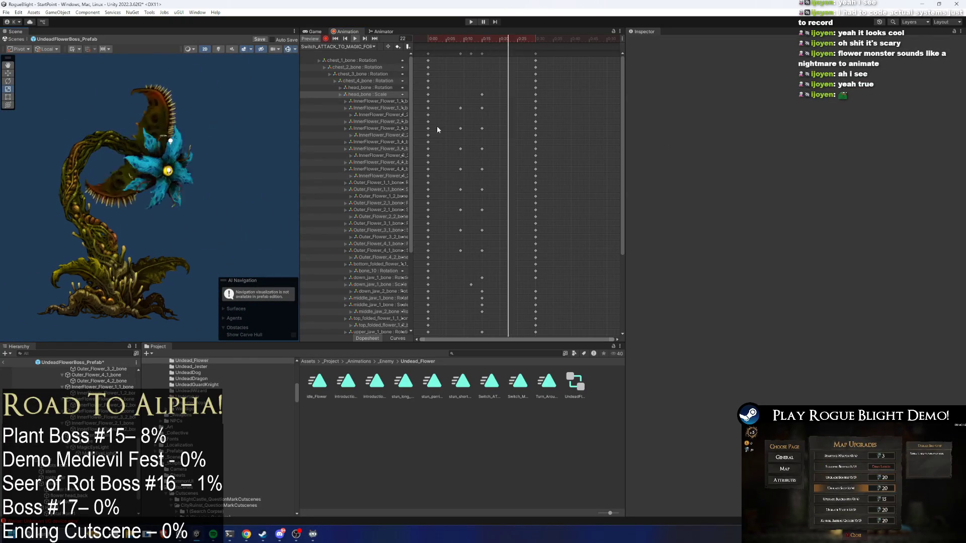
{"action": "left_click_drag", "start_coordinate": [467, 40], "coordinate": [477, 44]}
{"action": "left_click_drag", "start_coordinate": [493, 104], "coordinate": [481, 253]}
{"action": "left_click", "coordinate": [464, 41]}
{"action": "key", "text": "space"}
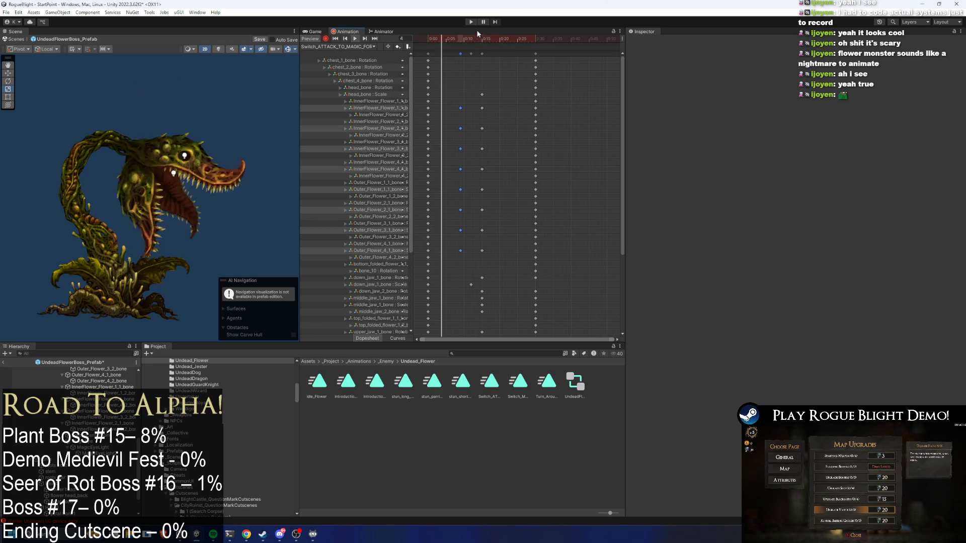
Move the late petal keyframes at 0:25 earlier, to 0:20
{"action": "left_click", "coordinate": [535, 53]}
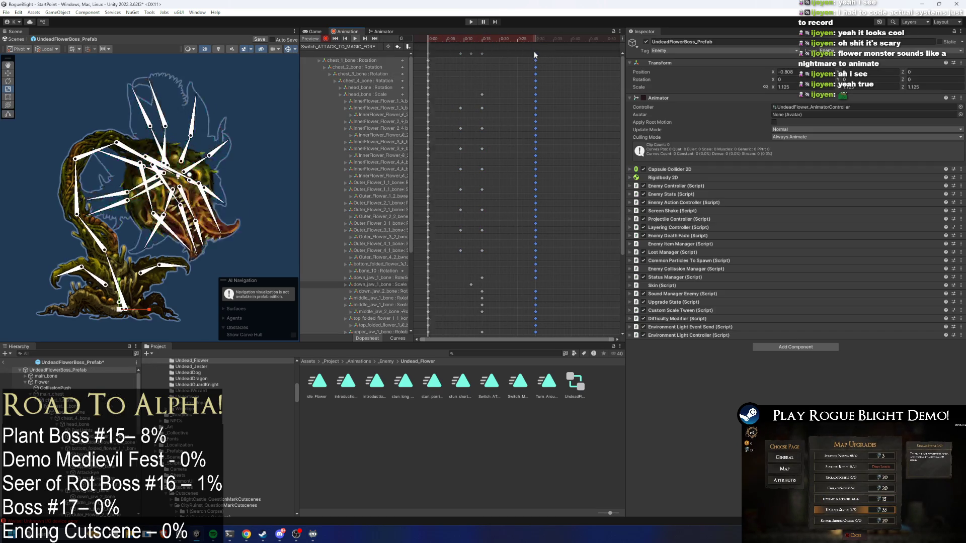
{"action": "left_click_drag", "start_coordinate": [506, 41], "coordinate": [517, 41]}
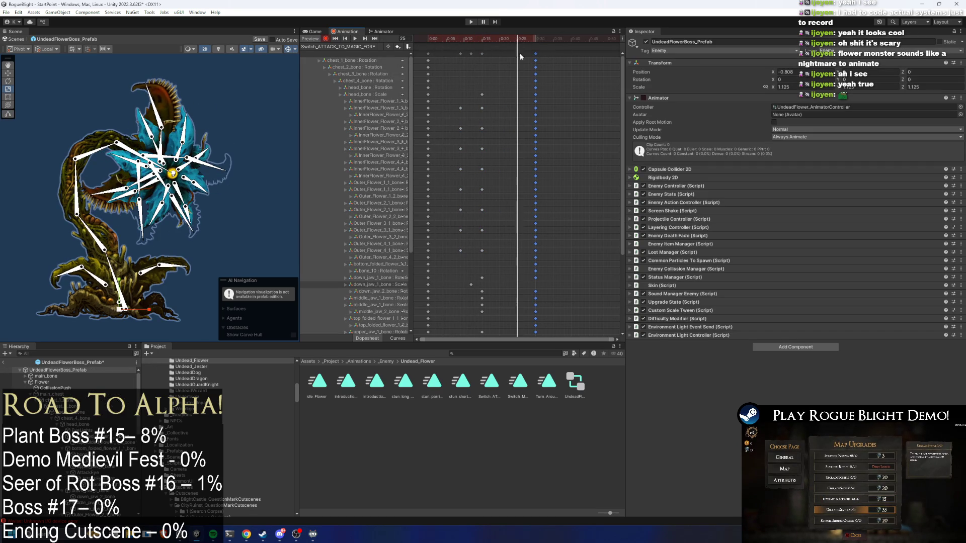
{"action": "left_click", "coordinate": [514, 109]}
{"action": "left_click", "coordinate": [536, 129]}
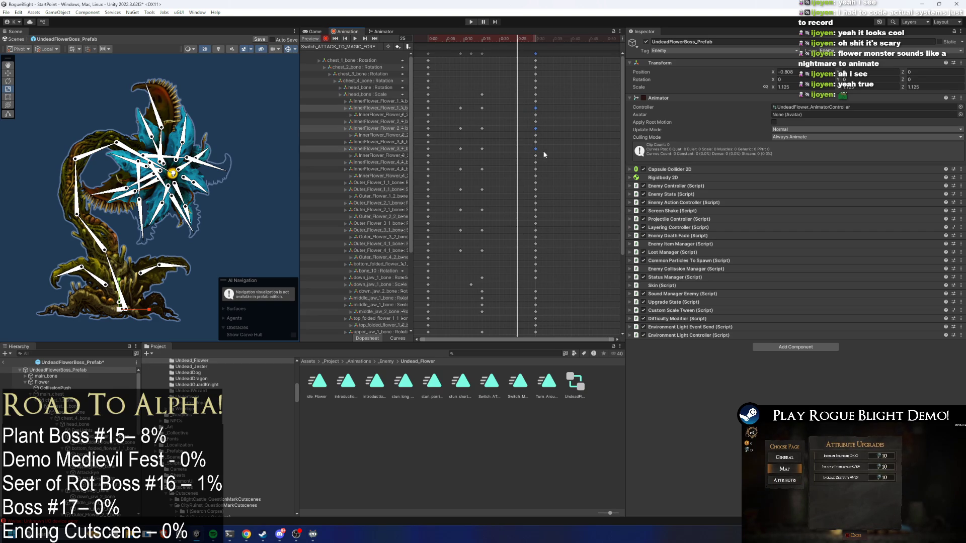
{"action": "left_click_drag", "start_coordinate": [528, 166], "coordinate": [552, 172]}
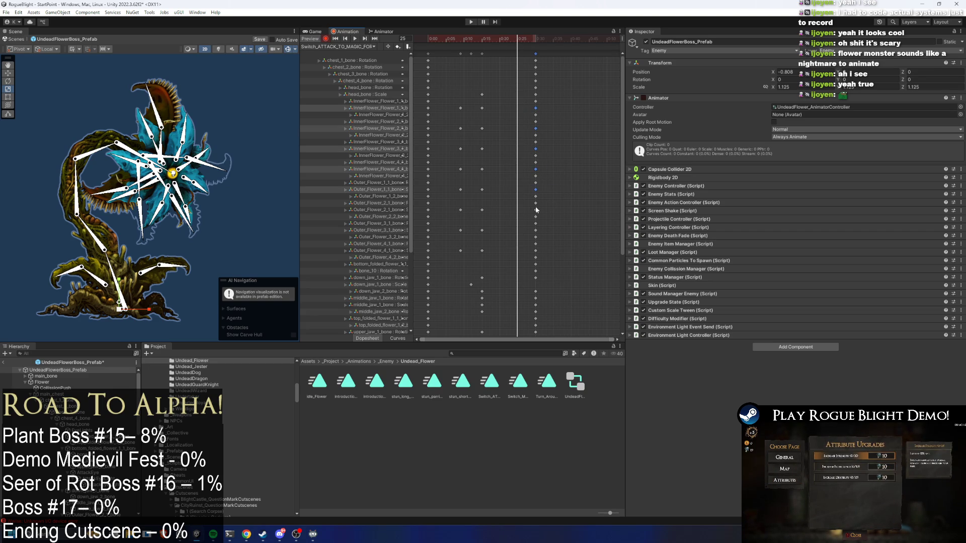
{"action": "mouse_move", "coordinate": [528, 207]}
{"action": "left_mouse_down"}
{"action": "mouse_move", "coordinate": [542, 213]}
{"action": "mouse_move", "coordinate": [542, 233]}
{"action": "left_mouse_up"}
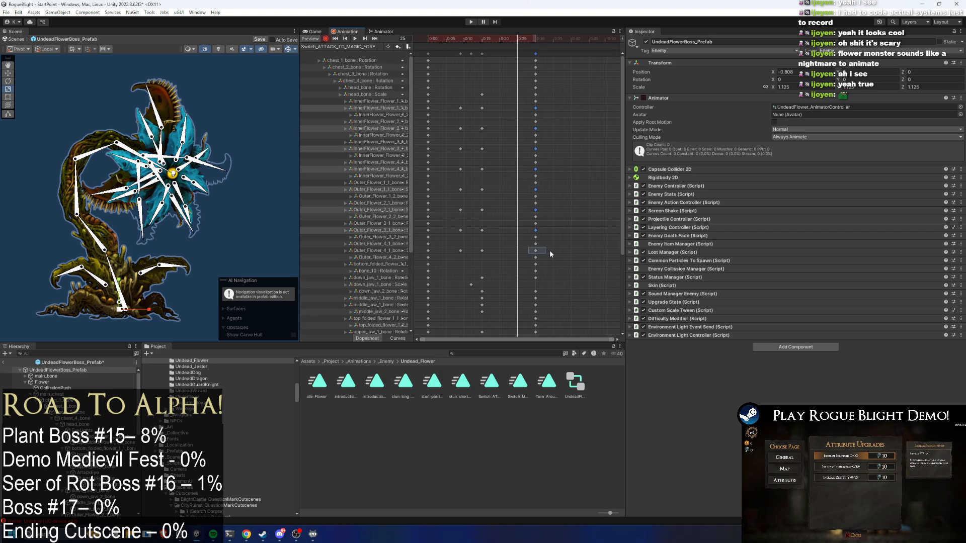
{"action": "left_click_drag", "start_coordinate": [505, 48], "coordinate": [507, 50]}
Preview the clip, select the 0:20 key column, and set the playhead near 0:25
{"action": "key", "text": "space"}
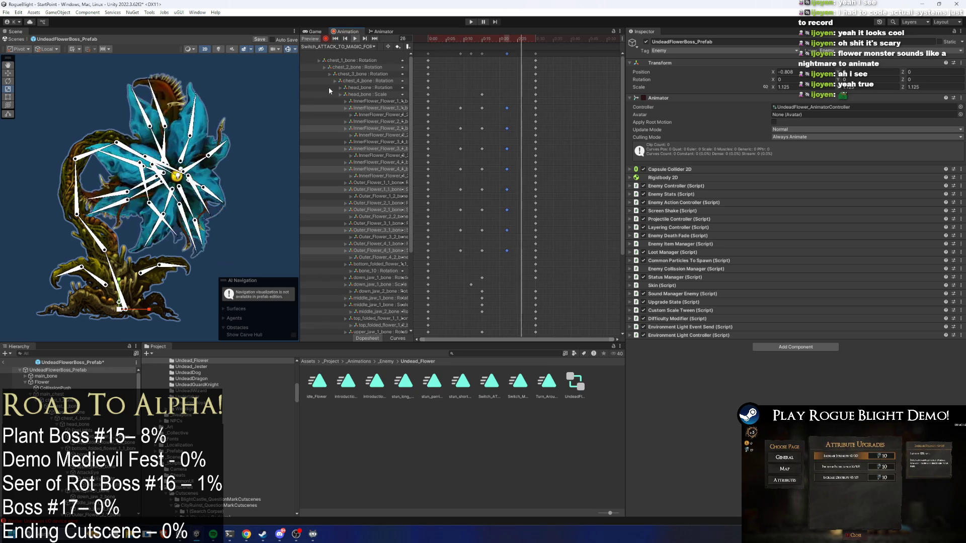
{"action": "left_click", "coordinate": [73, 74]}
{"action": "mouse_move", "coordinate": [513, 99]}
{"action": "left_mouse_down"}
{"action": "mouse_move", "coordinate": [502, 271]}
{"action": "mouse_move", "coordinate": [507, 250]}
{"action": "mouse_move", "coordinate": [522, 251]}
{"action": "left_mouse_up"}
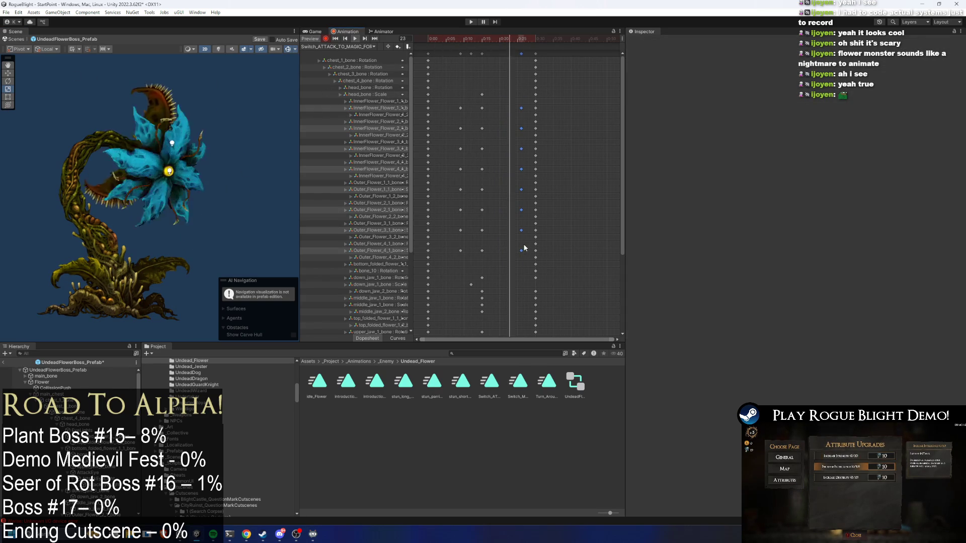
{"action": "left_click", "coordinate": [522, 36]}
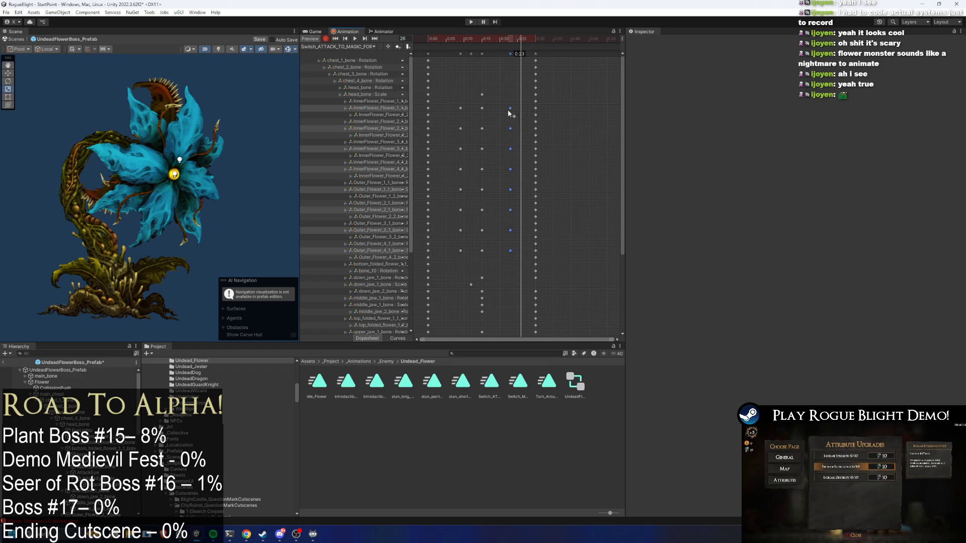
Set Outer_Flower_1_1_bone's Scale X to 1.2 at 0:25 and preview the clip
{"action": "left_click", "coordinate": [155, 153]}
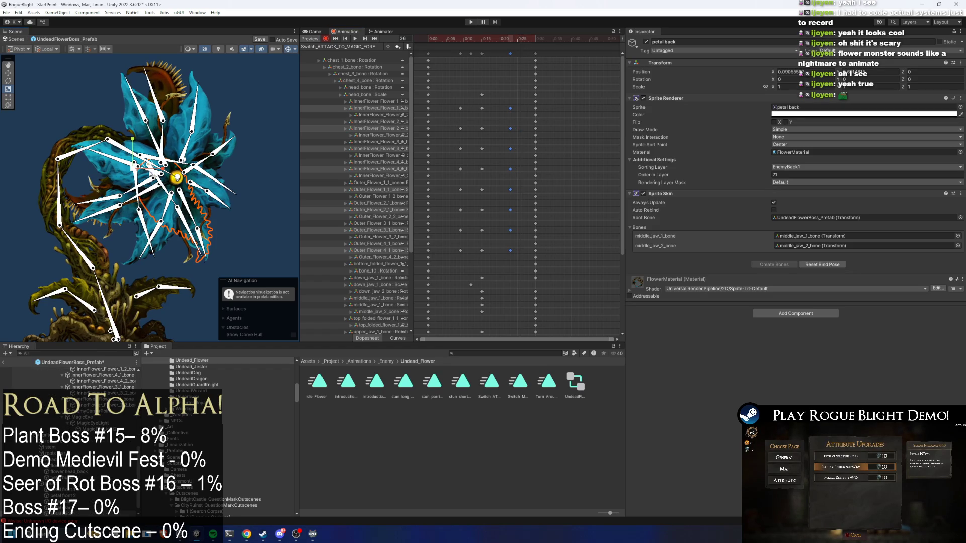
{"action": "scroll", "coordinate": [151, 176], "scroll_direction": "up", "scroll_amount": 2}
{"action": "left_click", "coordinate": [171, 173]}
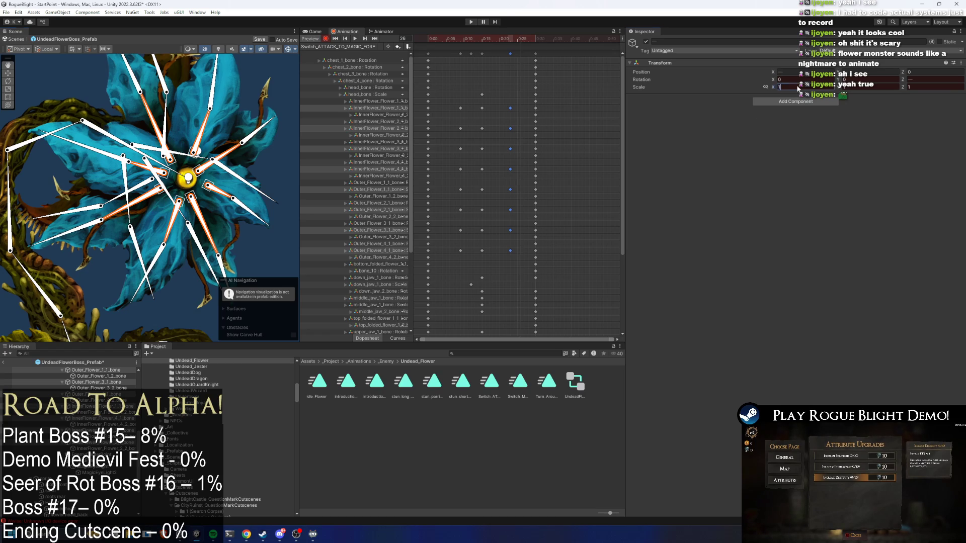
{"action": "type", "text": ".2"}
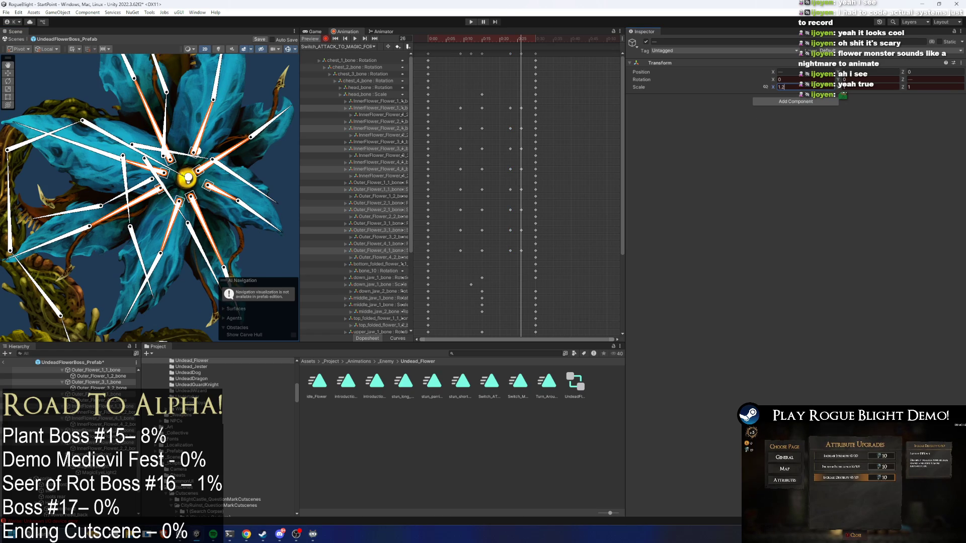
{"action": "left_click_drag", "start_coordinate": [519, 103], "coordinate": [522, 253]}
{"action": "key", "text": "space"}
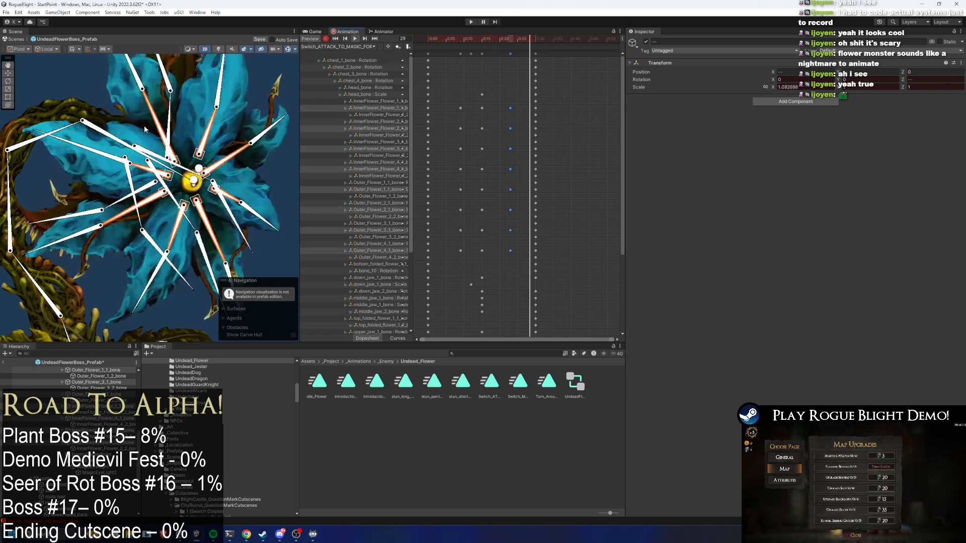
Stretch the keyframes from 0:15 onward later and push one key column a frame later
{"action": "left_click", "coordinate": [56, 88]}
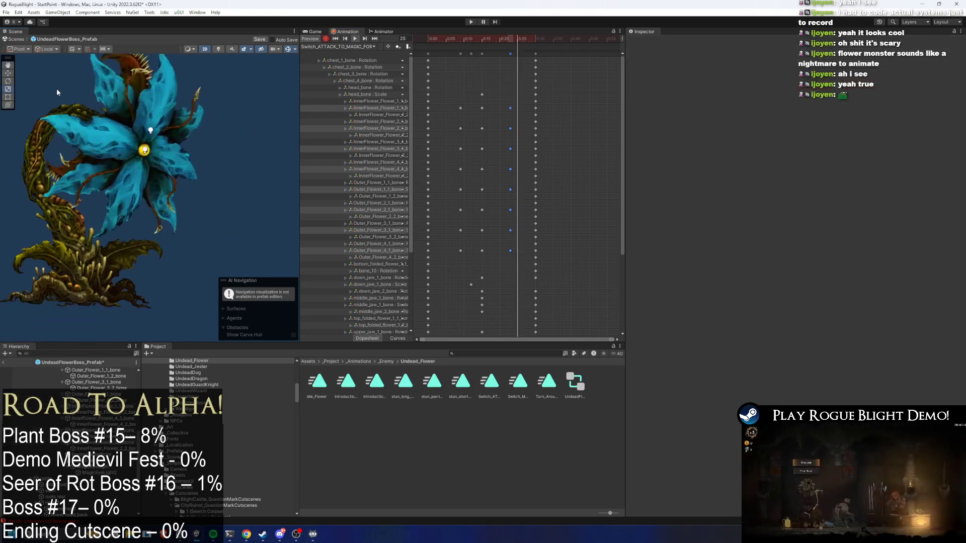
{"action": "mouse_move", "coordinate": [522, 102]}
{"action": "left_mouse_down"}
{"action": "mouse_move", "coordinate": [505, 269]}
{"action": "mouse_move", "coordinate": [497, 242]}
{"action": "left_mouse_up"}
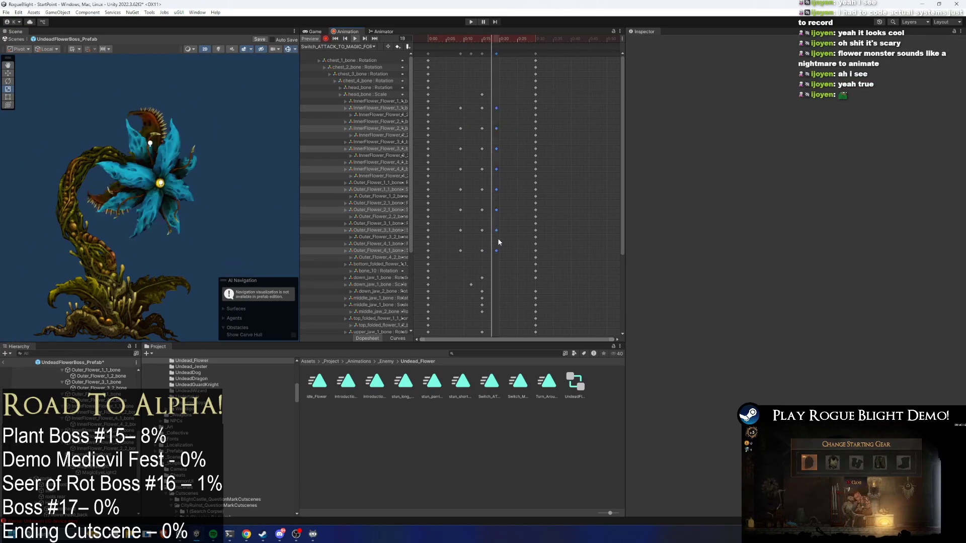
{"action": "mouse_move", "coordinate": [514, 105]}
{"action": "left_mouse_down"}
{"action": "mouse_move", "coordinate": [497, 249]}
{"action": "mouse_move", "coordinate": [512, 249]}
{"action": "mouse_move", "coordinate": [500, 253]}
{"action": "left_mouse_up"}
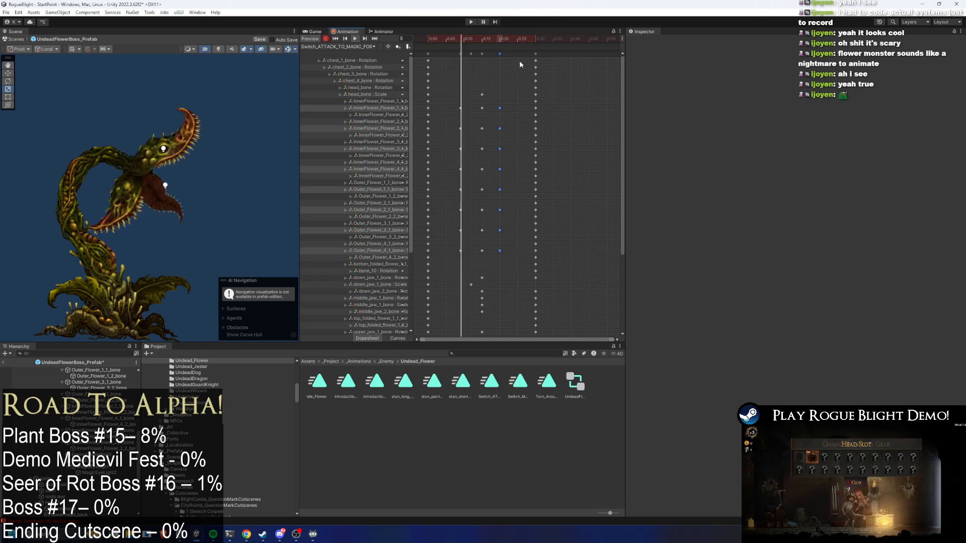
{"action": "left_click", "coordinate": [565, 53]}
{"action": "left_click_drag", "start_coordinate": [478, 51], "coordinate": [541, 54]}
{"action": "left_click_drag", "start_coordinate": [539, 92], "coordinate": [561, 92]}
{"action": "left_click", "coordinate": [578, 92]}
{"action": "left_click", "coordinate": [207, 74]}
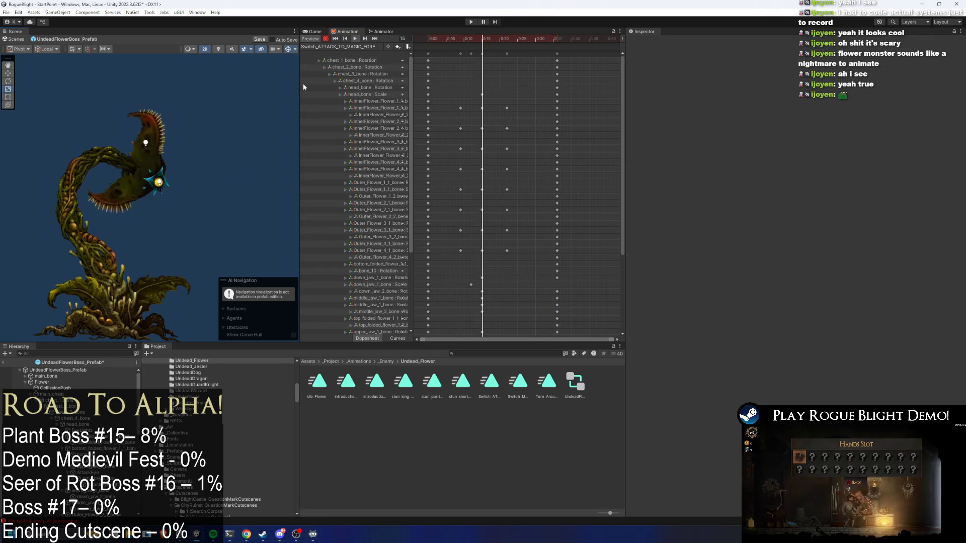
{"action": "left_click_drag", "start_coordinate": [508, 54], "coordinate": [526, 54]}
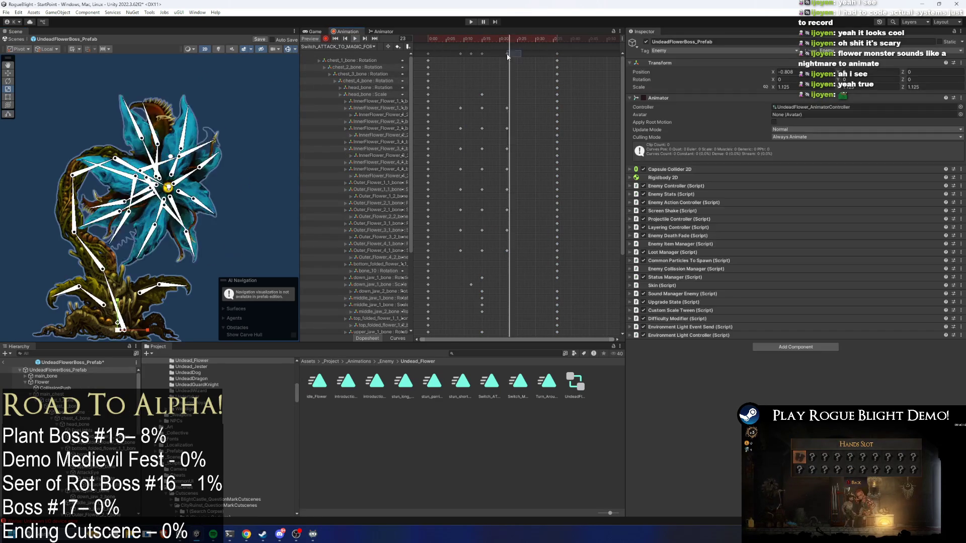
{"action": "left_click", "coordinate": [219, 71]}
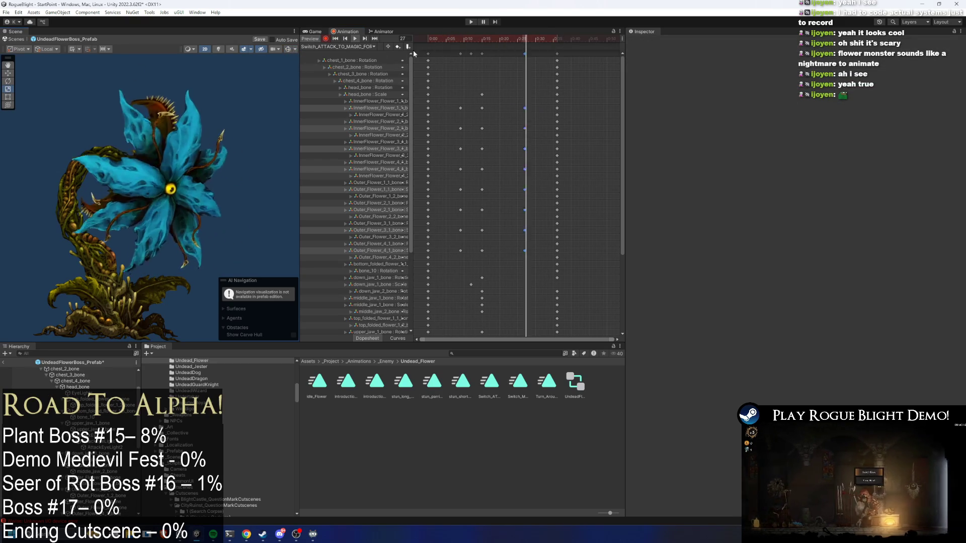
Shift the petal sprite keyframes one frame earlier, checking poses between frames 8 and 17
{"action": "left_click", "coordinate": [471, 42]}
{"action": "left_click_drag", "start_coordinate": [465, 42], "coordinate": [477, 41]}
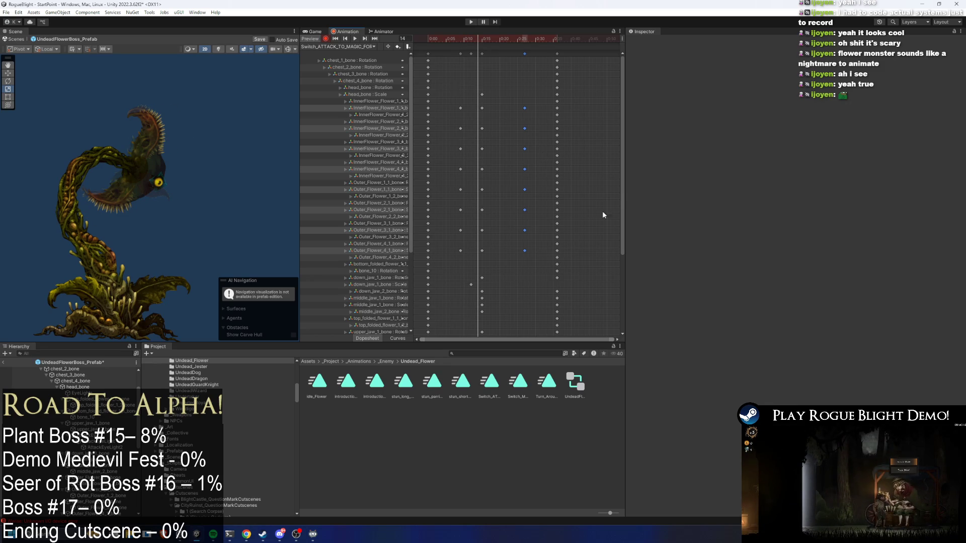
{"action": "left_click_drag", "start_coordinate": [623, 191], "coordinate": [605, 306]}
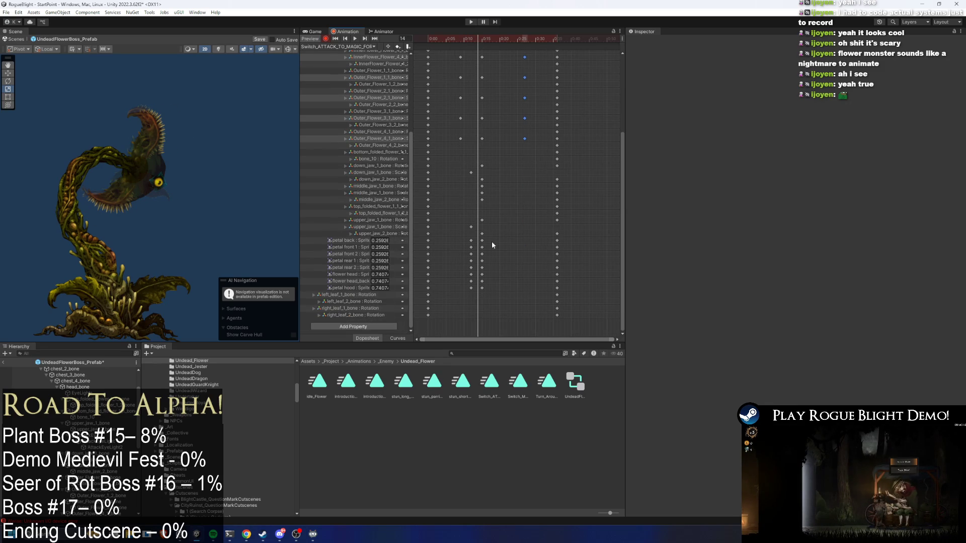
{"action": "left_click_drag", "start_coordinate": [492, 244], "coordinate": [470, 291]}
{"action": "left_click_drag", "start_coordinate": [490, 241], "coordinate": [480, 286]}
{"action": "left_click_drag", "start_coordinate": [450, 43], "coordinate": [489, 49]}
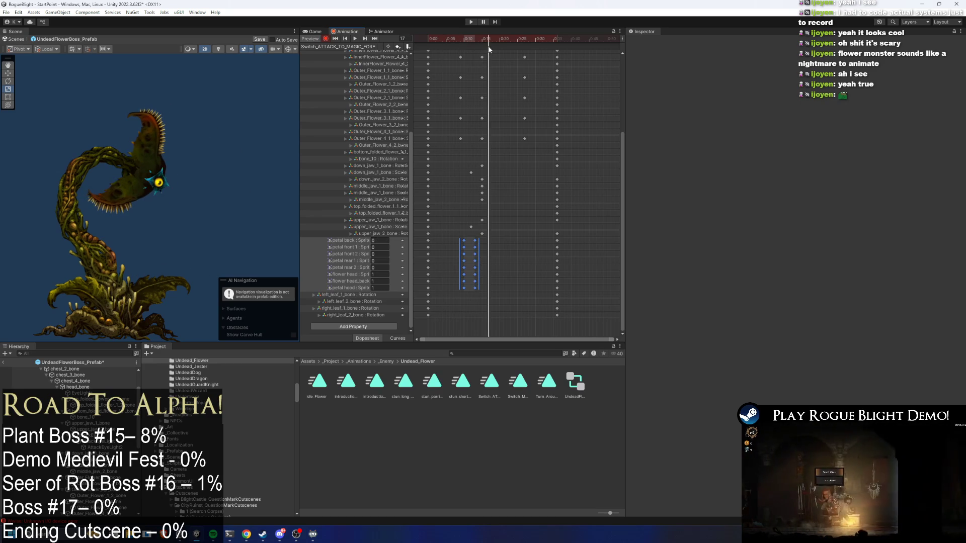
{"action": "key", "text": "space"}
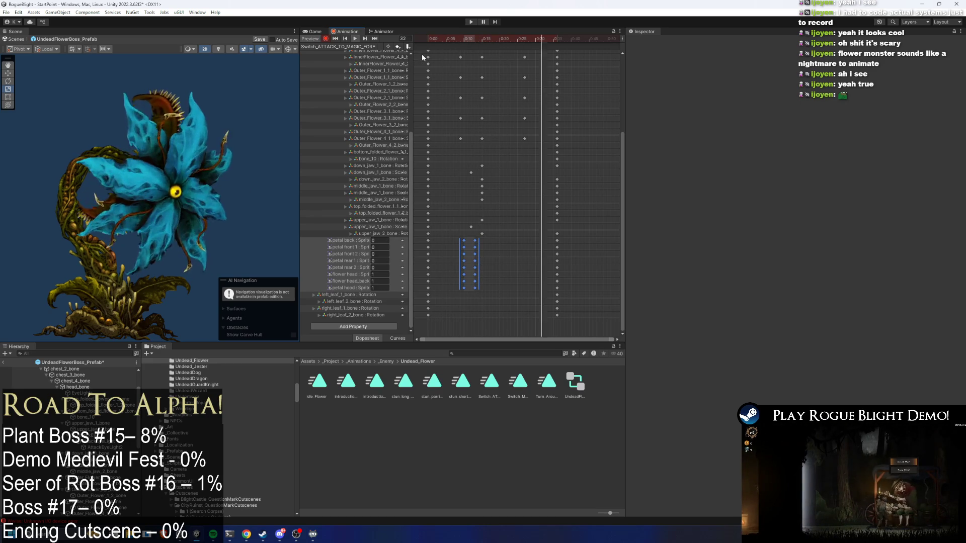
{"action": "left_click", "coordinate": [458, 40]}
{"action": "left_click_drag", "start_coordinate": [458, 40], "coordinate": [467, 41]}
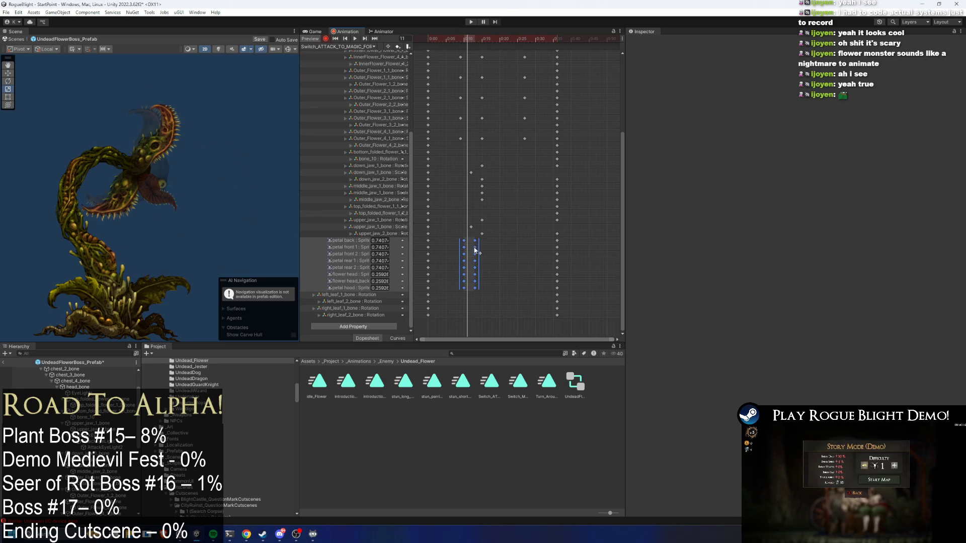
{"action": "left_click_drag", "start_coordinate": [468, 249], "coordinate": [468, 244]}
Move the selected early keyframes three frames earlier
{"action": "mouse_move", "coordinate": [450, 40]}
{"action": "left_mouse_down"}
{"action": "mouse_move", "coordinate": [479, 37]}
{"action": "mouse_move", "coordinate": [486, 95]}
{"action": "left_mouse_up"}
{"action": "left_click_drag", "start_coordinate": [623, 171], "coordinate": [624, 106]}
{"action": "left_click_drag", "start_coordinate": [536, 103], "coordinate": [445, 255]}
{"action": "left_click_drag", "start_coordinate": [496, 222], "coordinate": [487, 222]}
{"action": "left_click", "coordinate": [472, 37]}
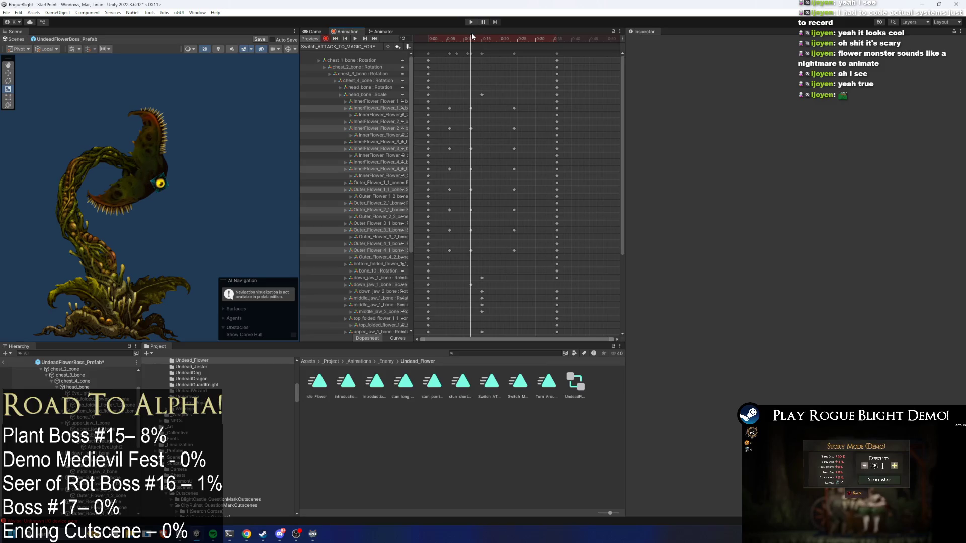
Shift the petal sprite keys two frames later, then one more, previewing the result
{"action": "scroll", "coordinate": [610, 206], "scroll_direction": "down", "scroll_amount": 5}
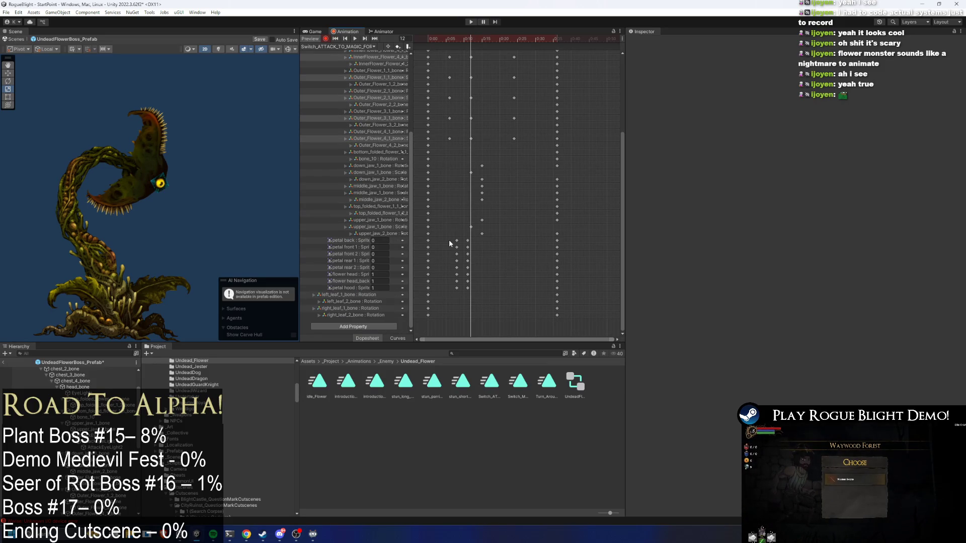
{"action": "left_click_drag", "start_coordinate": [475, 272], "coordinate": [471, 260]}
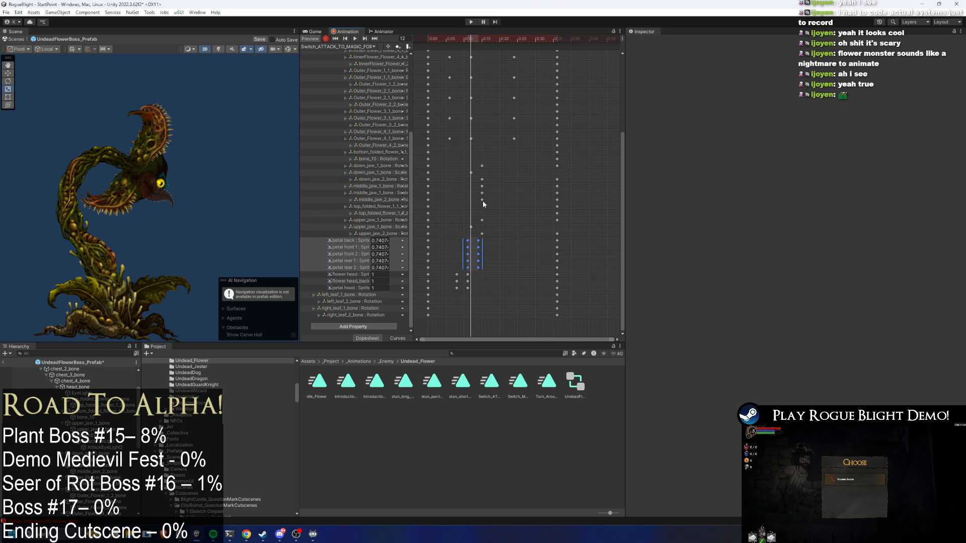
{"action": "mouse_move", "coordinate": [472, 42]}
{"action": "left_mouse_down"}
{"action": "mouse_move", "coordinate": [454, 41]}
{"action": "mouse_move", "coordinate": [483, 39]}
{"action": "left_mouse_up"}
{"action": "key", "text": "space"}
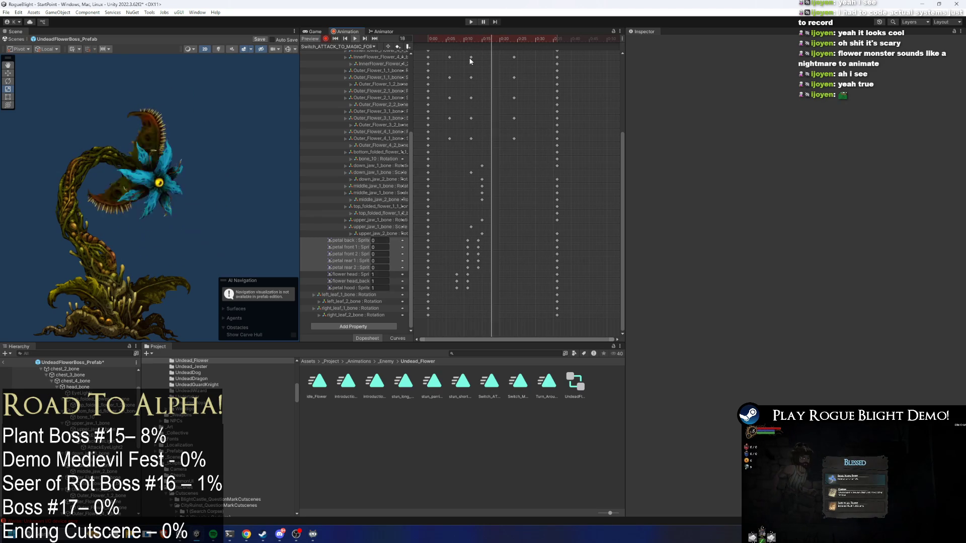
{"action": "left_click", "coordinate": [463, 38]}
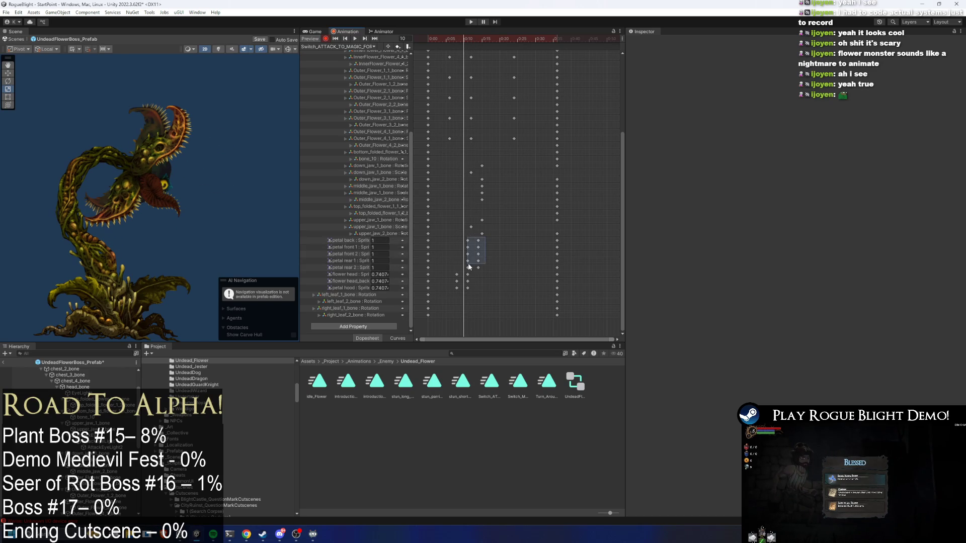
{"action": "left_click_drag", "start_coordinate": [449, 257], "coordinate": [452, 257]}
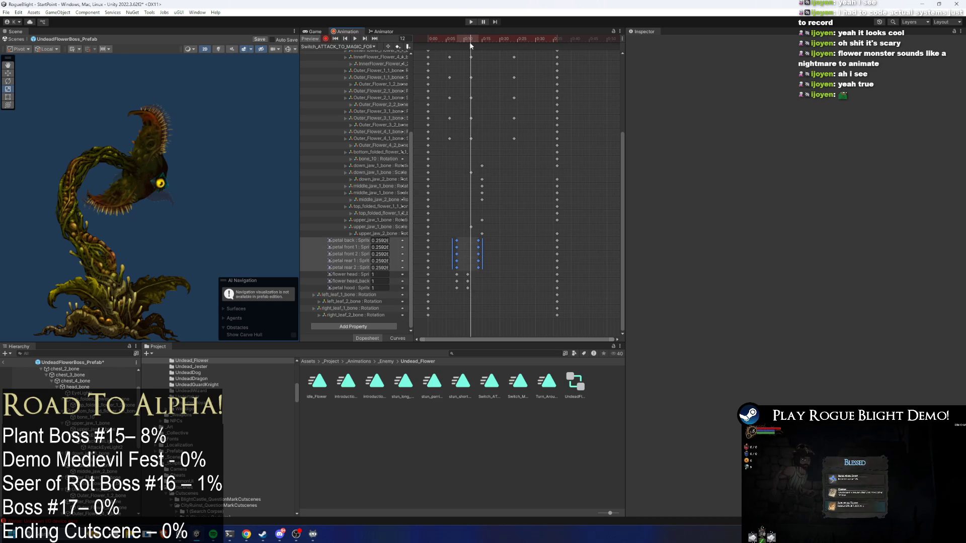
{"action": "key", "text": "space"}
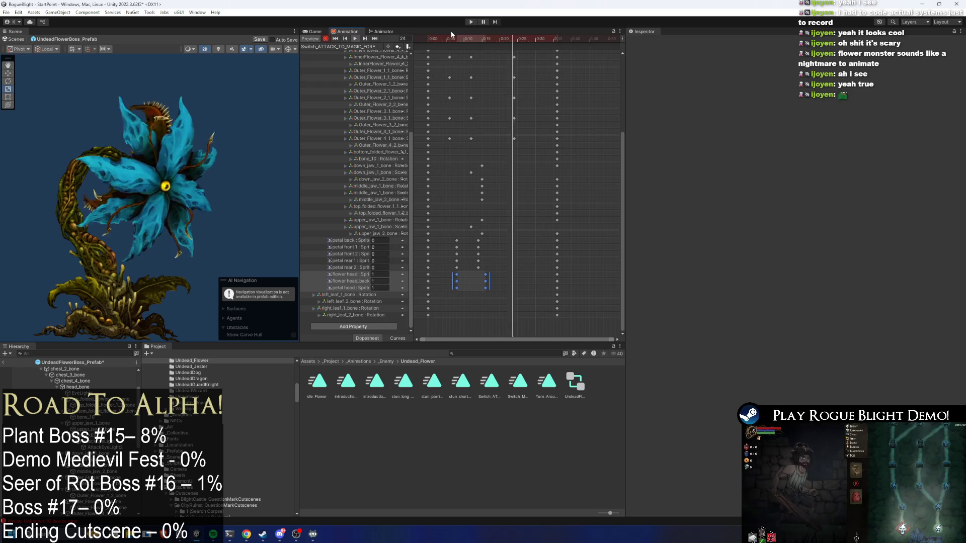
Adjust the flower head keys at frame 5 and preview the switch across frames 5 to 14
{"action": "left_click_drag", "start_coordinate": [474, 41], "coordinate": [479, 41]}
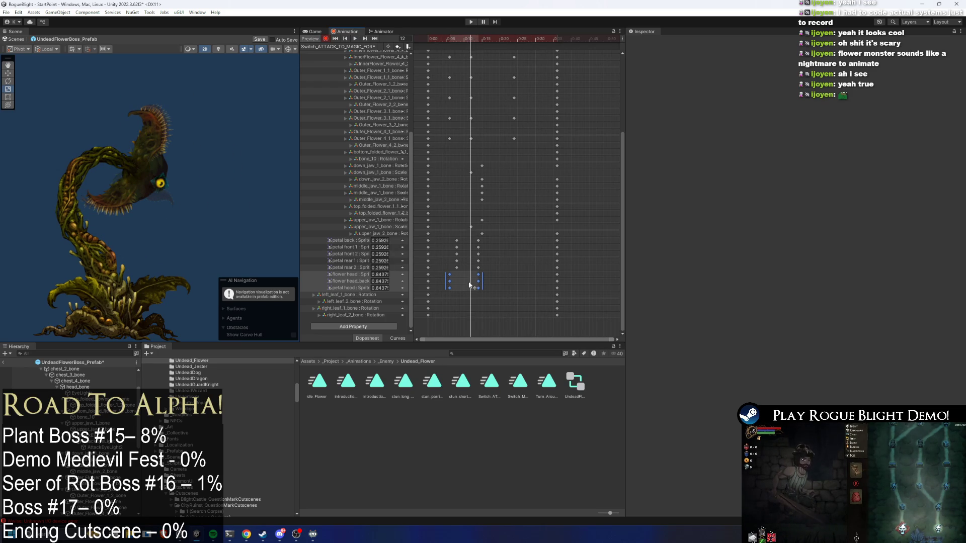
{"action": "left_click_drag", "start_coordinate": [458, 42], "coordinate": [449, 42]}
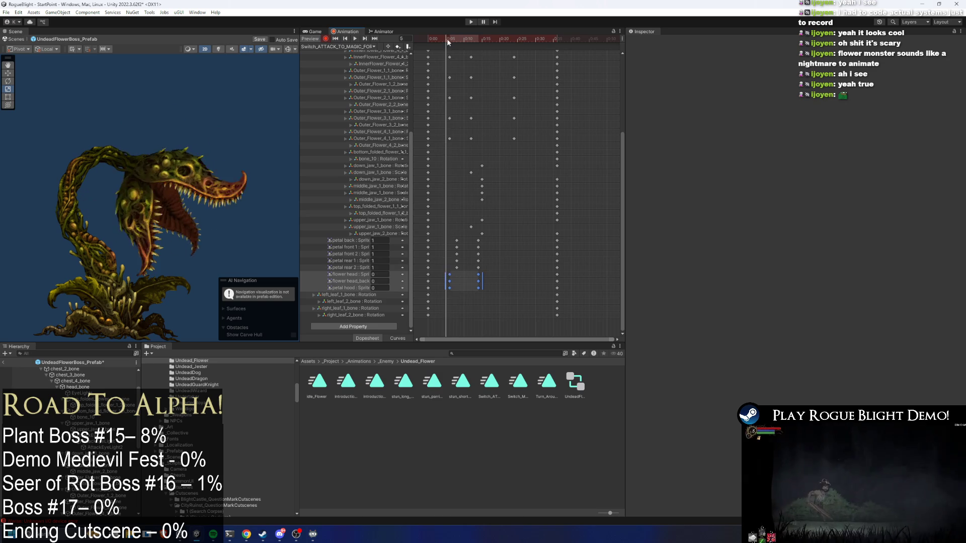
{"action": "key", "text": "space"}
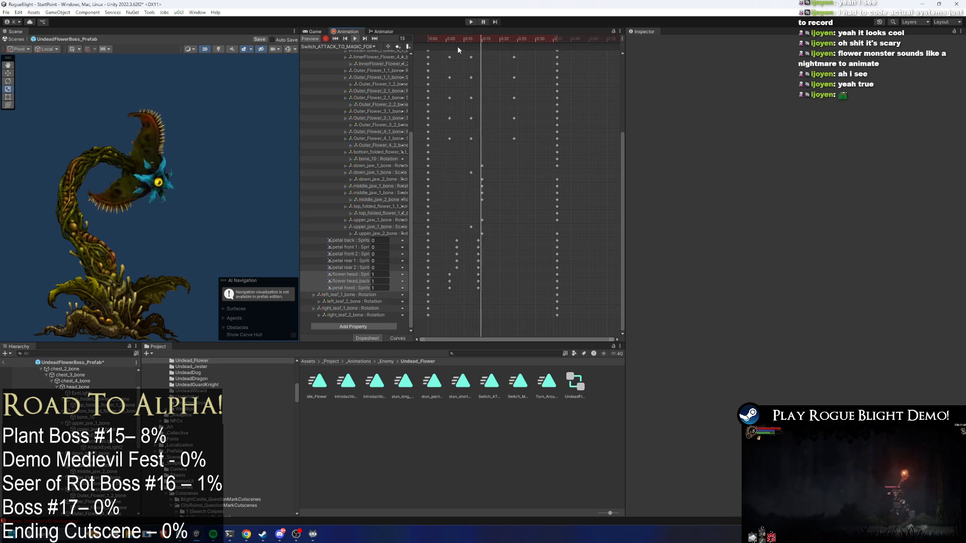
{"action": "left_click", "coordinate": [454, 40]}
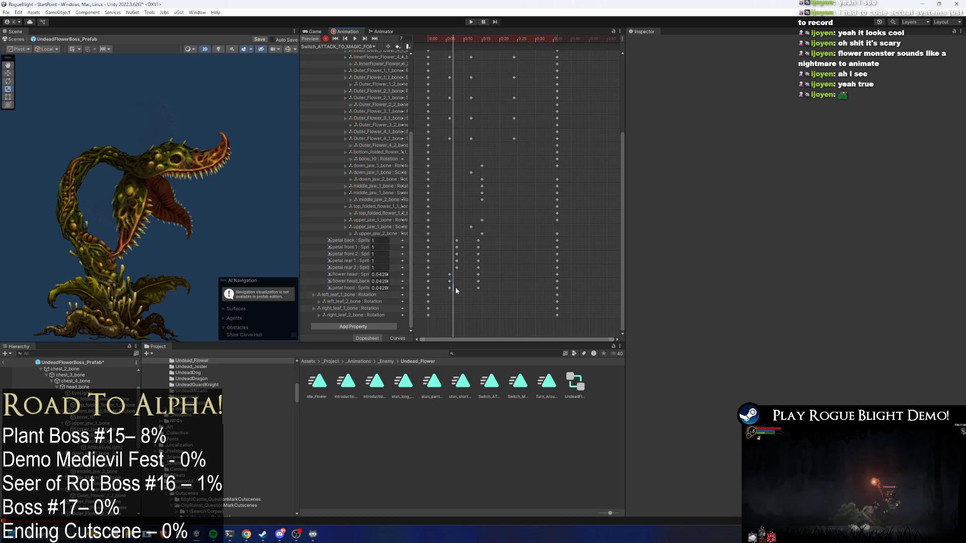
{"action": "left_click_drag", "start_coordinate": [454, 272], "coordinate": [451, 291]}
{"action": "key", "text": "space"}
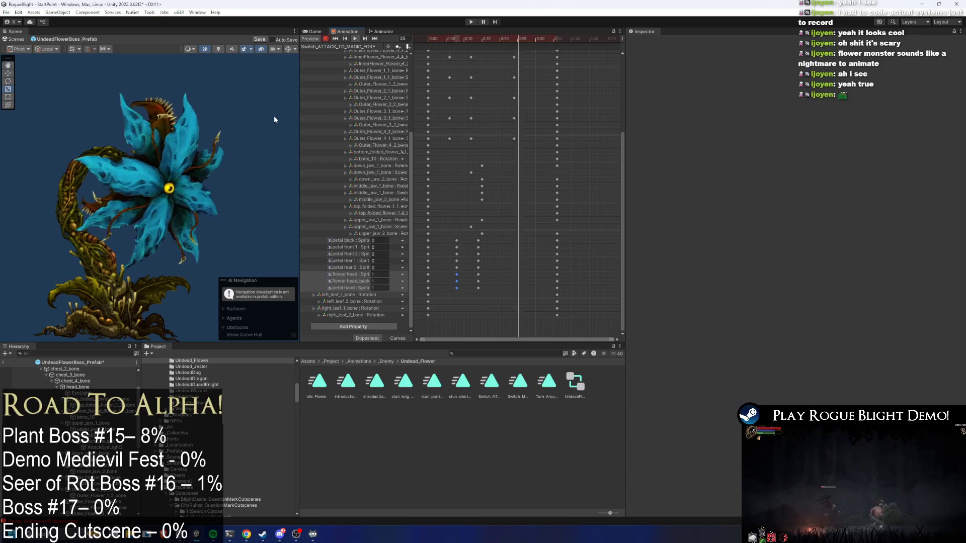
{"action": "left_click", "coordinate": [451, 35]}
{"action": "left_click_drag", "start_coordinate": [451, 32], "coordinate": [473, 34]}
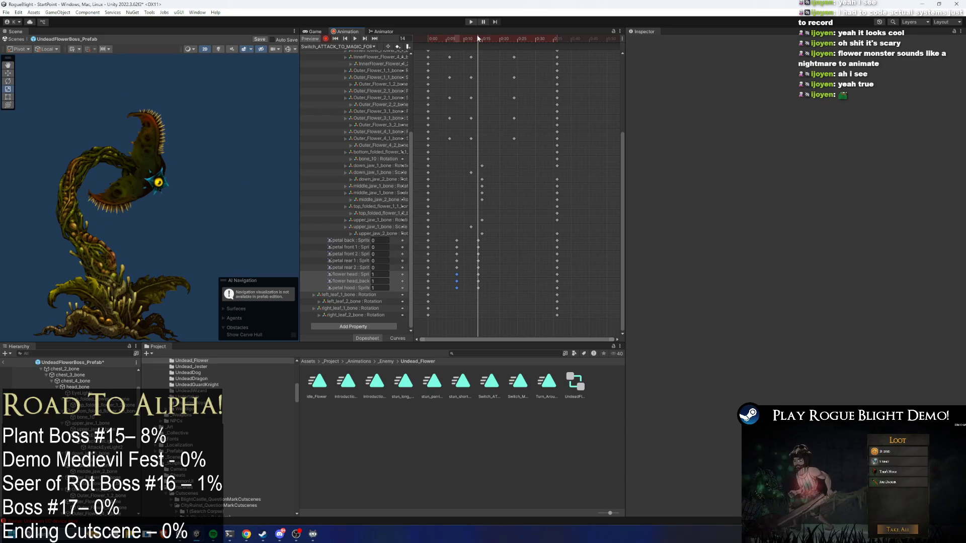
{"action": "scroll", "coordinate": [604, 151], "scroll_direction": "up", "scroll_amount": 3}
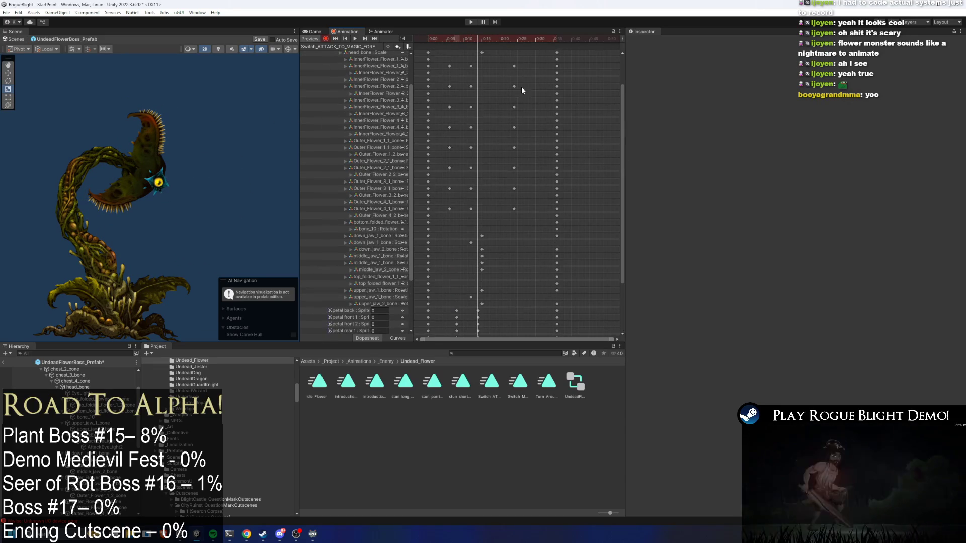
Stretch the Inner/Outer_Flower bone keys so the bloom starts earlier
{"action": "scroll", "coordinate": [554, 148], "scroll_direction": "up", "scroll_amount": 2}
{"action": "mouse_move", "coordinate": [533, 62]}
{"action": "left_mouse_down"}
{"action": "mouse_move", "coordinate": [449, 186]}
{"action": "mouse_move", "coordinate": [450, 221]}
{"action": "left_mouse_up"}
{"action": "left_click_drag", "start_coordinate": [440, 169], "coordinate": [429, 167]}
{"action": "mouse_move", "coordinate": [434, 38]}
{"action": "left_mouse_down"}
{"action": "mouse_move", "coordinate": [487, 41]}
{"action": "mouse_move", "coordinate": [460, 41]}
{"action": "mouse_move", "coordinate": [469, 39]}
{"action": "left_mouse_up"}
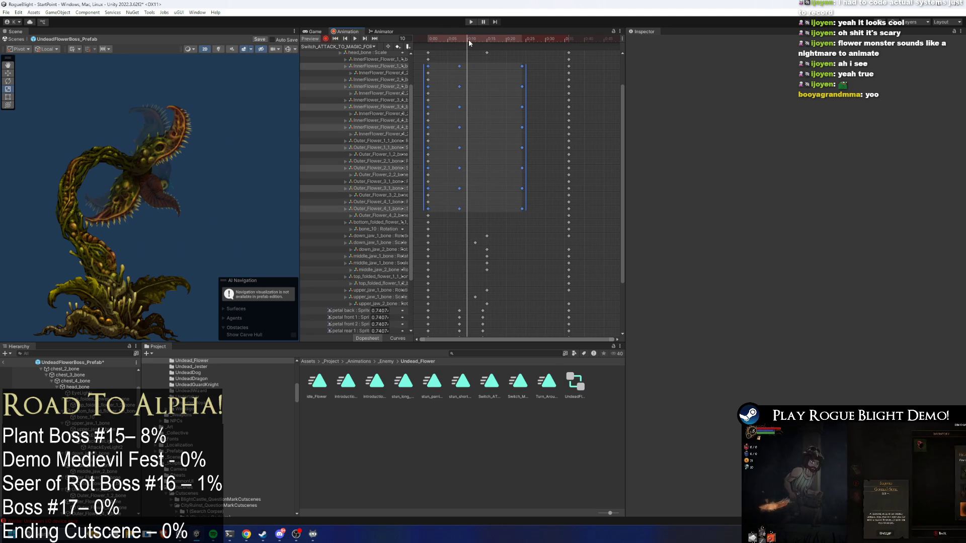
Try shrinking head_bone at frame 10, undo it, and preview the flower opening
{"action": "scroll", "coordinate": [145, 177], "scroll_direction": "up", "scroll_amount": 5}
{"action": "left_click", "coordinate": [147, 189]}
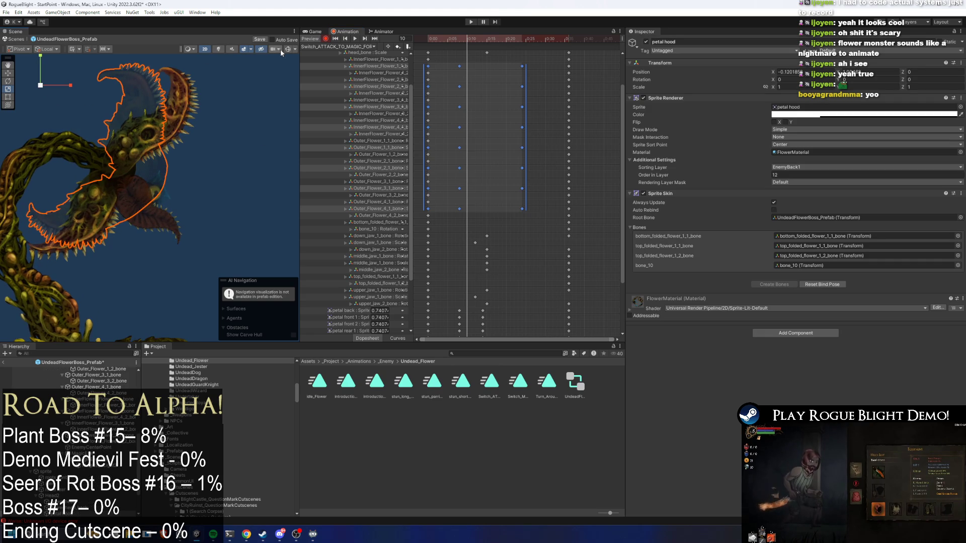
{"action": "left_click", "coordinate": [155, 190]}
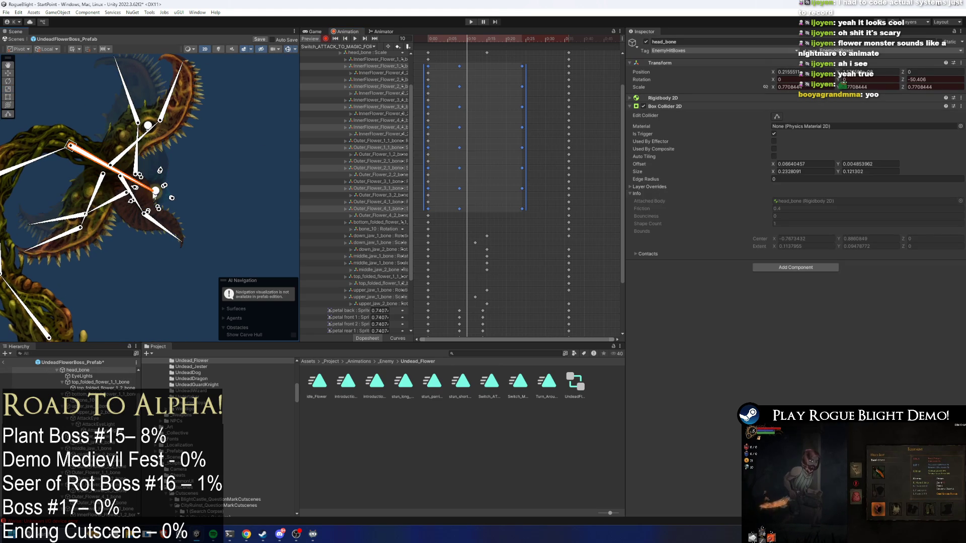
{"action": "key", "text": "r"}
{"action": "left_click_drag", "start_coordinate": [110, 168], "coordinate": [93, 158]}
{"action": "key", "text": "ctrl+z"}
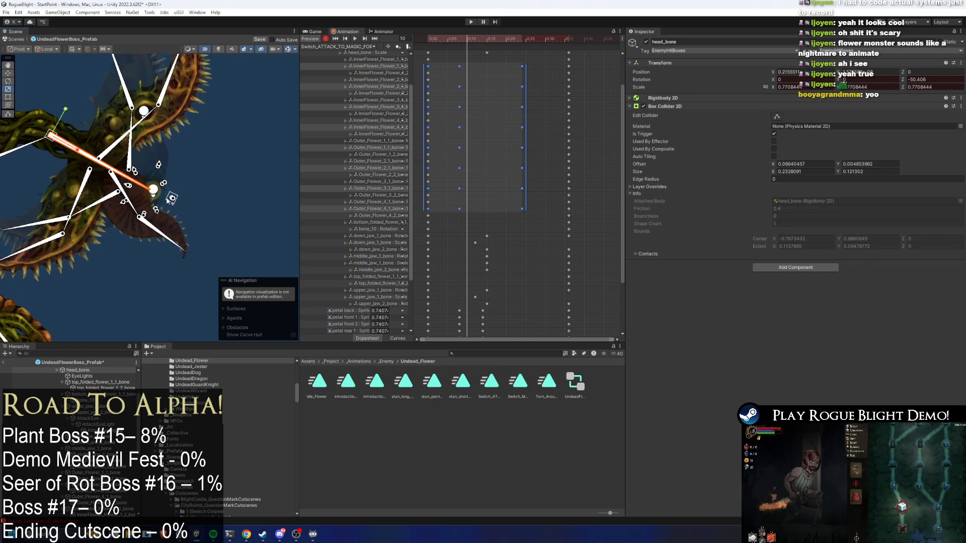
{"action": "left_click", "coordinate": [569, 118]}
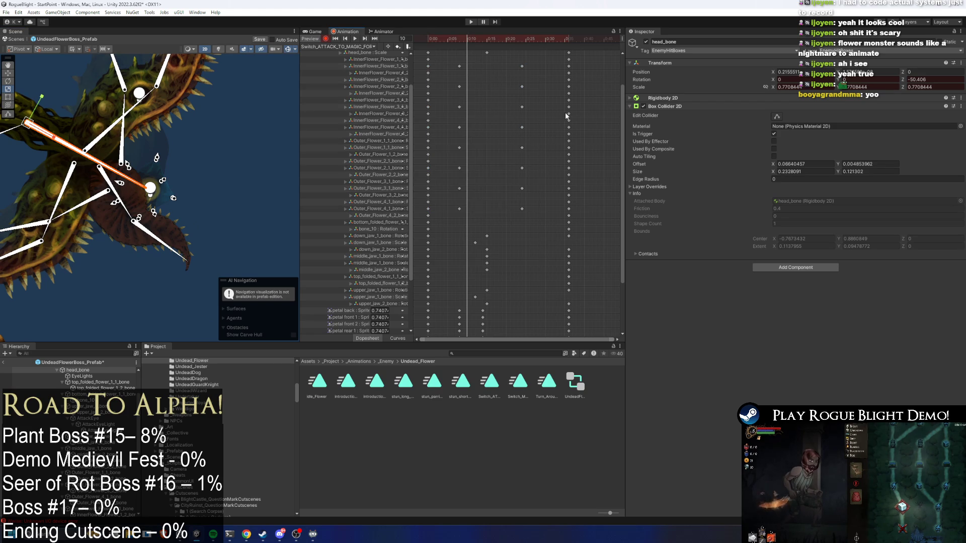
{"action": "mouse_move", "coordinate": [467, 37]}
{"action": "left_mouse_down"}
{"action": "mouse_move", "coordinate": [478, 38]}
{"action": "mouse_move", "coordinate": [471, 222]}
{"action": "mouse_move", "coordinate": [451, 210]}
{"action": "left_mouse_up"}
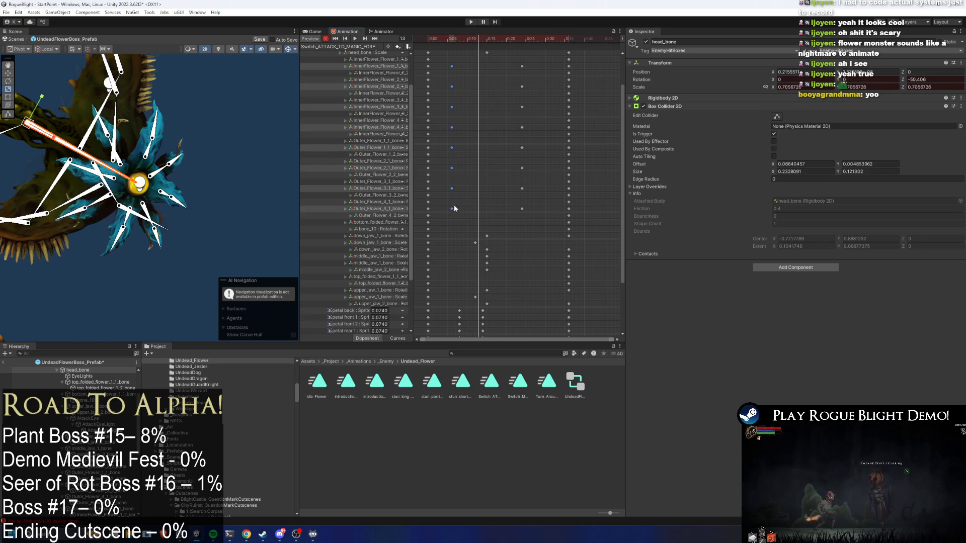
{"action": "key", "text": "space"}
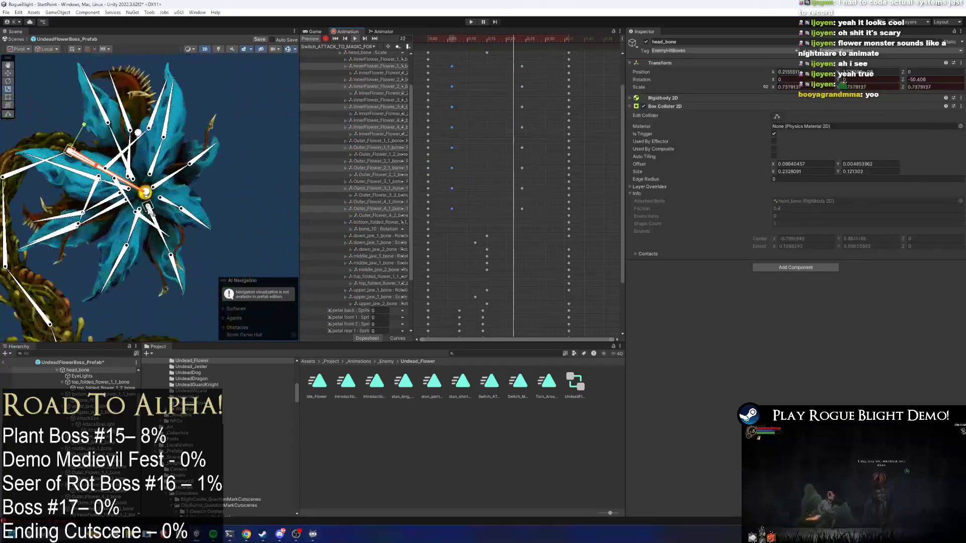
{"action": "left_click", "coordinate": [47, 103]}
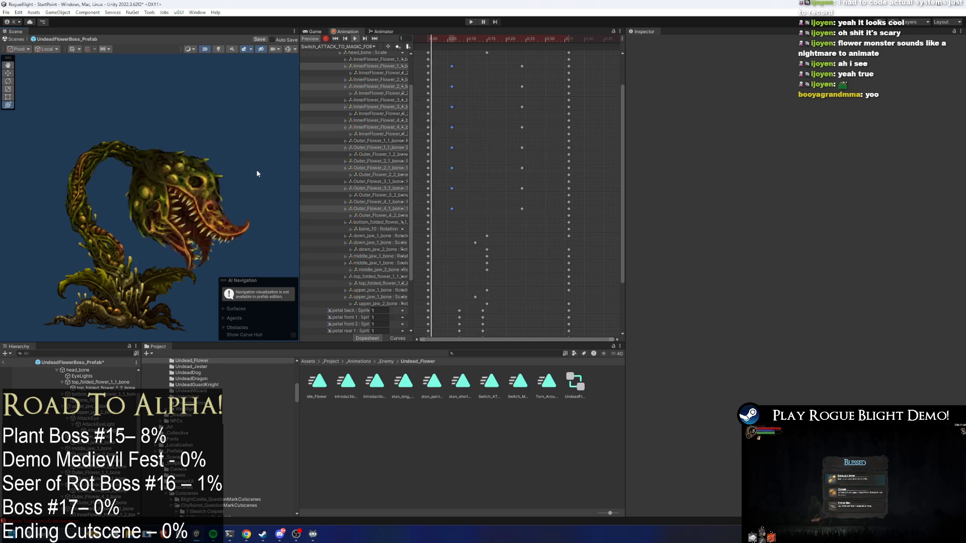
{"action": "left_click_drag", "start_coordinate": [579, 50], "coordinate": [467, 55]}
{"action": "scroll", "coordinate": [620, 90], "scroll_direction": "up", "scroll_amount": 3}
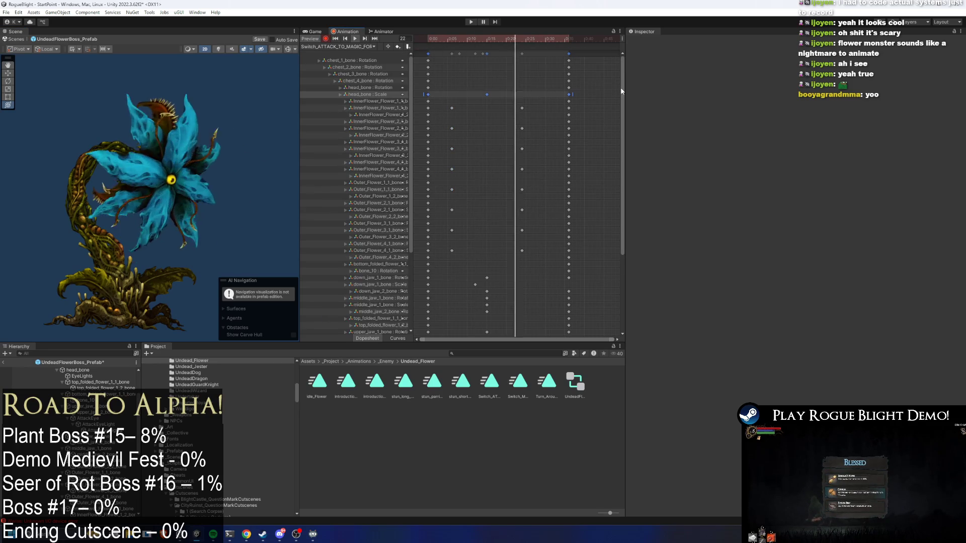
{"action": "left_click", "coordinate": [615, 63]}
{"action": "key", "text": "ctrl+a"}
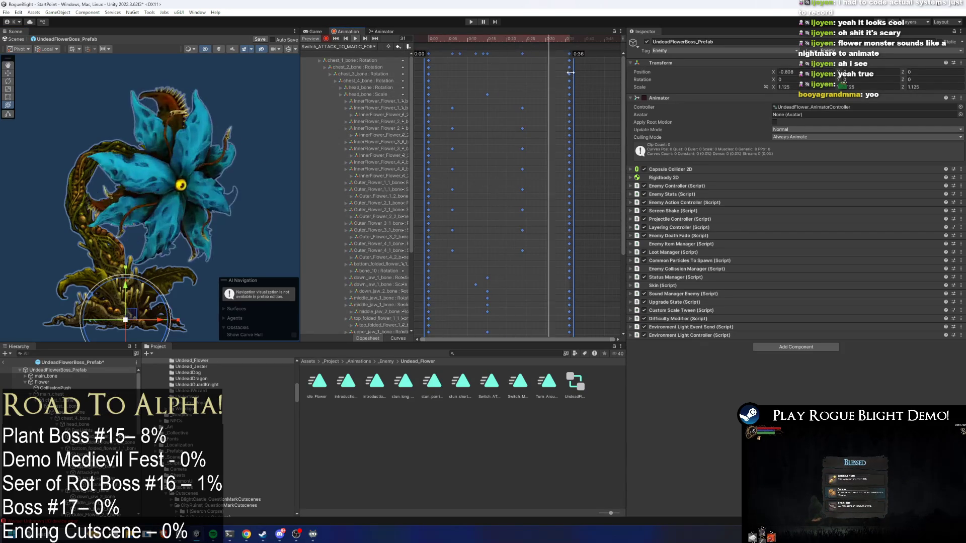
{"action": "left_click", "coordinate": [585, 77]}
{"action": "left_click", "coordinate": [245, 160]}
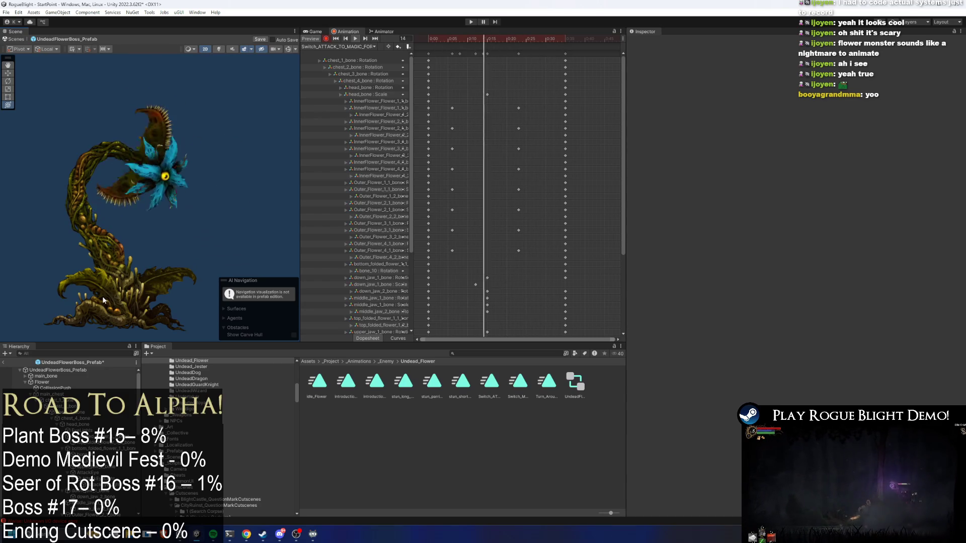
{"action": "mouse_move", "coordinate": [475, 38]}
{"action": "left_mouse_down"}
{"action": "mouse_move", "coordinate": [449, 44]}
{"action": "mouse_move", "coordinate": [487, 38]}
{"action": "left_mouse_up"}
Nudge the flower head up-left at frame 15 and delete the unwanted head_bone Position track
{"action": "left_click", "coordinate": [186, 131]}
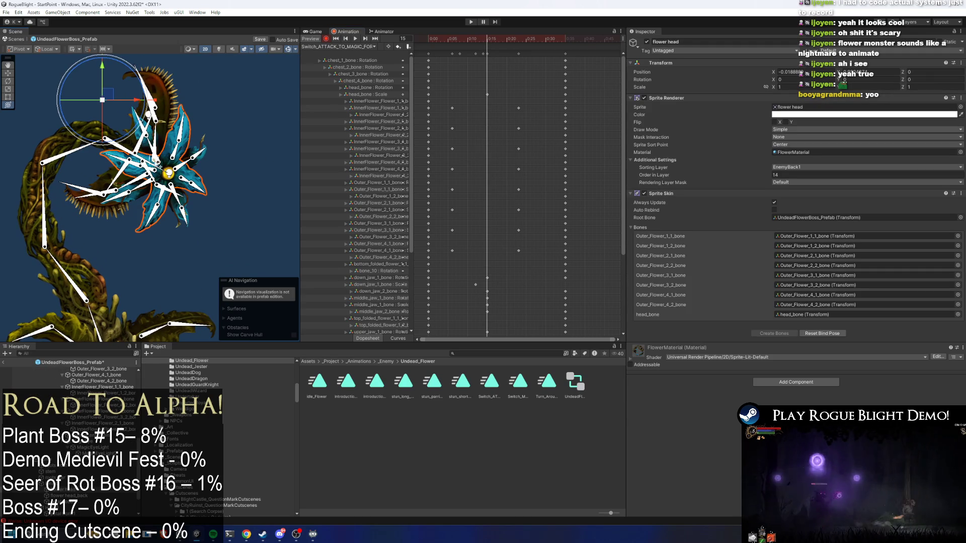
{"action": "left_click", "coordinate": [169, 173]}
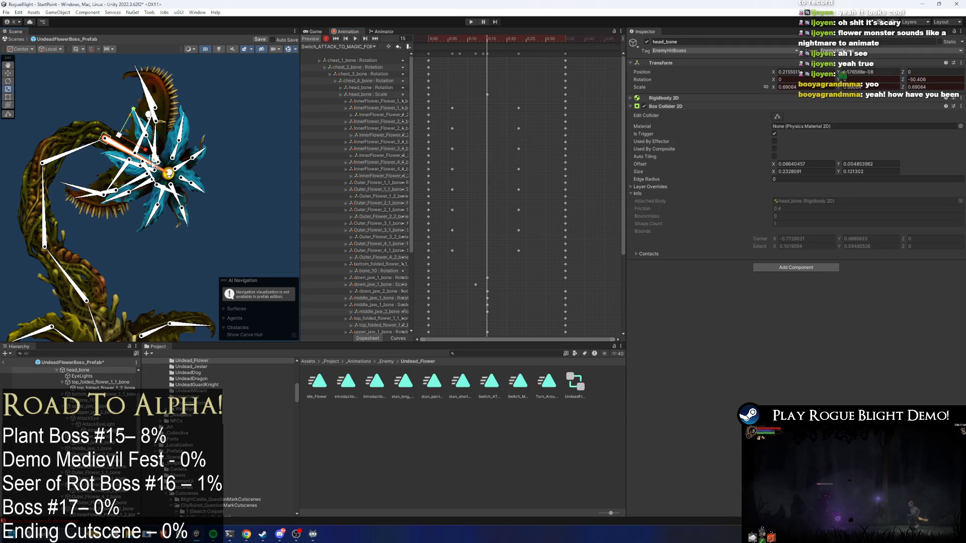
{"action": "left_click_drag", "start_coordinate": [149, 153], "coordinate": [144, 149]}
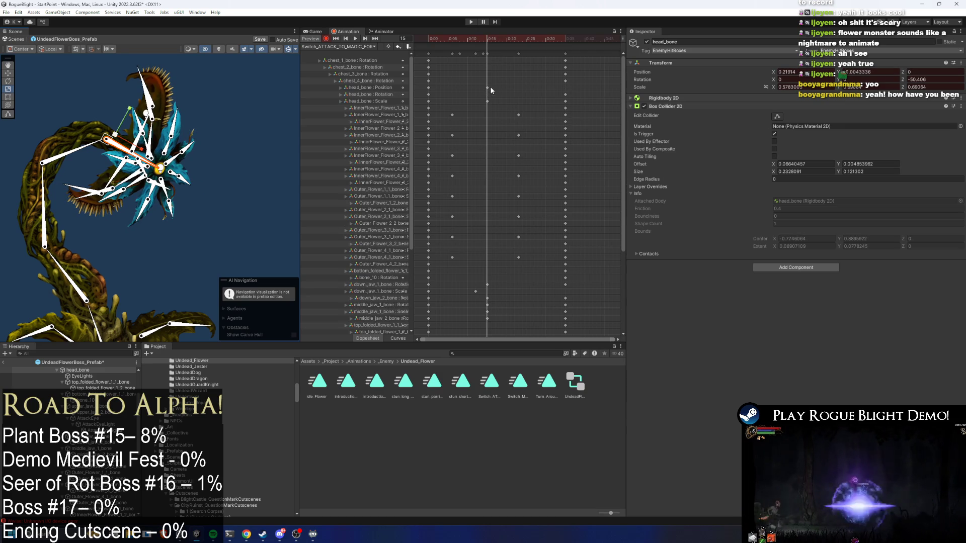
{"action": "left_click", "coordinate": [361, 87]}
{"action": "key", "text": "Delete"}
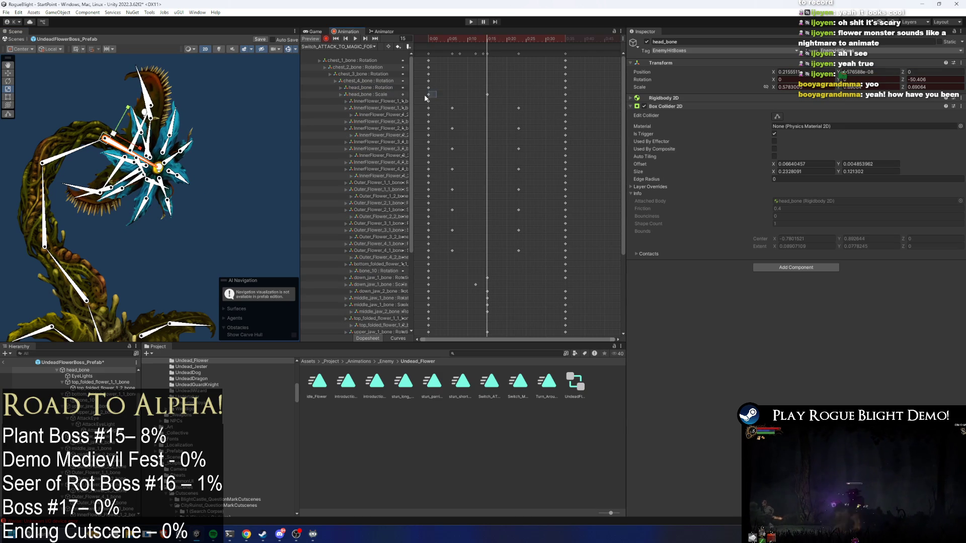
{"action": "left_click_drag", "start_coordinate": [453, 39], "coordinate": [517, 37]}
Add a head_bone Scale key at frame 22 and compress the three Scale keys' timing
{"action": "key", "text": "ctrl+c"}
{"action": "left_click", "coordinate": [523, 38]}
{"action": "key", "text": "ctrl+v"}
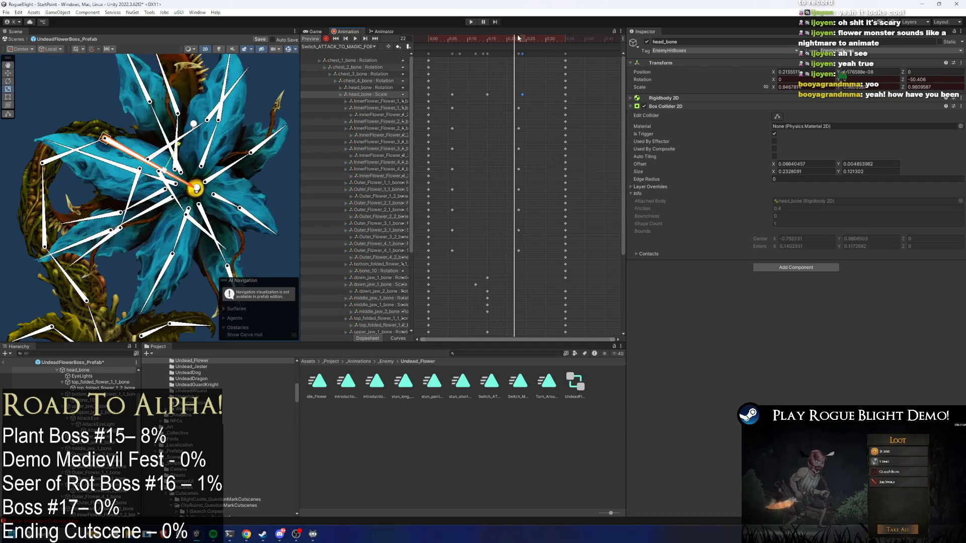
{"action": "key", "text": "space"}
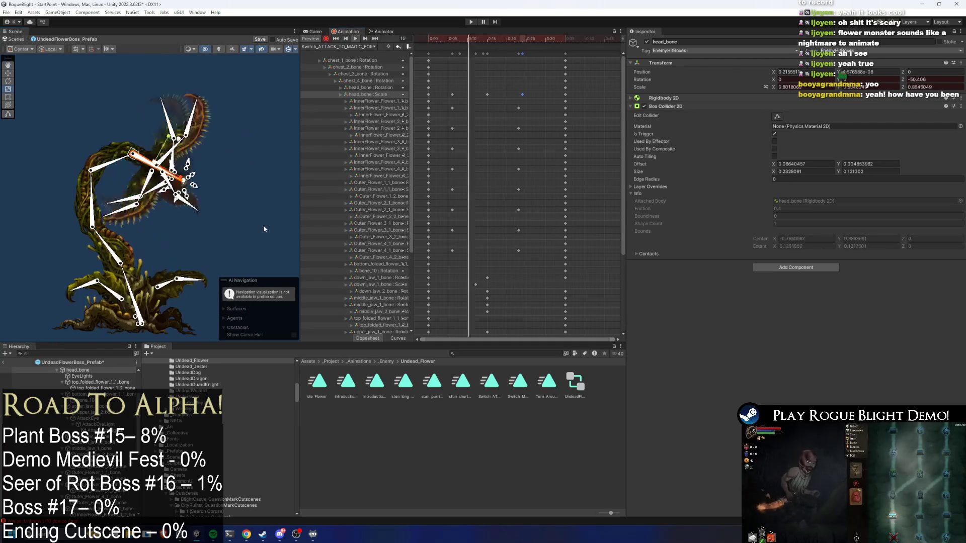
{"action": "left_click_drag", "start_coordinate": [530, 95], "coordinate": [447, 95]}
{"action": "mouse_move", "coordinate": [529, 94]}
{"action": "left_mouse_down"}
{"action": "mouse_move", "coordinate": [494, 101]}
{"action": "mouse_move", "coordinate": [527, 98]}
{"action": "left_mouse_up"}
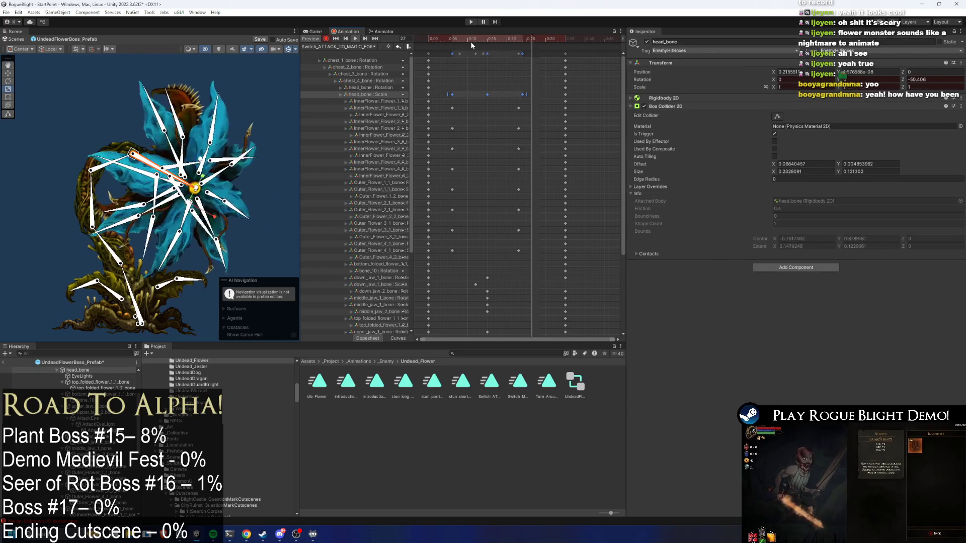
{"action": "mouse_move", "coordinate": [472, 41]}
{"action": "left_mouse_down"}
{"action": "mouse_move", "coordinate": [496, 40]}
{"action": "mouse_move", "coordinate": [488, 40]}
{"action": "left_mouse_up"}
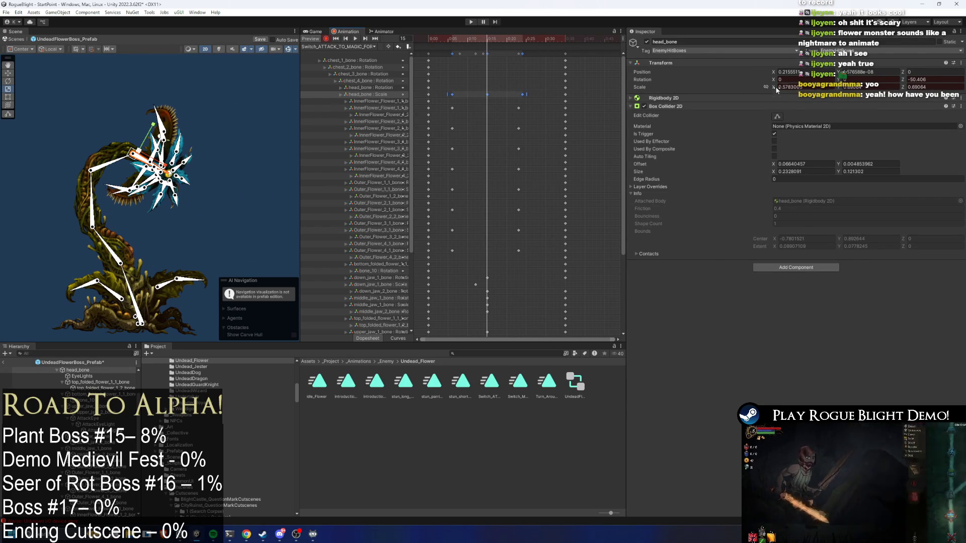
{"action": "mouse_move", "coordinate": [498, 41]}
{"action": "left_mouse_down"}
{"action": "mouse_move", "coordinate": [522, 37]}
{"action": "mouse_move", "coordinate": [492, 38]}
{"action": "left_mouse_up"}
{"action": "left_click", "coordinate": [260, 267]}
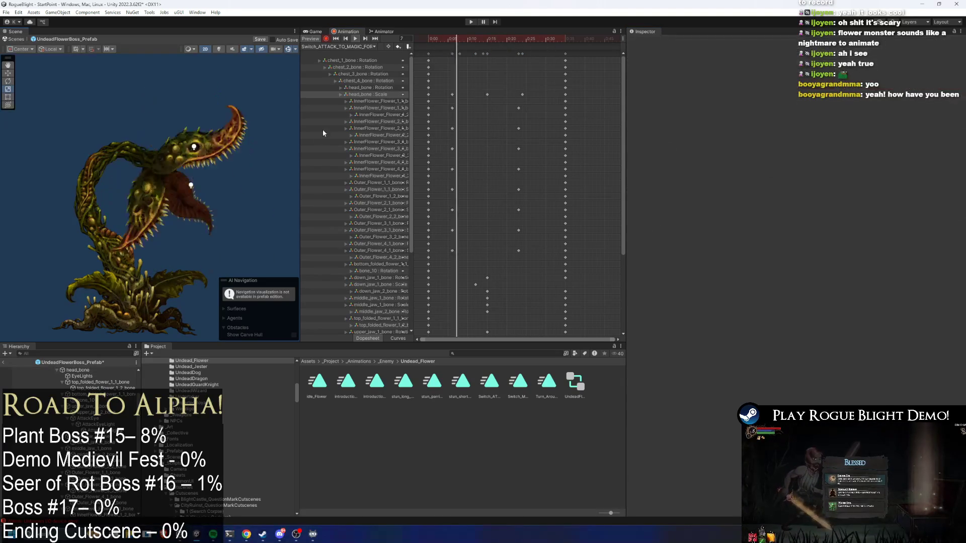
Scale head_bone up to about 1.1 at frame 28, removing the extra Position track
{"action": "left_click", "coordinate": [527, 39]}
{"action": "left_click_drag", "start_coordinate": [526, 39], "coordinate": [541, 39]}
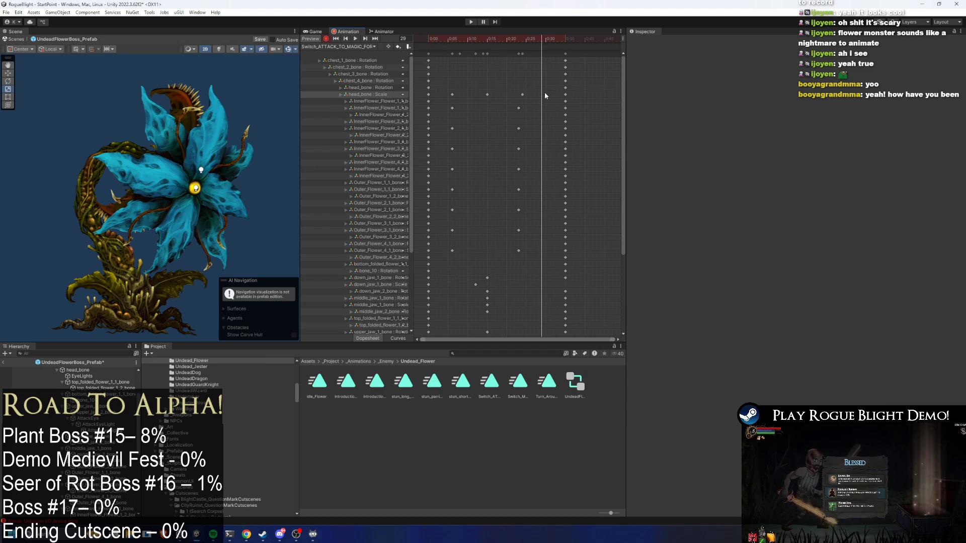
{"action": "left_click", "coordinate": [376, 95]}
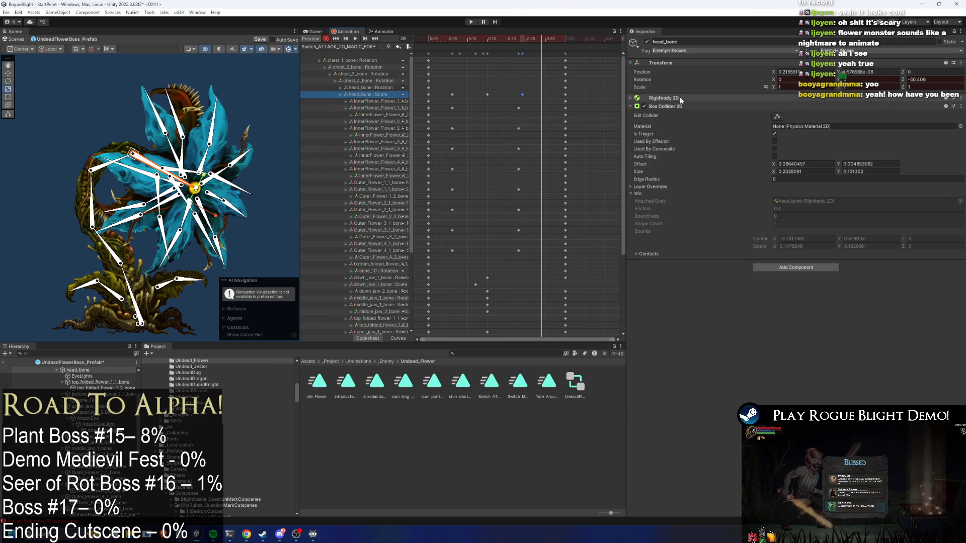
{"action": "left_click_drag", "start_coordinate": [213, 215], "coordinate": [215, 217]}
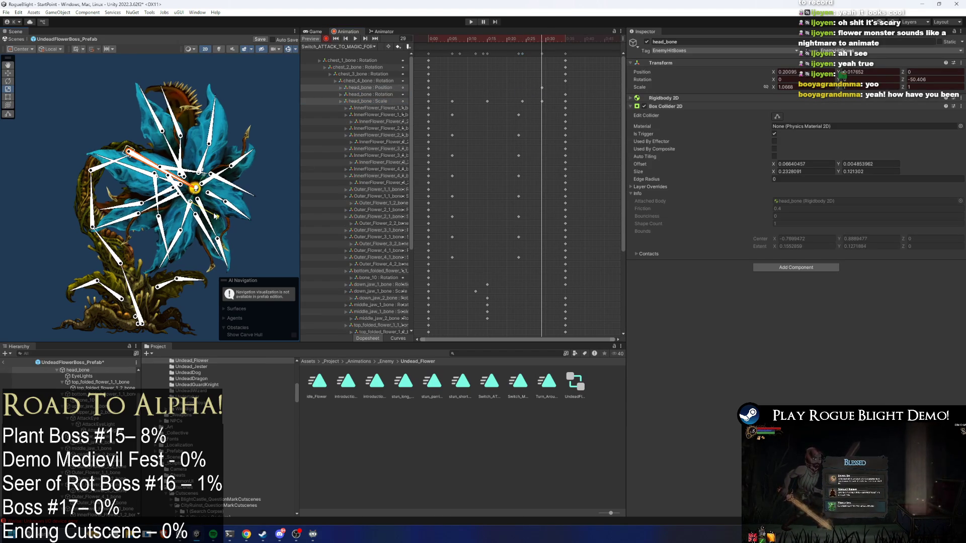
{"action": "left_click", "coordinate": [373, 88]}
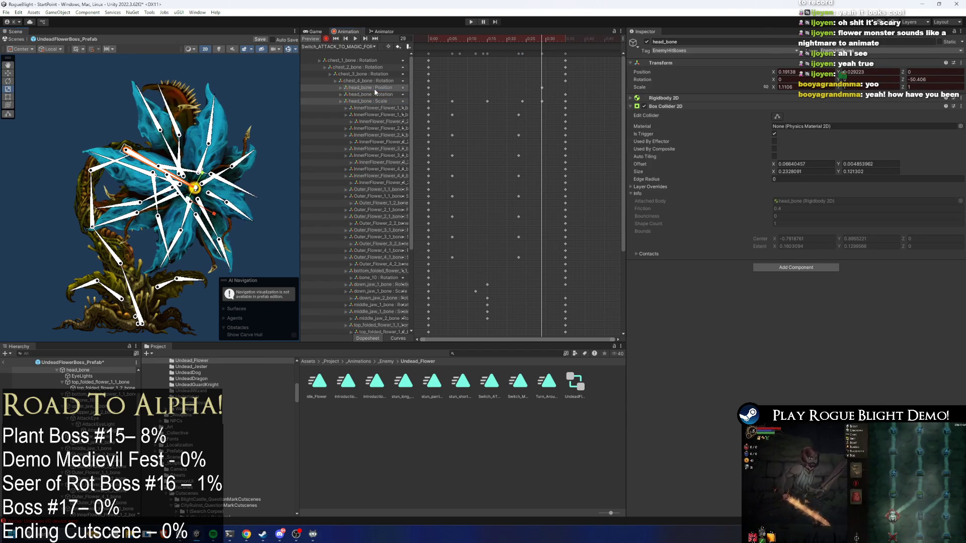
{"action": "key", "text": "Delete"}
{"action": "left_click", "coordinate": [502, 39]}
{"action": "key", "text": "space"}
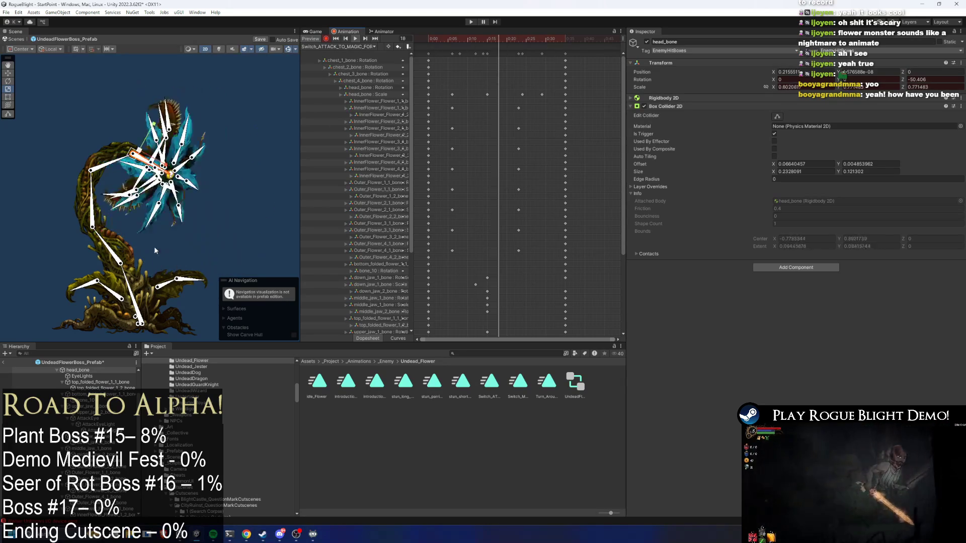
{"action": "left_click", "coordinate": [277, 211]}
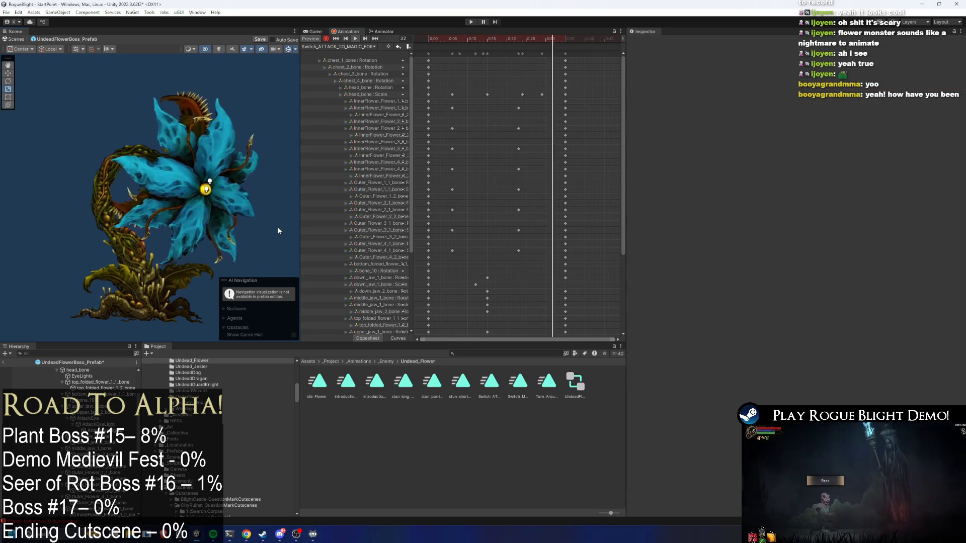
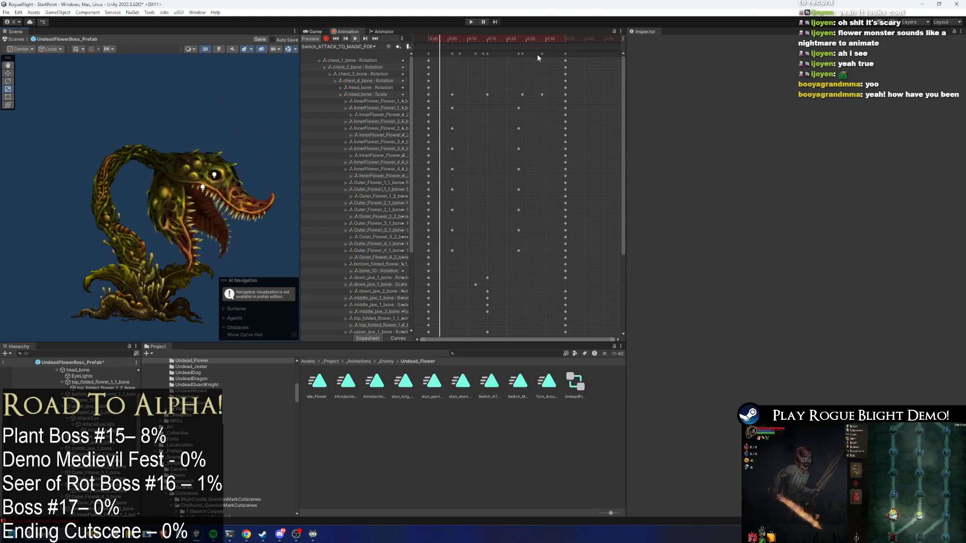
Review the early keyframes, scrub to frame 26, and pick the down_jaw_1_bone scale key at frame 0
{"action": "left_click_drag", "start_coordinate": [548, 54], "coordinate": [425, 55]}
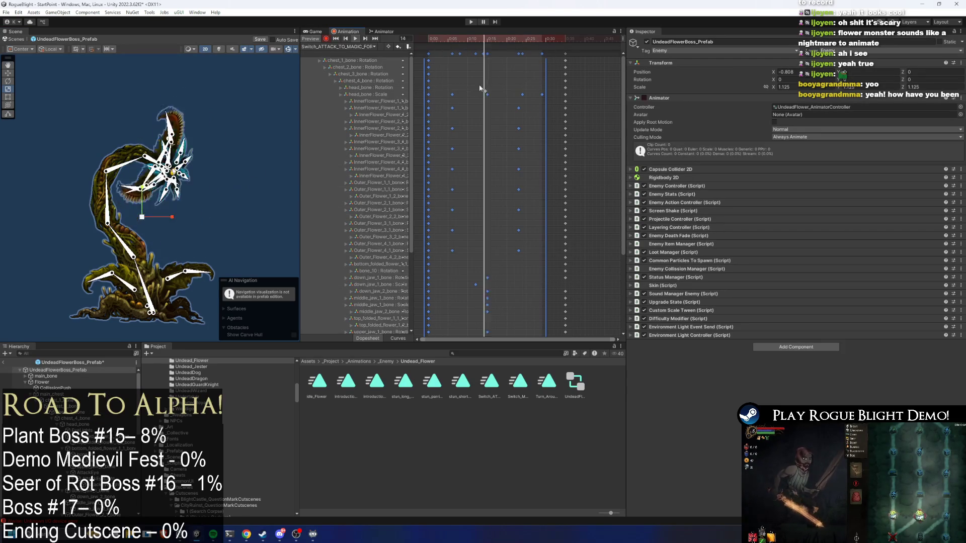
{"action": "left_click", "coordinate": [554, 52]}
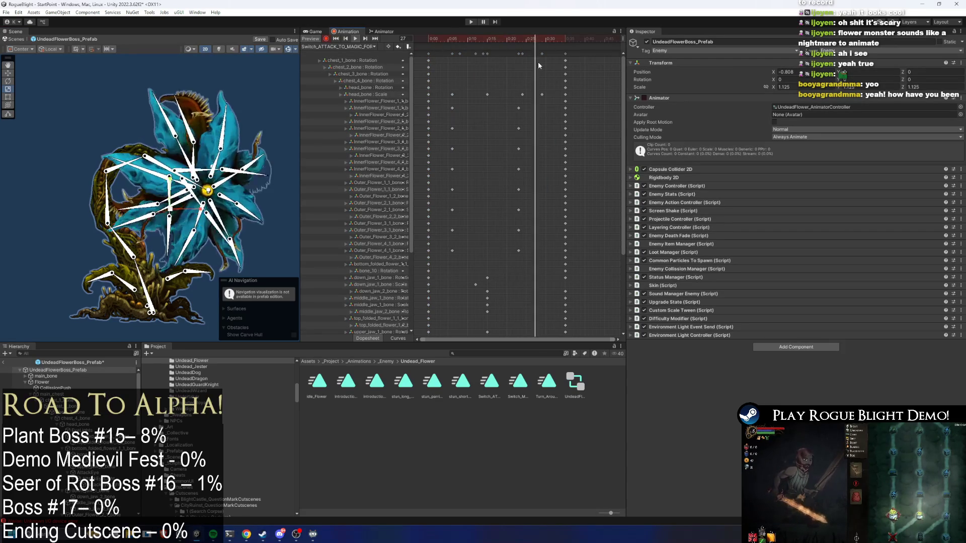
{"action": "left_click", "coordinate": [105, 145]}
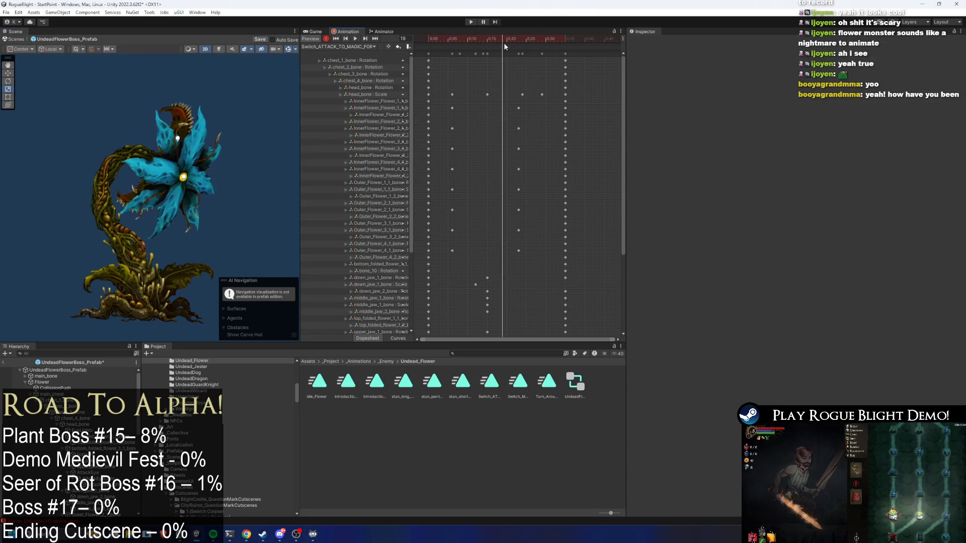
{"action": "left_click", "coordinate": [117, 211]}
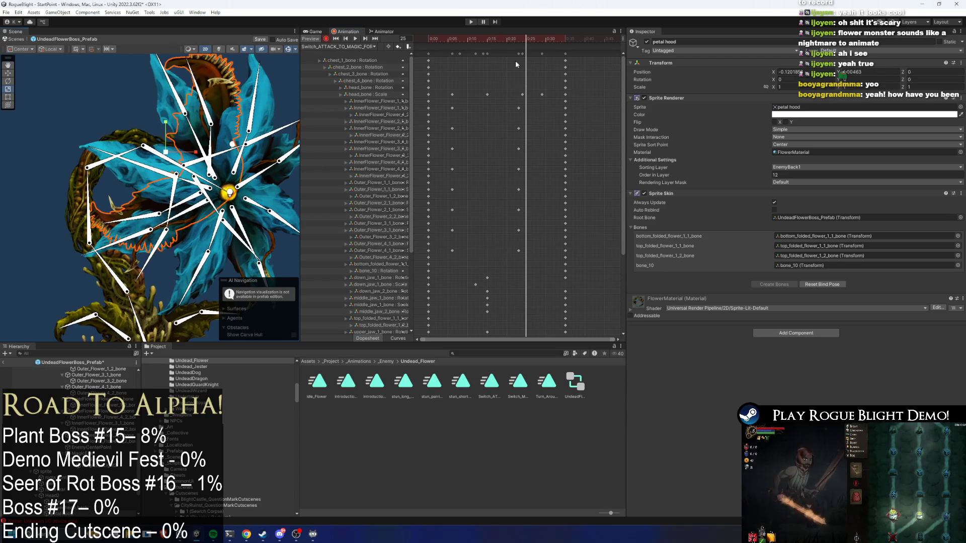
{"action": "left_click_drag", "start_coordinate": [524, 39], "coordinate": [533, 43]}
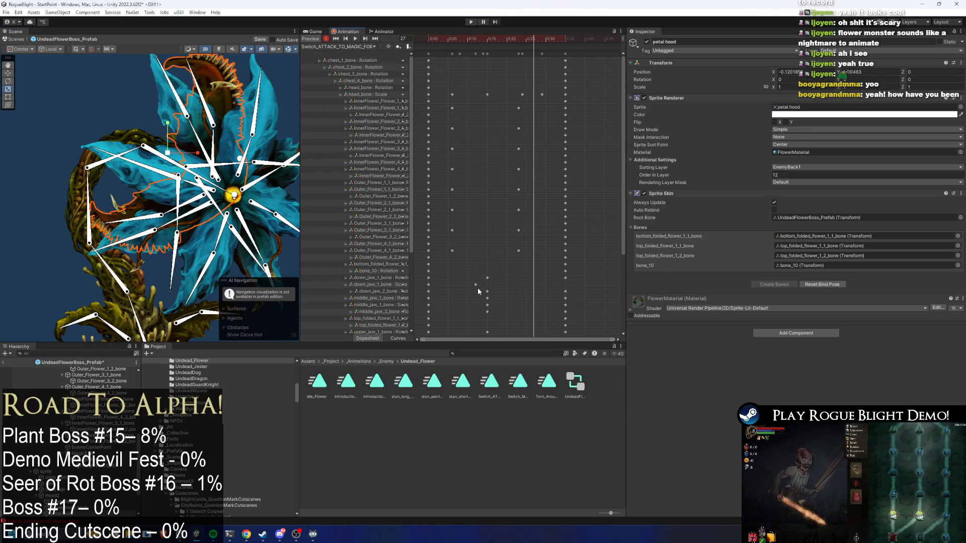
{"action": "left_click", "coordinate": [375, 285]}
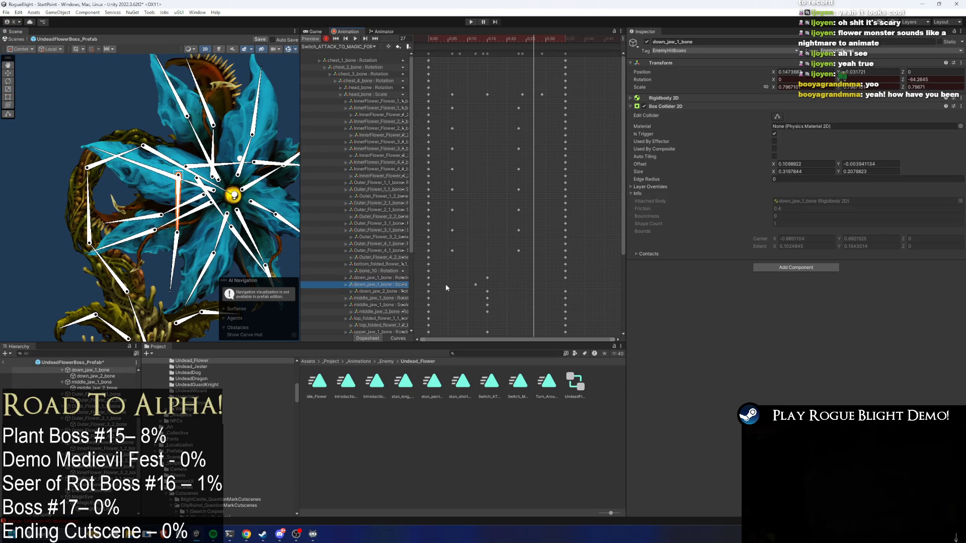
{"action": "left_click", "coordinate": [428, 284]}
Check frame 35, then pull the selected bone into a new pose at frame 28
{"action": "left_click_drag", "start_coordinate": [624, 222], "coordinate": [622, 222]}
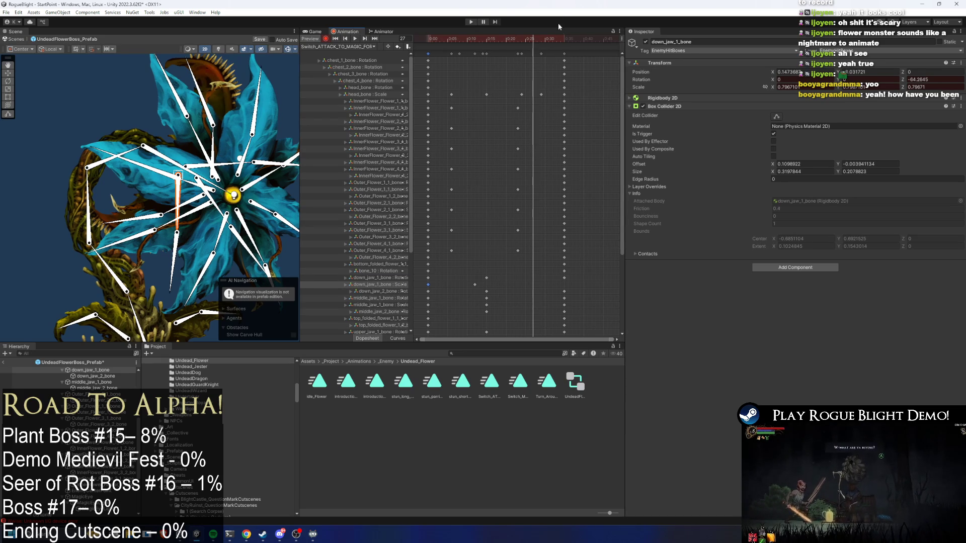
{"action": "left_click", "coordinate": [564, 39]}
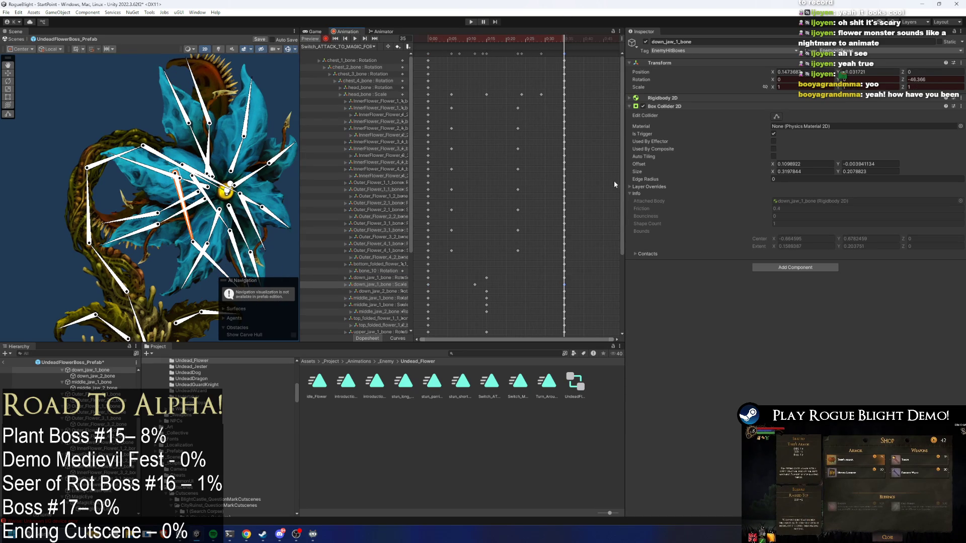
{"action": "scroll", "coordinate": [622, 192], "scroll_direction": "down", "scroll_amount": 1}
{"action": "scroll", "coordinate": [622, 192], "scroll_direction": "down", "scroll_amount": 5}
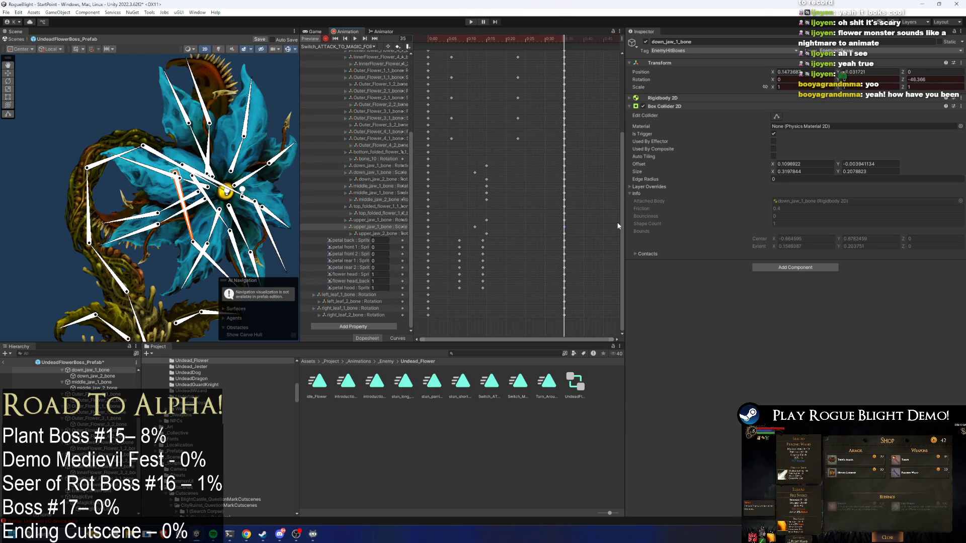
{"action": "scroll", "coordinate": [618, 224], "scroll_direction": "up", "scroll_amount": 5}
{"action": "mouse_move", "coordinate": [528, 41]}
{"action": "left_mouse_down"}
{"action": "mouse_move", "coordinate": [545, 39]}
{"action": "mouse_move", "coordinate": [514, 41]}
{"action": "mouse_move", "coordinate": [528, 40]}
{"action": "left_mouse_up"}
{"action": "left_click_drag", "start_coordinate": [167, 134], "coordinate": [182, 162]}
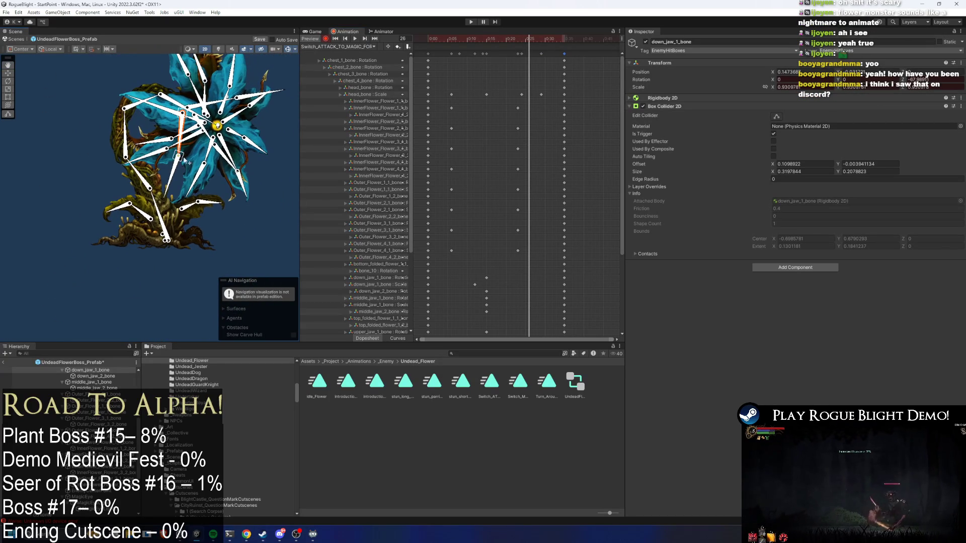
At frame 15, rotate chest_1_bone and chest_3_bone to bend the neck, undoing a stray head key
{"action": "mouse_move", "coordinate": [517, 38]}
{"action": "left_mouse_down"}
{"action": "mouse_move", "coordinate": [488, 39]}
{"action": "mouse_move", "coordinate": [506, 42]}
{"action": "left_mouse_up"}
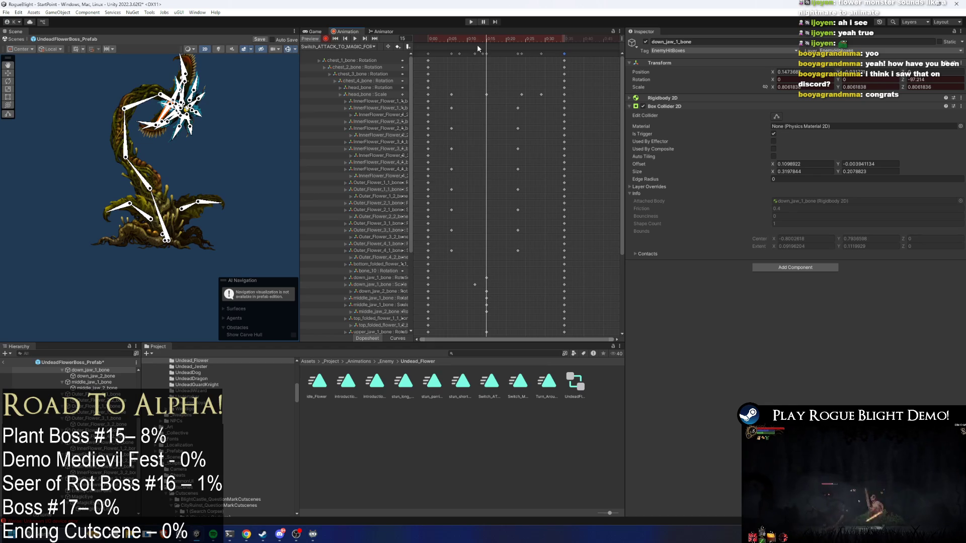
{"action": "left_click_drag", "start_coordinate": [159, 207], "coordinate": [158, 206]}
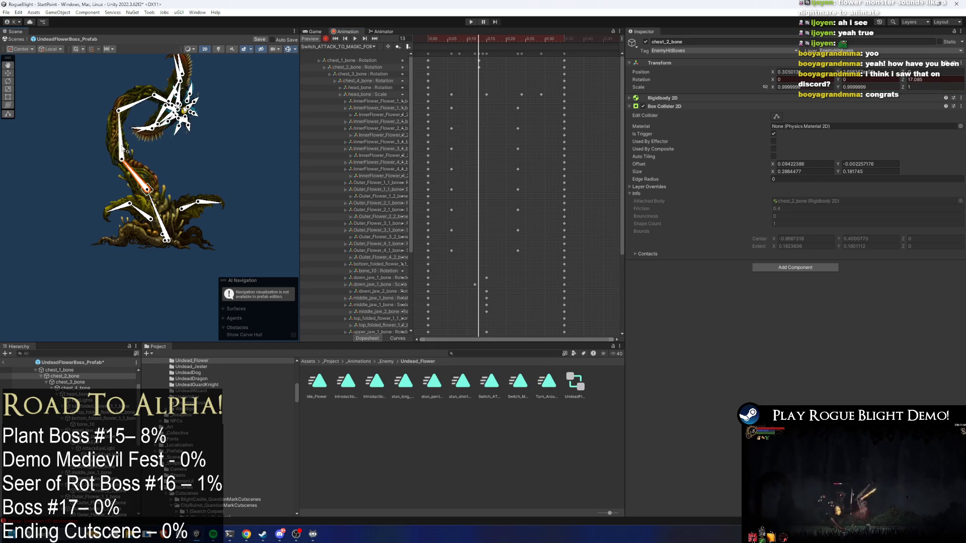
{"action": "left_click_drag", "start_coordinate": [116, 133], "coordinate": [118, 112]}
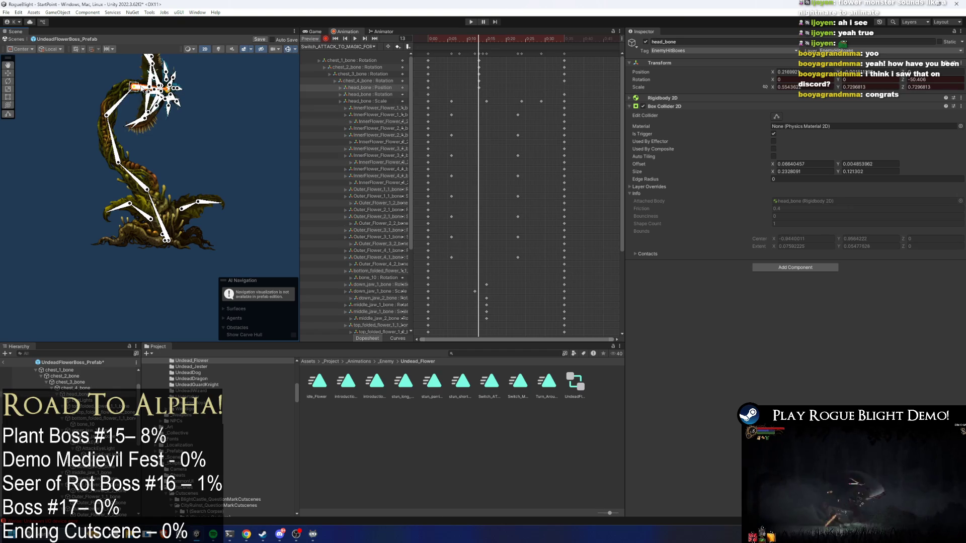
{"action": "key", "text": "ctrl+z"}
{"action": "scroll", "coordinate": [147, 91], "scroll_direction": "up", "scroll_amount": 2}
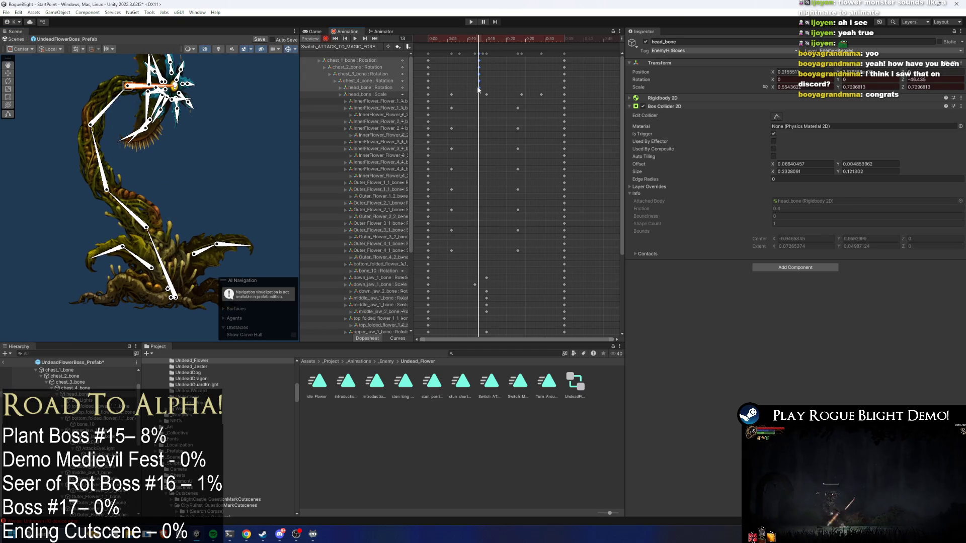
At frame 24, rotate chest_3_bone, head_bone and chest_2_bone to swing the head right and up-left
{"action": "left_click", "coordinate": [522, 39]}
{"action": "left_click_drag", "start_coordinate": [109, 151], "coordinate": [167, 138]}
{"action": "left_click", "coordinate": [222, 113]}
{"action": "left_click_drag", "start_coordinate": [221, 113], "coordinate": [255, 122]}
{"action": "left_click_drag", "start_coordinate": [179, 122], "coordinate": [147, 125]}
{"action": "left_click_drag", "start_coordinate": [129, 223], "coordinate": [127, 207]}
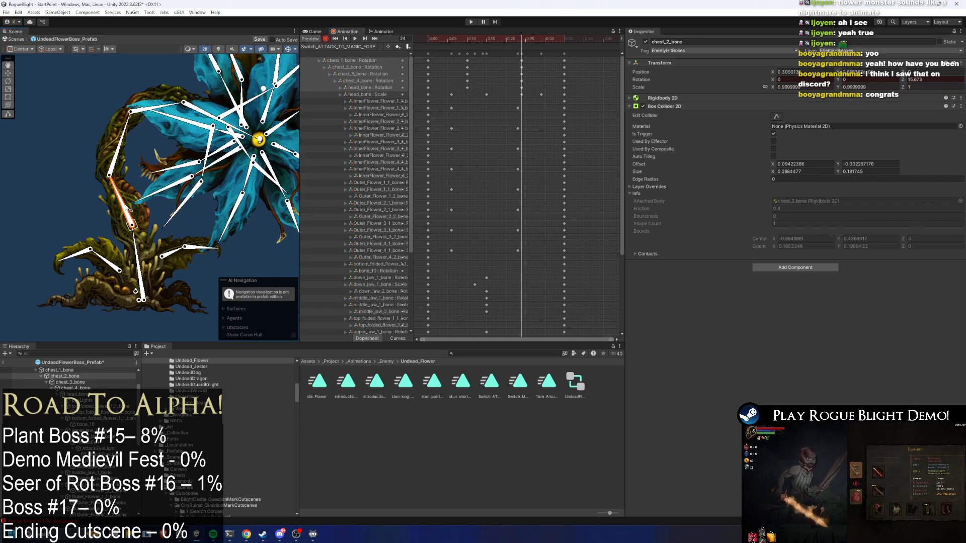
Shift and compress the chest rotation keys in the Dopesheet to retime the motion, then preview it
{"action": "mouse_move", "coordinate": [532, 65]}
{"action": "left_mouse_down"}
{"action": "mouse_move", "coordinate": [456, 68]}
{"action": "mouse_move", "coordinate": [485, 71]}
{"action": "left_mouse_up"}
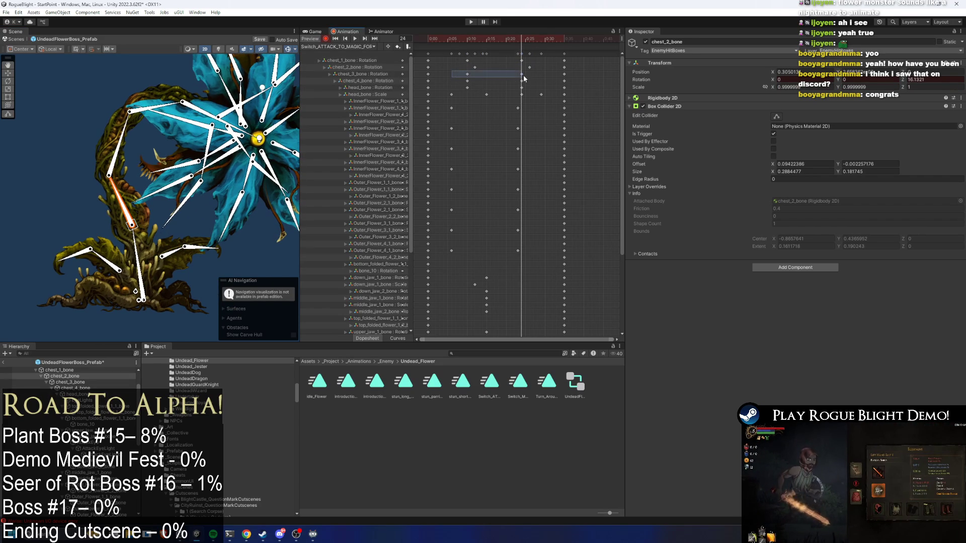
{"action": "left_click", "coordinate": [445, 81]}
{"action": "mouse_move", "coordinate": [492, 85]}
{"action": "left_mouse_down"}
{"action": "mouse_move", "coordinate": [506, 77]}
{"action": "mouse_move", "coordinate": [450, 91]}
{"action": "mouse_move", "coordinate": [484, 86]}
{"action": "left_mouse_up"}
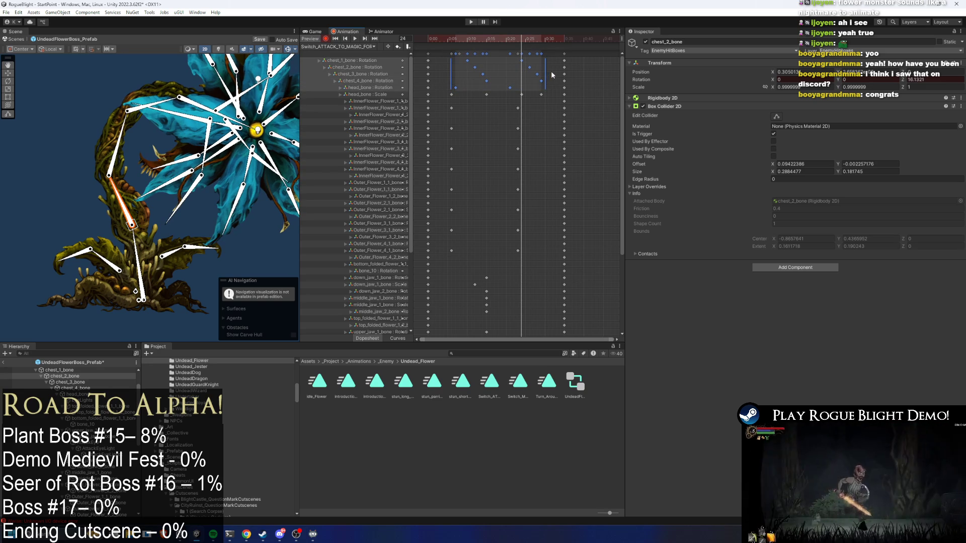
{"action": "mouse_move", "coordinate": [543, 72]}
{"action": "left_mouse_down"}
{"action": "mouse_move", "coordinate": [498, 71]}
{"action": "mouse_move", "coordinate": [514, 75]}
{"action": "left_mouse_up"}
{"action": "key", "text": "space"}
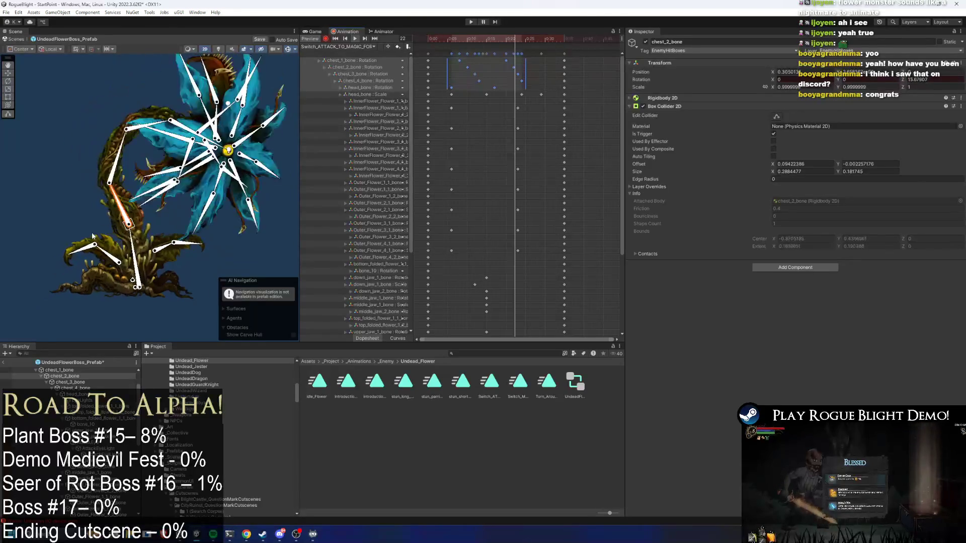
{"action": "left_click", "coordinate": [101, 230]}
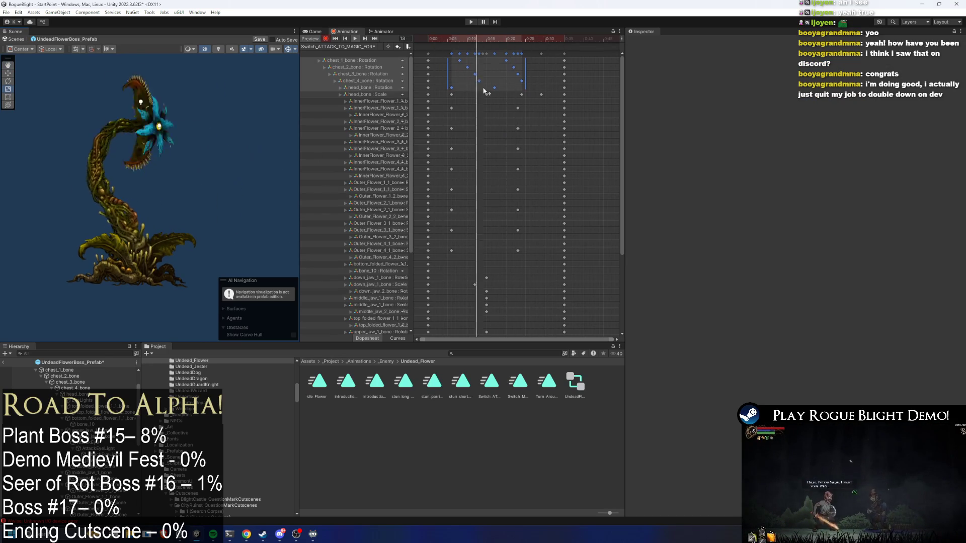
At frame 26, rotate left_leaf_1_bone upward to key a new leaf pose
{"action": "left_click", "coordinate": [108, 232]}
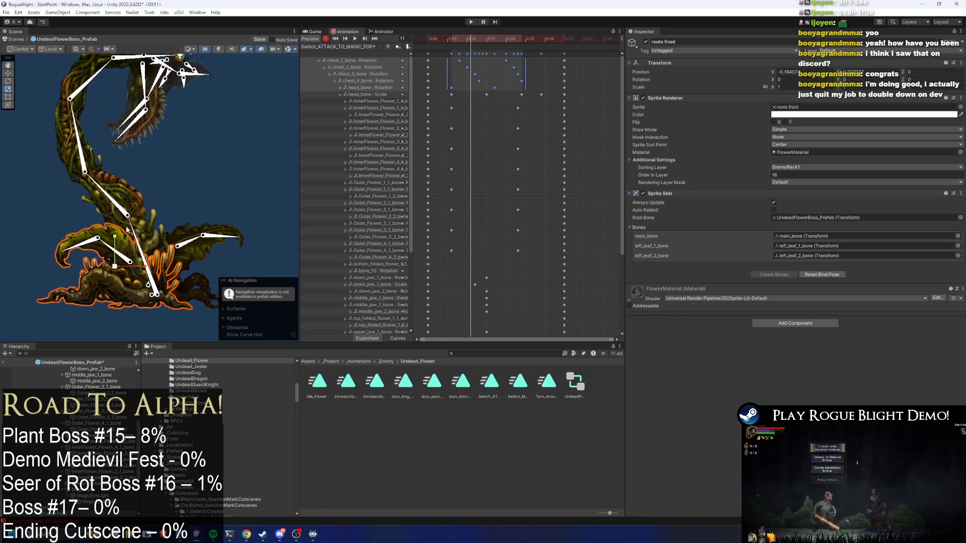
{"action": "scroll", "coordinate": [201, 213], "scroll_direction": "up", "scroll_amount": 2}
{"action": "left_click_drag", "start_coordinate": [455, 38], "coordinate": [461, 37]}
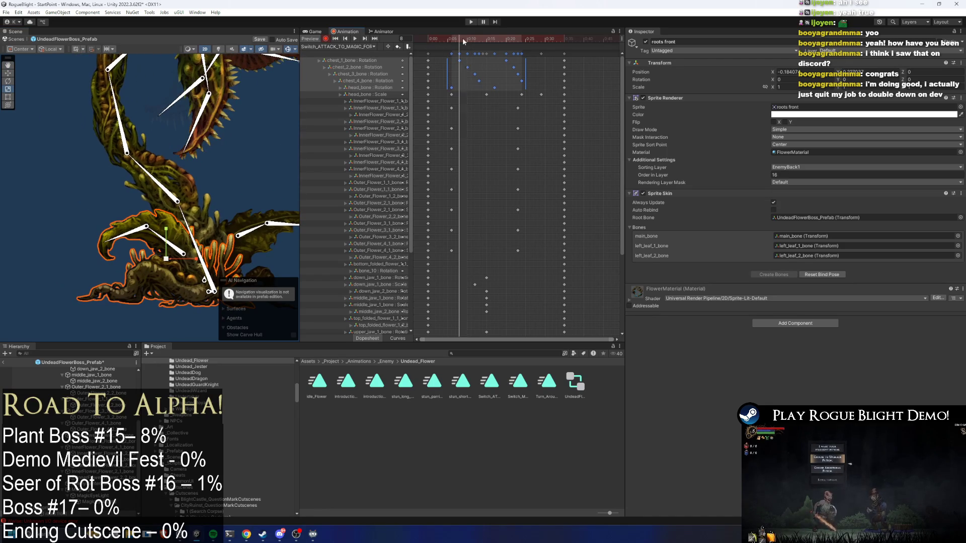
{"action": "left_click", "coordinate": [159, 236]}
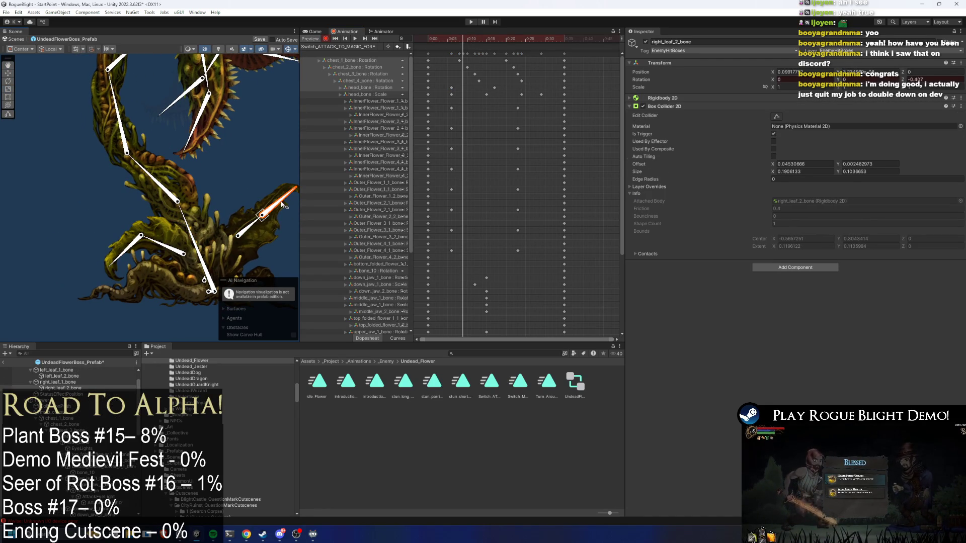
{"action": "left_click", "coordinate": [528, 38]}
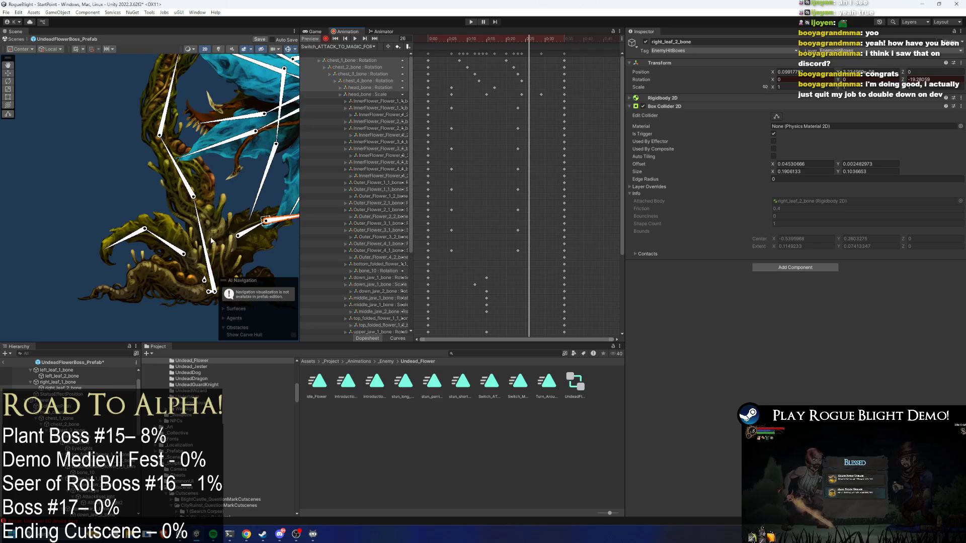
{"action": "left_click_drag", "start_coordinate": [169, 244], "coordinate": [175, 233]}
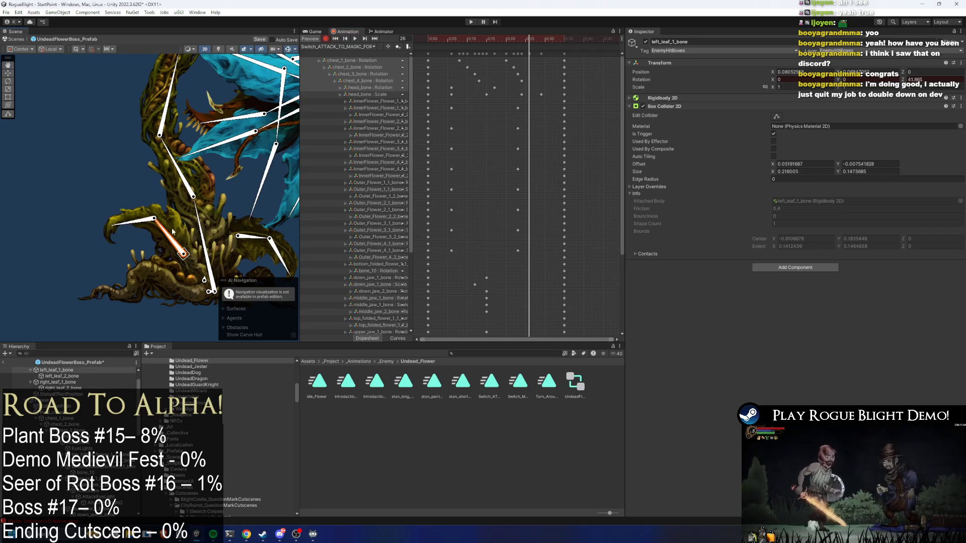
{"action": "scroll", "coordinate": [497, 303], "scroll_direction": "down", "scroll_amount": 5}
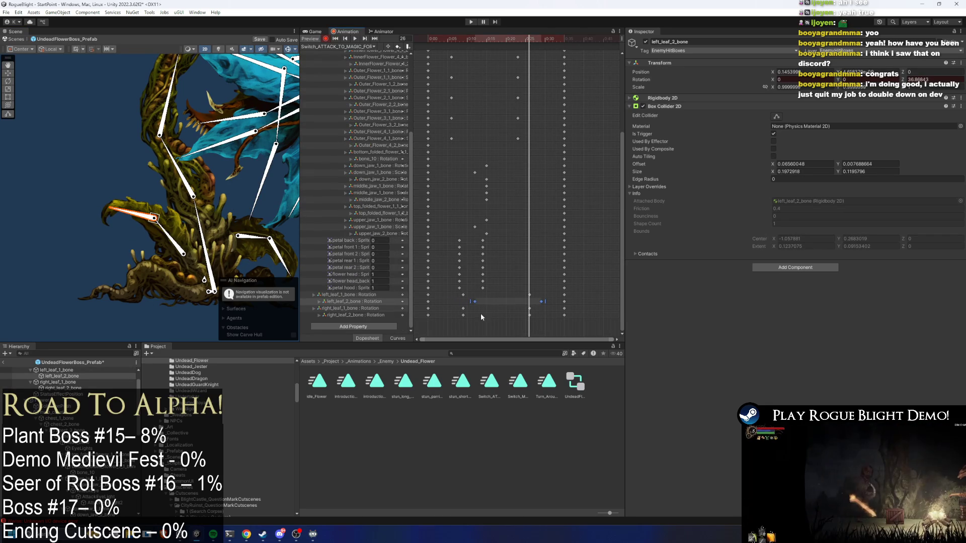
Move the later left leaf keys earlier and delete the surplus leaf-track keyframes
{"action": "left_click_drag", "start_coordinate": [553, 314], "coordinate": [553, 315]}
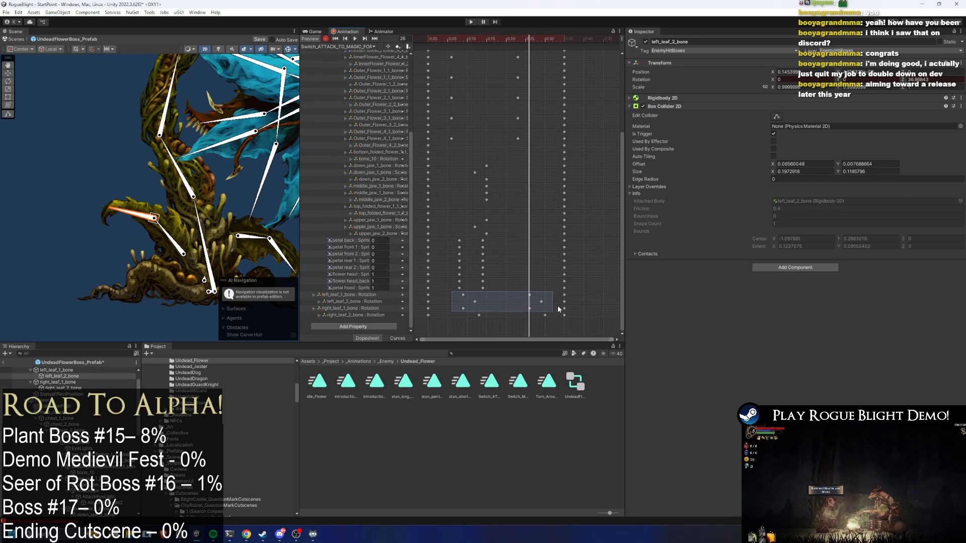
{"action": "key", "text": "space"}
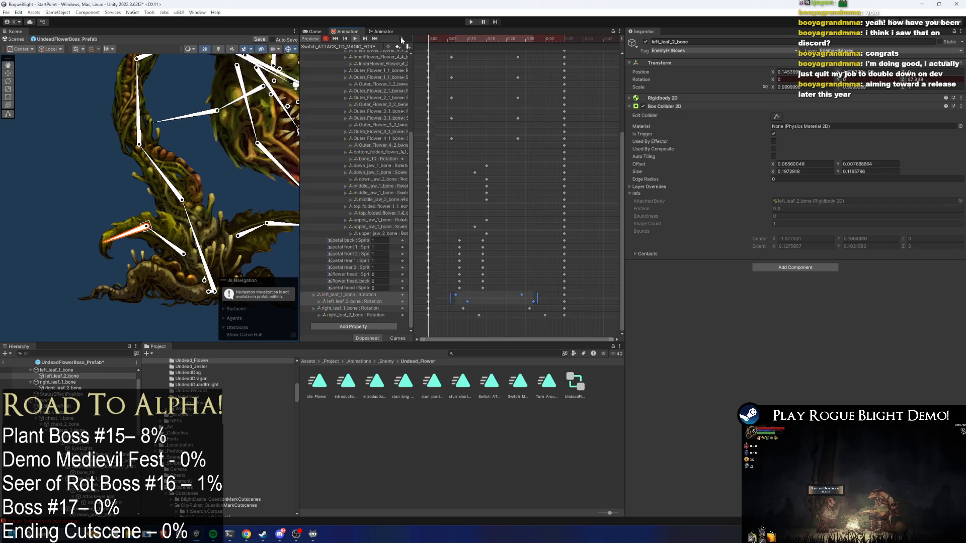
{"action": "left_click", "coordinate": [56, 204]}
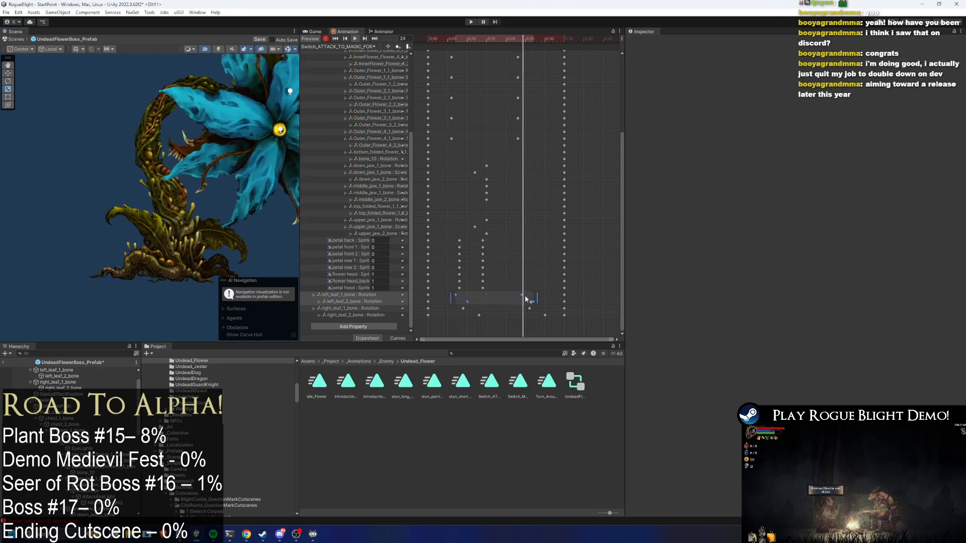
{"action": "mouse_move", "coordinate": [544, 289]}
{"action": "left_mouse_down"}
{"action": "mouse_move", "coordinate": [518, 305]}
{"action": "mouse_move", "coordinate": [445, 294]}
{"action": "mouse_move", "coordinate": [537, 305]}
{"action": "mouse_move", "coordinate": [452, 303]}
{"action": "left_mouse_up"}
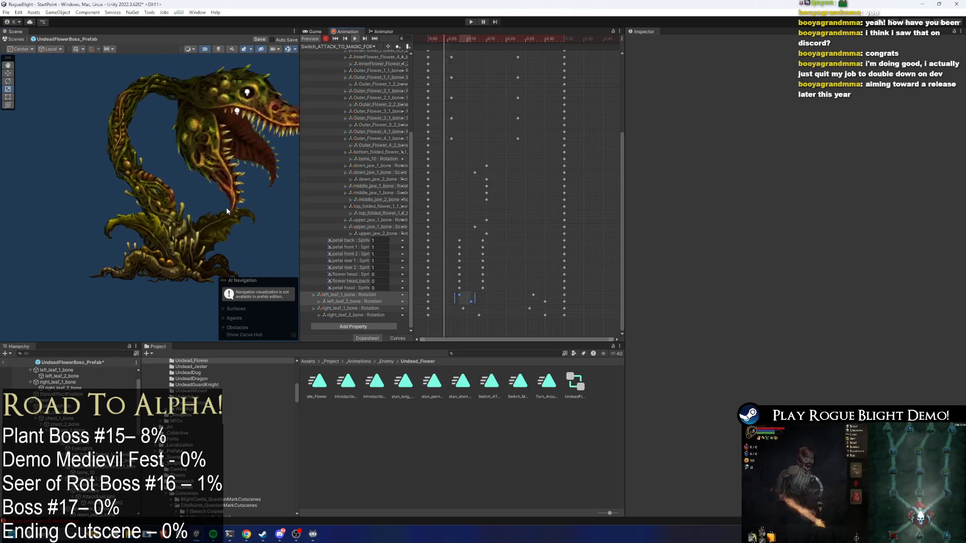
{"action": "left_click_drag", "start_coordinate": [554, 290], "coordinate": [479, 316]}
{"action": "key", "text": "Delete"}
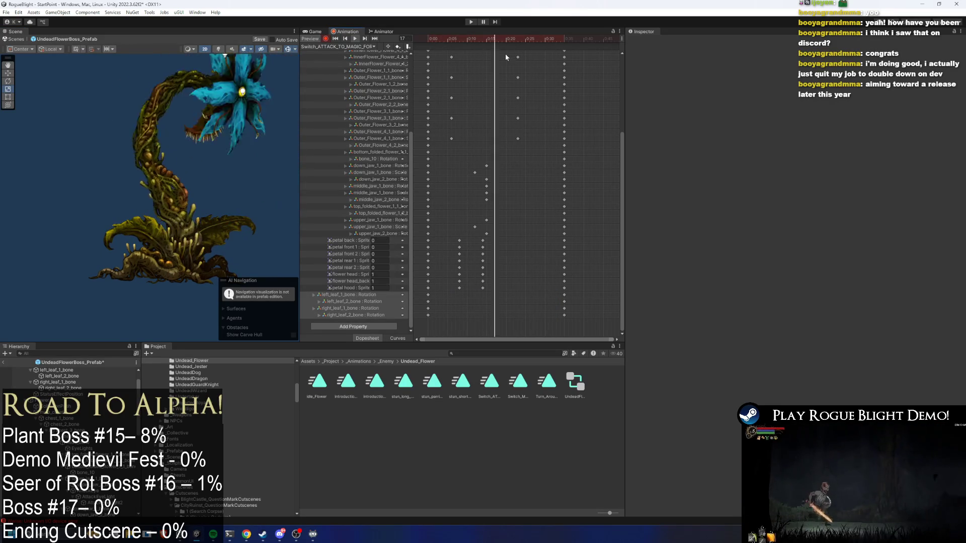
{"action": "left_click", "coordinate": [151, 236]}
{"action": "left_click", "coordinate": [156, 239]}
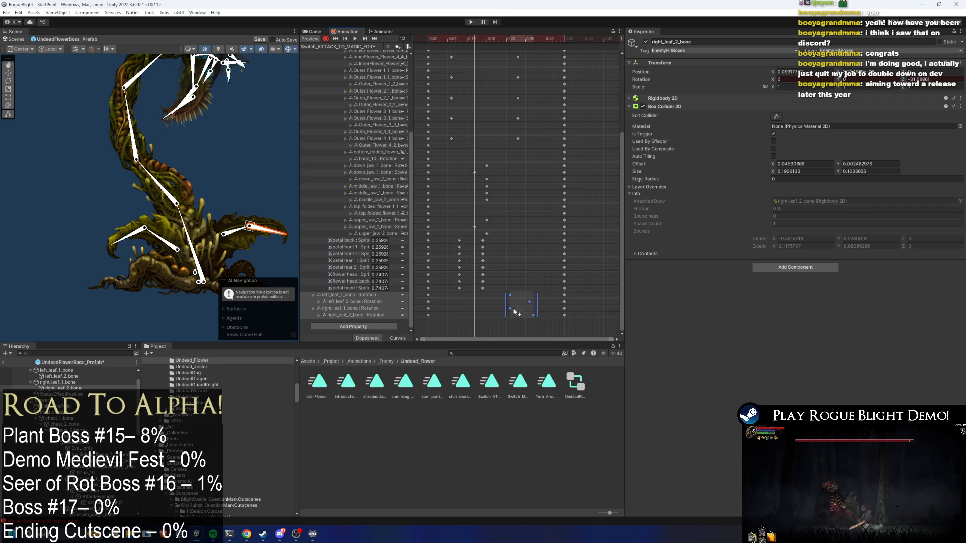
Shift a left_leaf_2_bone key slightly later and nudge the left leaf keys slightly earlier
{"action": "key", "text": "space"}
{"action": "left_click", "coordinate": [80, 216]}
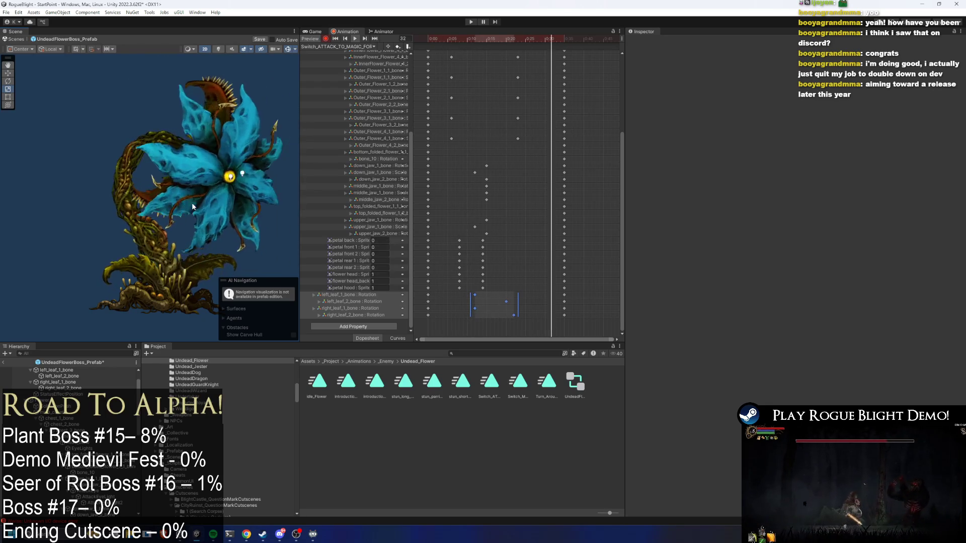
{"action": "left_click", "coordinate": [507, 301]}
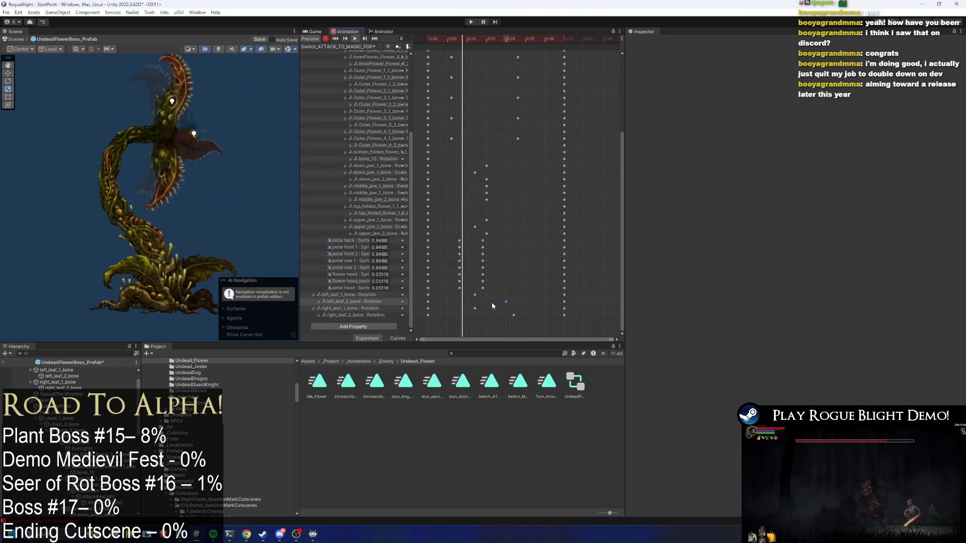
{"action": "left_click_drag", "start_coordinate": [507, 301], "coordinate": [514, 301]}
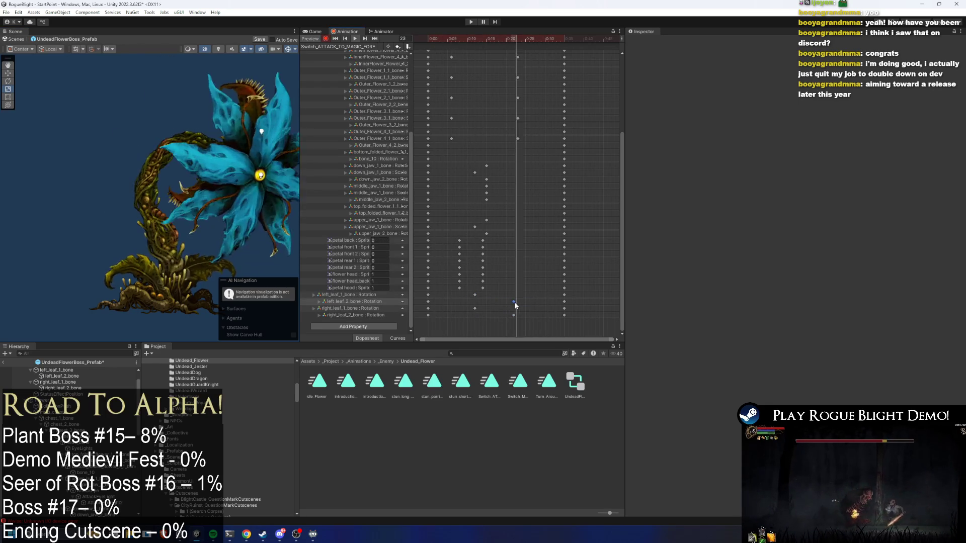
{"action": "mouse_move", "coordinate": [446, 290]}
{"action": "left_mouse_down"}
{"action": "mouse_move", "coordinate": [518, 305]}
{"action": "mouse_move", "coordinate": [487, 303]}
{"action": "mouse_move", "coordinate": [523, 318]}
{"action": "mouse_move", "coordinate": [480, 295]}
{"action": "left_mouse_up"}
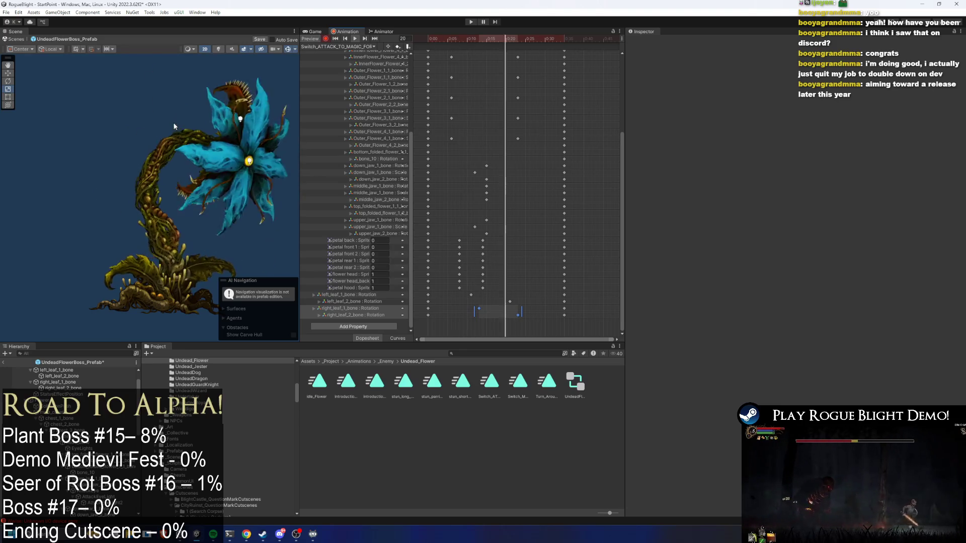
Move the middle_jaw_1_bone Rotation key a few frames later in the Dopesheet
{"action": "left_click", "coordinate": [220, 49]}
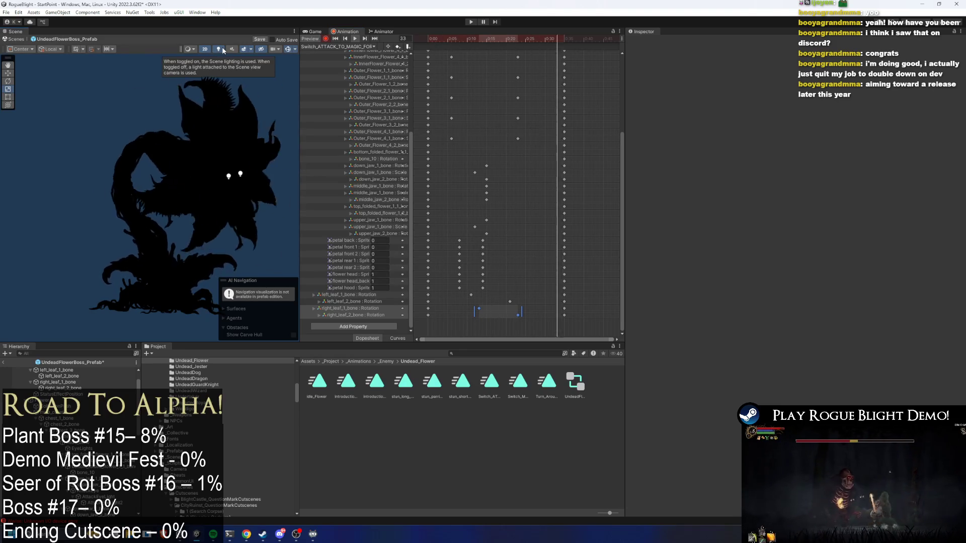
{"action": "left_click", "coordinate": [222, 48]}
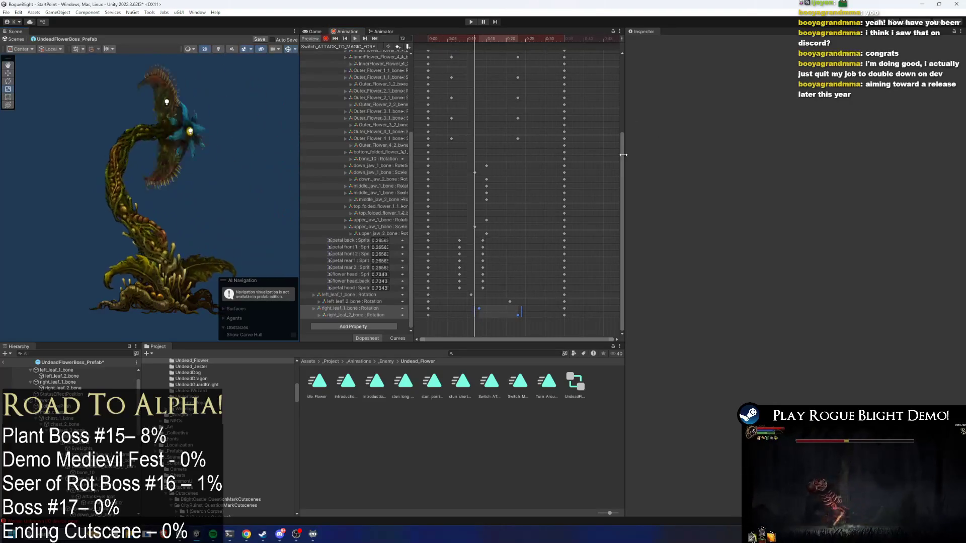
{"action": "scroll", "coordinate": [477, 201], "scroll_direction": "up", "scroll_amount": 1}
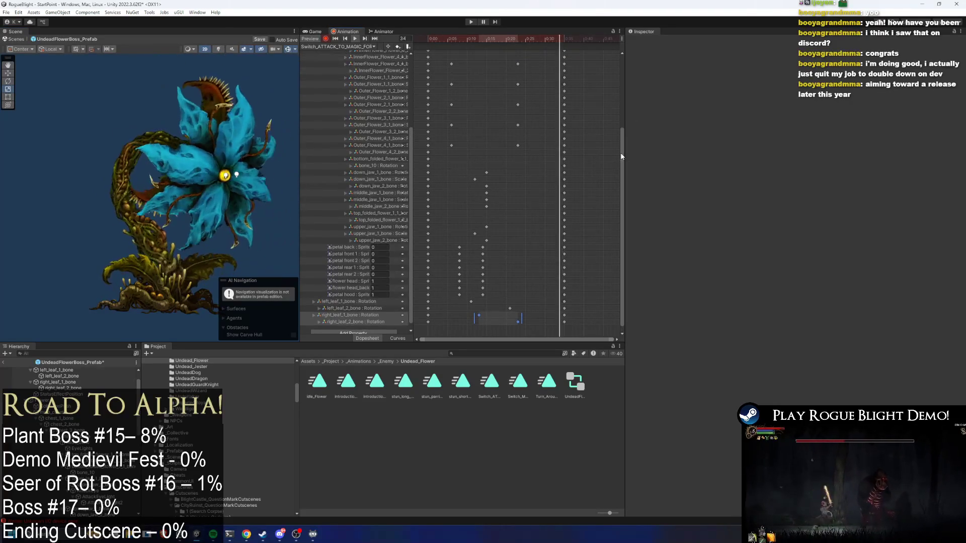
{"action": "left_click", "coordinate": [487, 200]}
{"action": "left_click", "coordinate": [487, 207]}
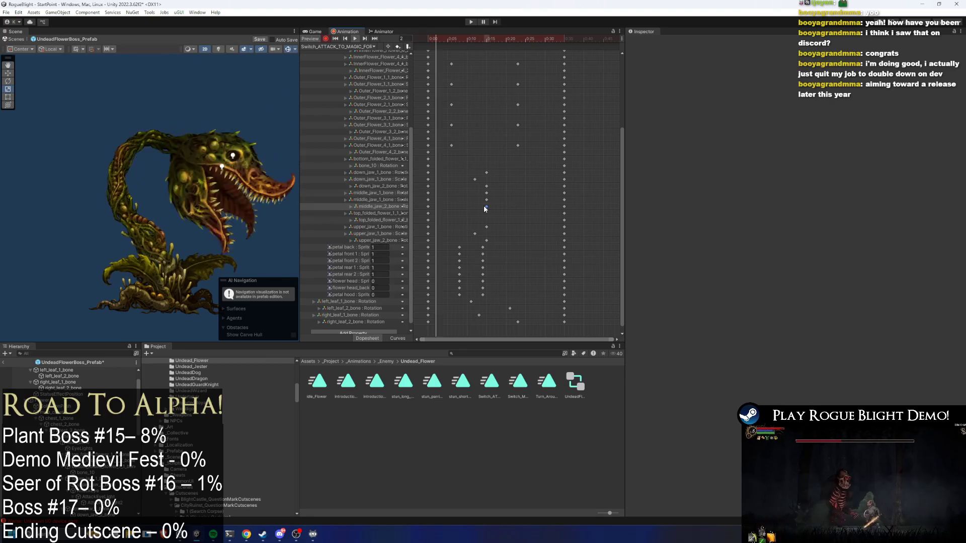
{"action": "left_click_drag", "start_coordinate": [487, 194], "coordinate": [503, 194]}
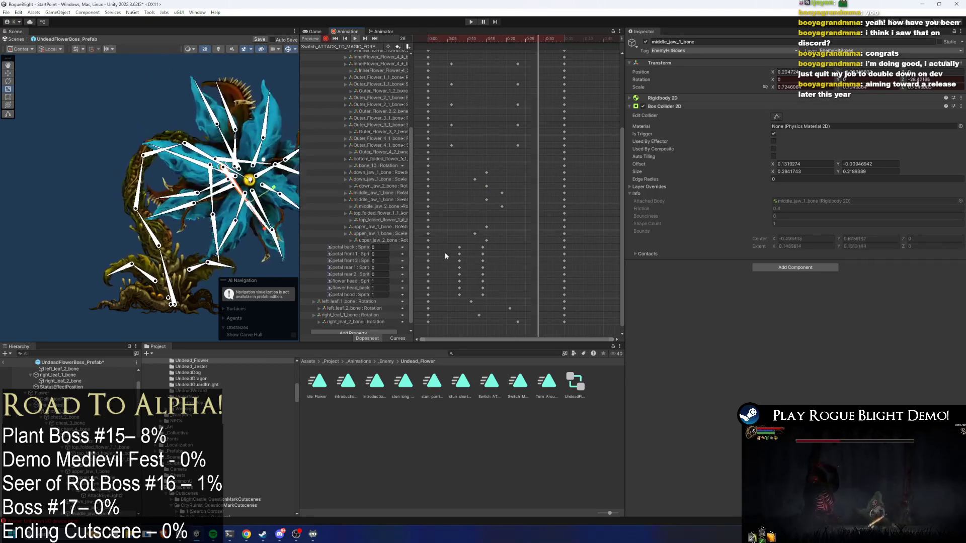
{"action": "left_click", "coordinate": [115, 175]}
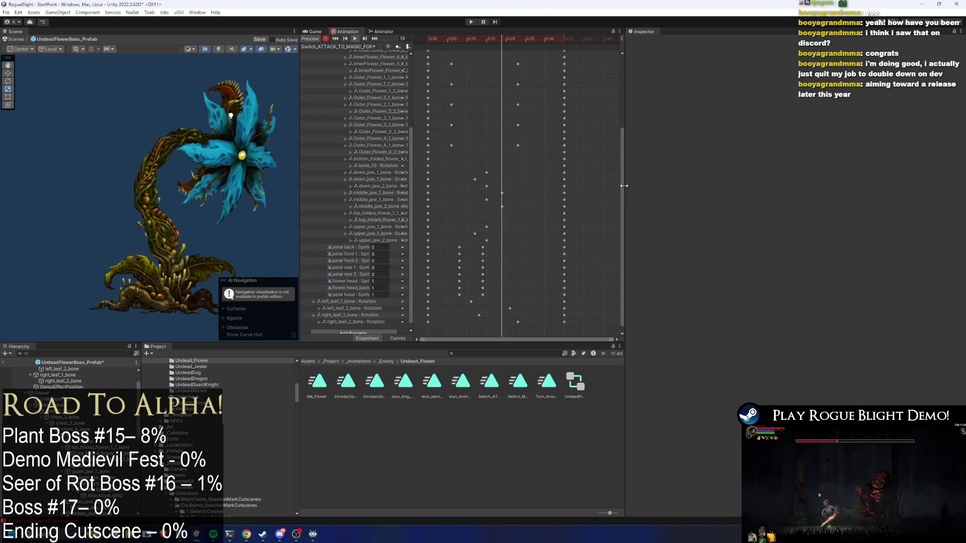
Save the UndeadFlowerBoss_Prefab with Ctrl+S
{"action": "left_click_drag", "start_coordinate": [624, 81], "coordinate": [632, 81]}
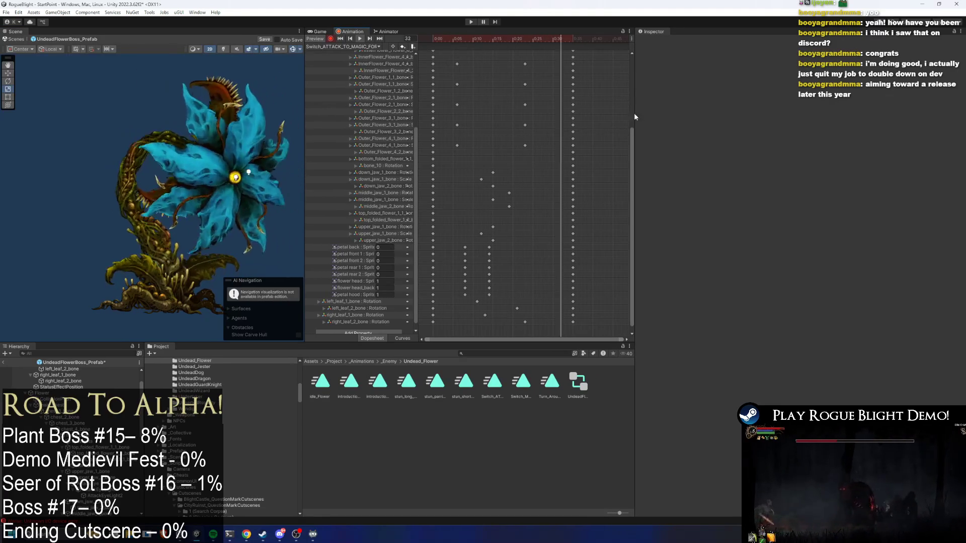
{"action": "scroll", "coordinate": [630, 151], "scroll_direction": "down", "scroll_amount": 1}
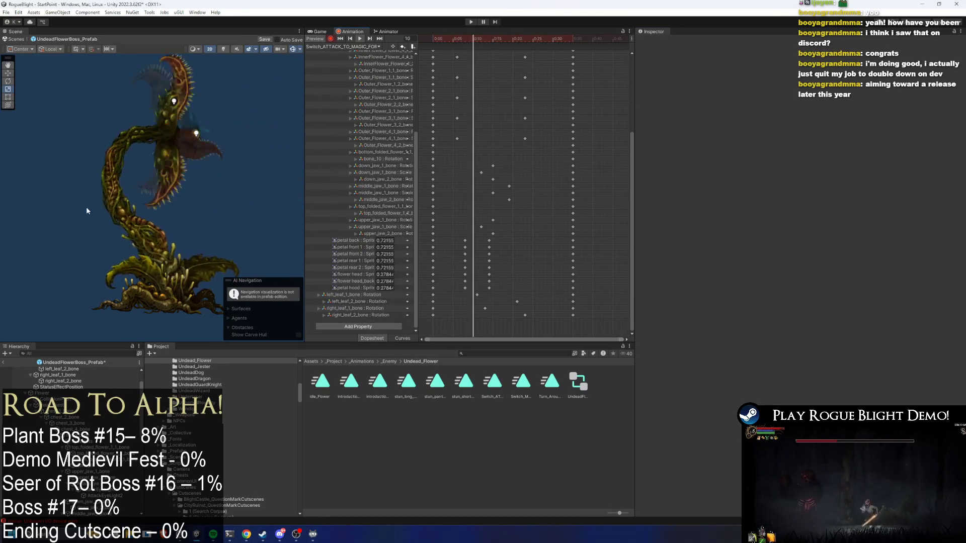
{"action": "key", "text": "ctrl+s"}
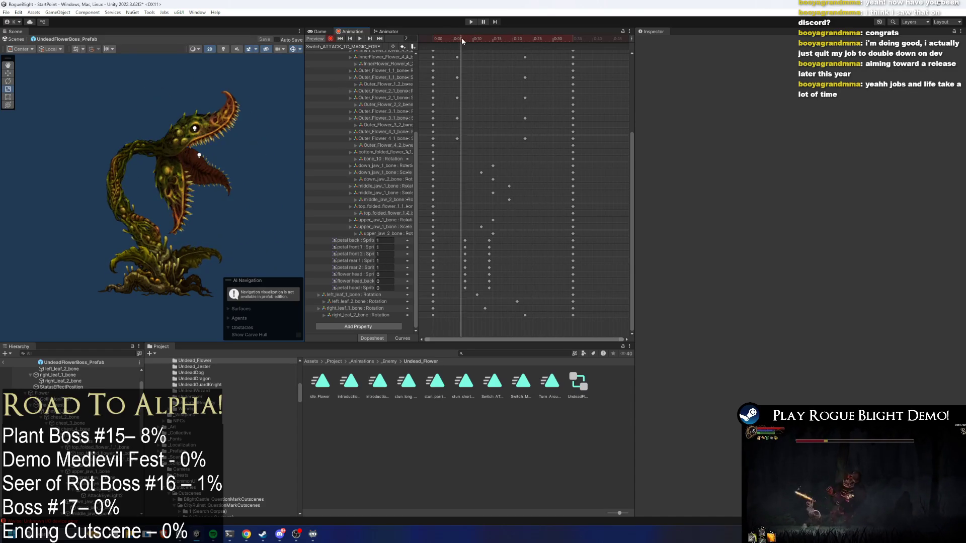
{"action": "left_click_drag", "start_coordinate": [540, 38], "coordinate": [541, 37]}
{"action": "left_click", "coordinate": [227, 176]}
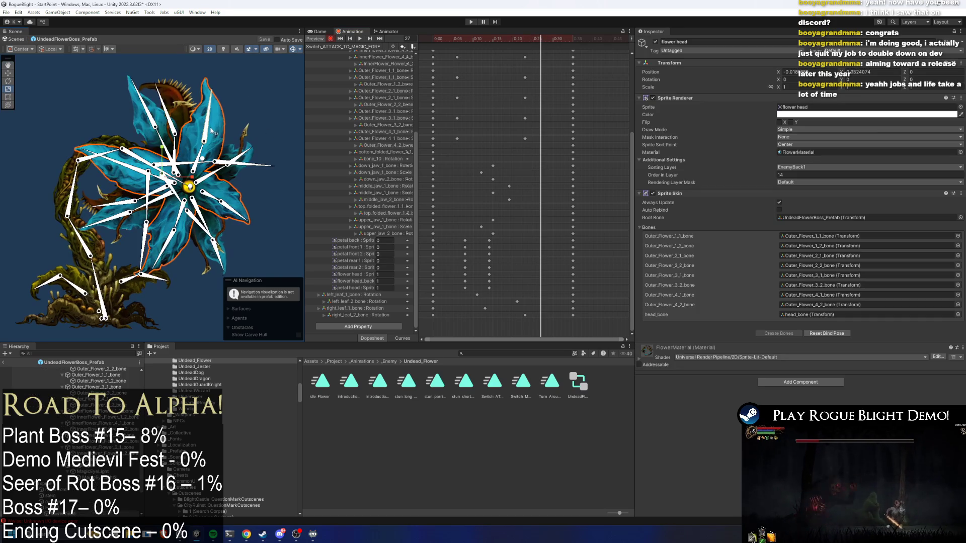
Rotate the Outer_Flower_2_1, Outer_Flower_1_2 and Outer_Flower_4_1 petal bones to key a folding bloom
{"action": "left_click", "coordinate": [213, 132]}
{"action": "left_click_drag", "start_coordinate": [202, 159], "coordinate": [209, 156]}
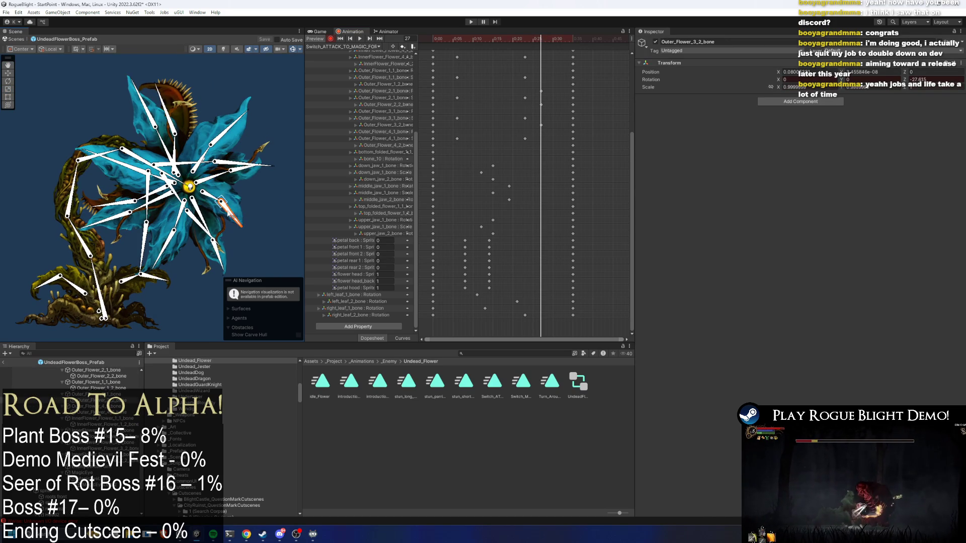
{"action": "left_click", "coordinate": [180, 227]}
{"action": "left_click", "coordinate": [150, 208]}
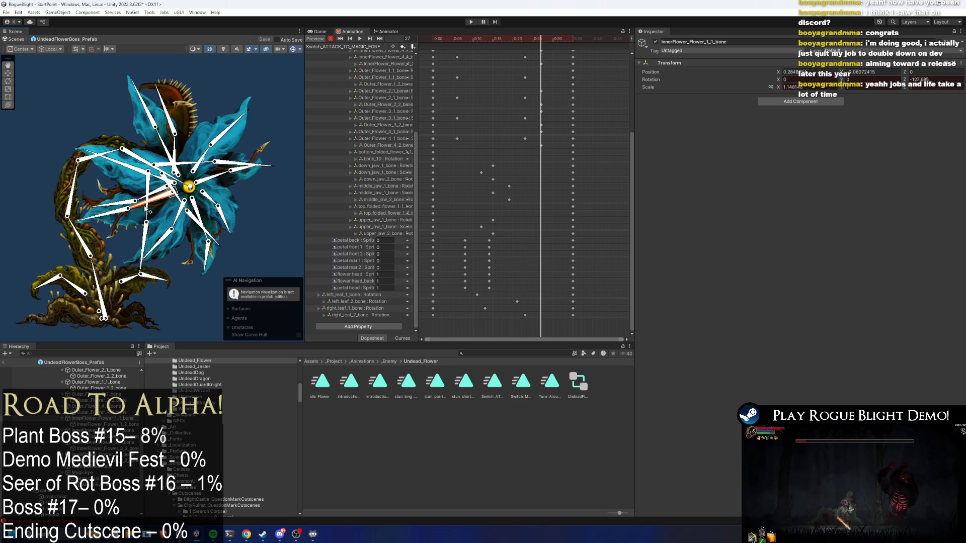
{"action": "mouse_move", "coordinate": [160, 184]}
{"action": "left_mouse_down"}
{"action": "mouse_move", "coordinate": [137, 166]}
{"action": "mouse_move", "coordinate": [179, 149]}
{"action": "mouse_move", "coordinate": [158, 108]}
{"action": "left_mouse_up"}
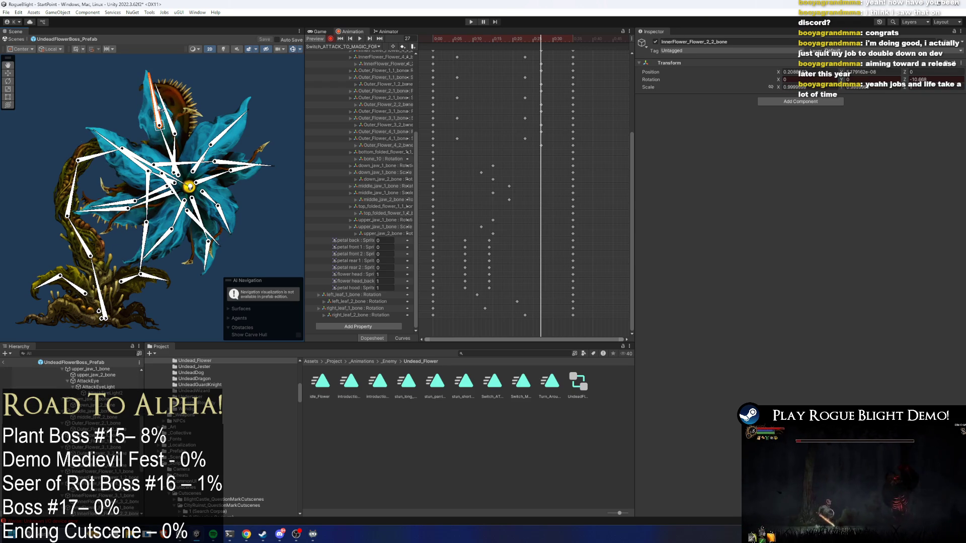
{"action": "left_click_drag", "start_coordinate": [168, 145], "coordinate": [164, 153]}
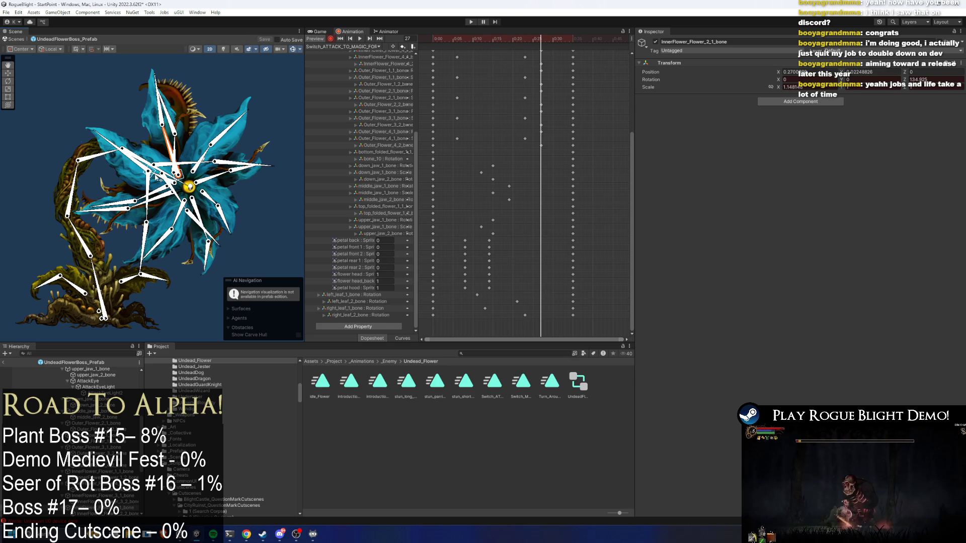
{"action": "scroll", "coordinate": [159, 179], "scroll_direction": "up", "scroll_amount": 2}
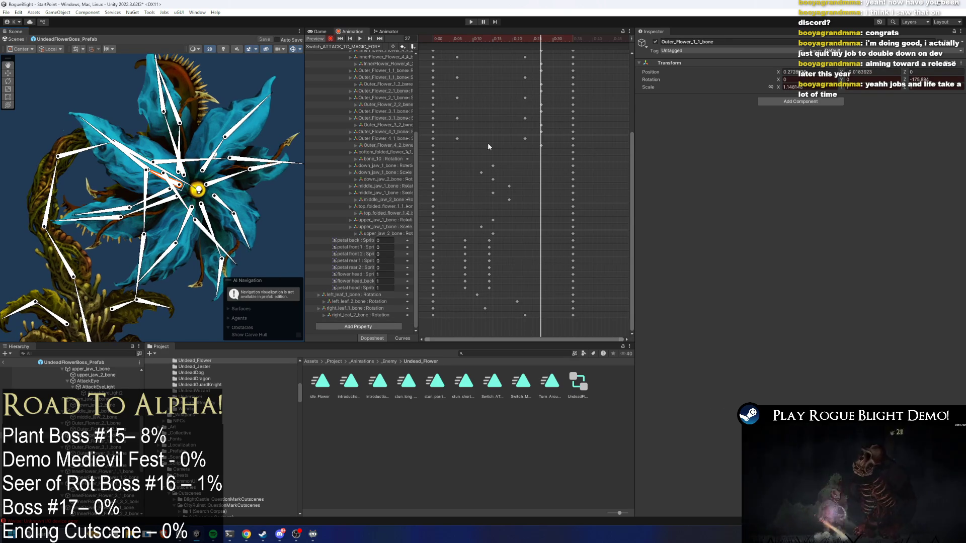
{"action": "left_click_drag", "start_coordinate": [183, 233], "coordinate": [186, 230]}
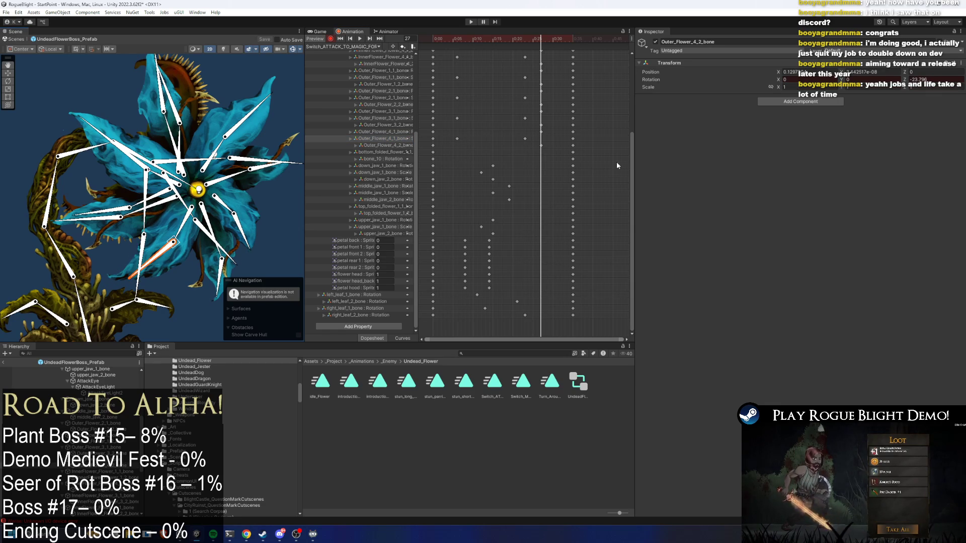
{"action": "left_click_drag", "start_coordinate": [631, 168], "coordinate": [636, 98]}
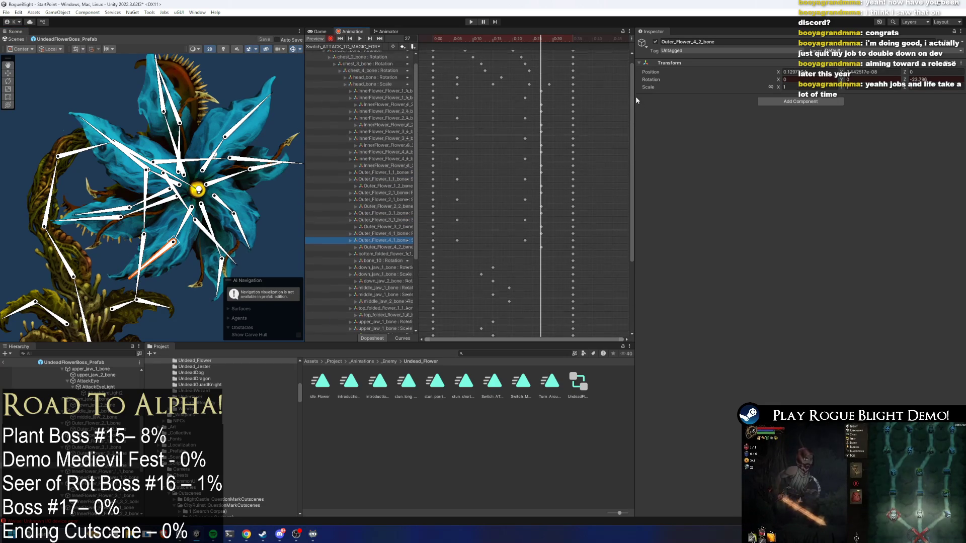
{"action": "left_click_drag", "start_coordinate": [463, 49], "coordinate": [513, 50]}
{"action": "left_click", "coordinate": [500, 39]}
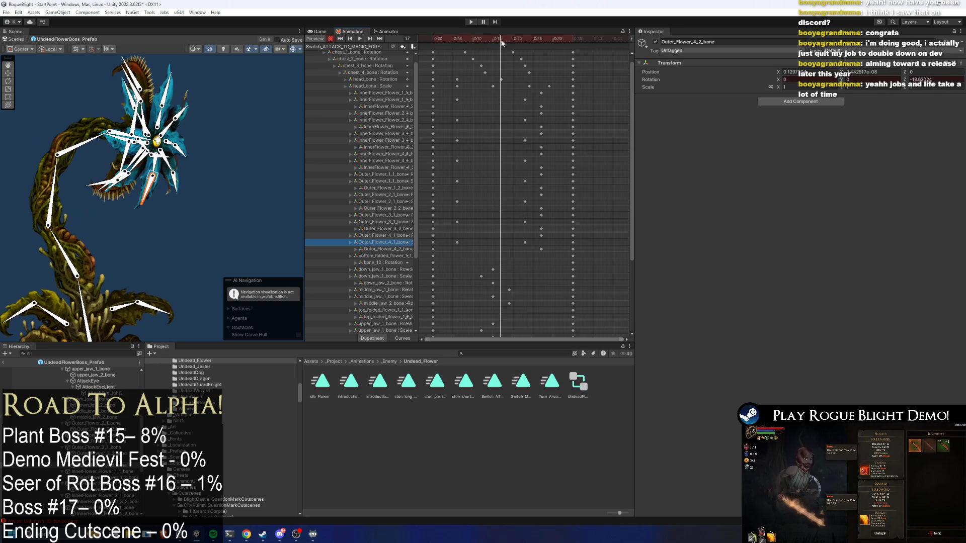
At frame 19, rotate and key Outer_Flower_4_2, InnerFlower_Flower_4_1 and Outer_Flower_3_1 petal bones
{"action": "scroll", "coordinate": [229, 169], "scroll_direction": "up", "scroll_amount": 3}
{"action": "left_click", "coordinate": [516, 38]}
{"action": "left_click", "coordinate": [199, 180]}
{"action": "key", "text": "space"}
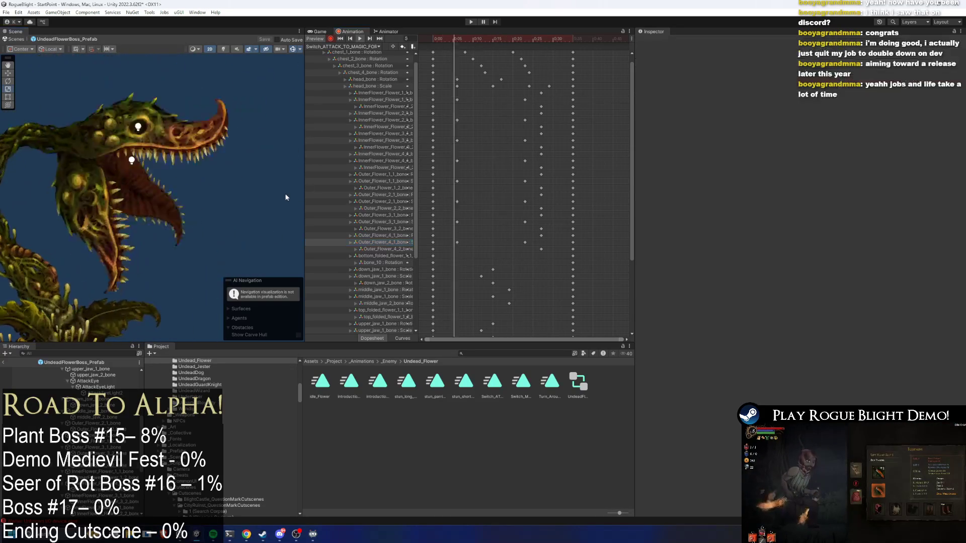
{"action": "left_click_drag", "start_coordinate": [503, 40], "coordinate": [509, 41]}
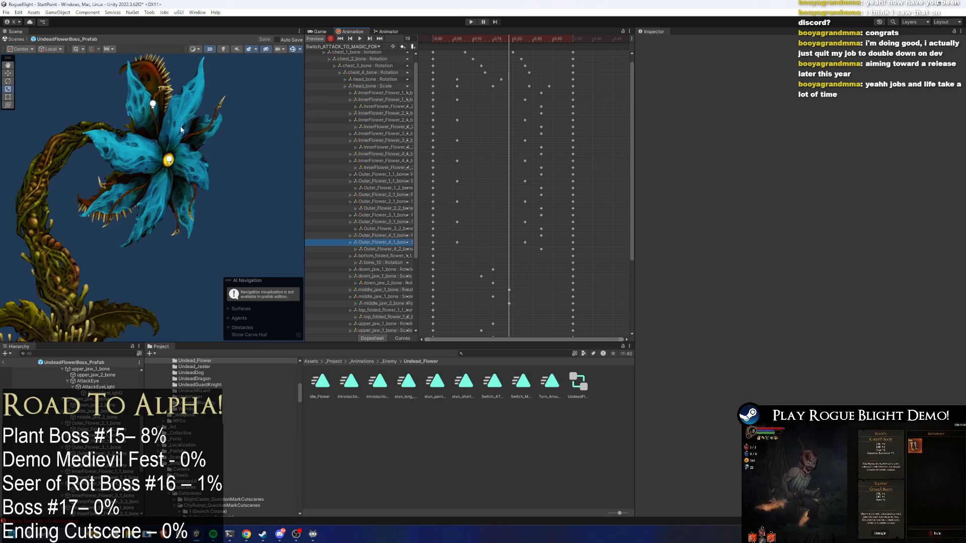
{"action": "left_click", "coordinate": [156, 222]}
{"action": "left_click", "coordinate": [158, 227]}
{"action": "mouse_move", "coordinate": [158, 228]}
{"action": "left_mouse_down"}
{"action": "mouse_move", "coordinate": [158, 235]}
{"action": "mouse_move", "coordinate": [197, 224]}
{"action": "left_mouse_up"}
{"action": "left_click", "coordinate": [174, 199]}
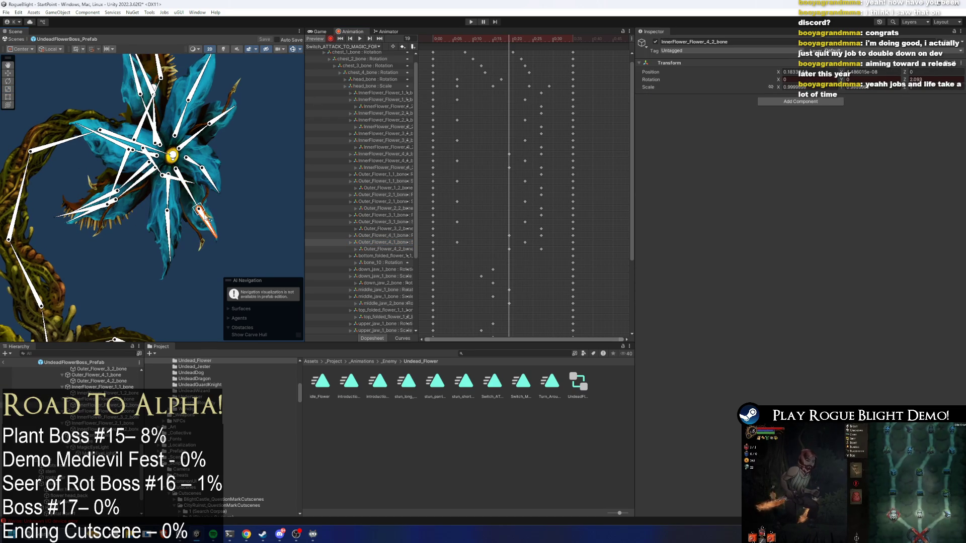
{"action": "left_click", "coordinate": [199, 164]}
{"action": "mouse_move", "coordinate": [199, 164]}
{"action": "left_mouse_down"}
{"action": "mouse_move", "coordinate": [212, 151]}
{"action": "mouse_move", "coordinate": [222, 156]}
{"action": "mouse_move", "coordinate": [216, 177]}
{"action": "mouse_move", "coordinate": [196, 122]}
{"action": "left_mouse_up"}
Swing InnerFlower_Flower_2_1 down-right and Outer_Flower_1_2 down-left, then fine-tune Outer_Flower_4_2 and InnerFlower_Flower_4_1
{"action": "left_click", "coordinate": [214, 177]}
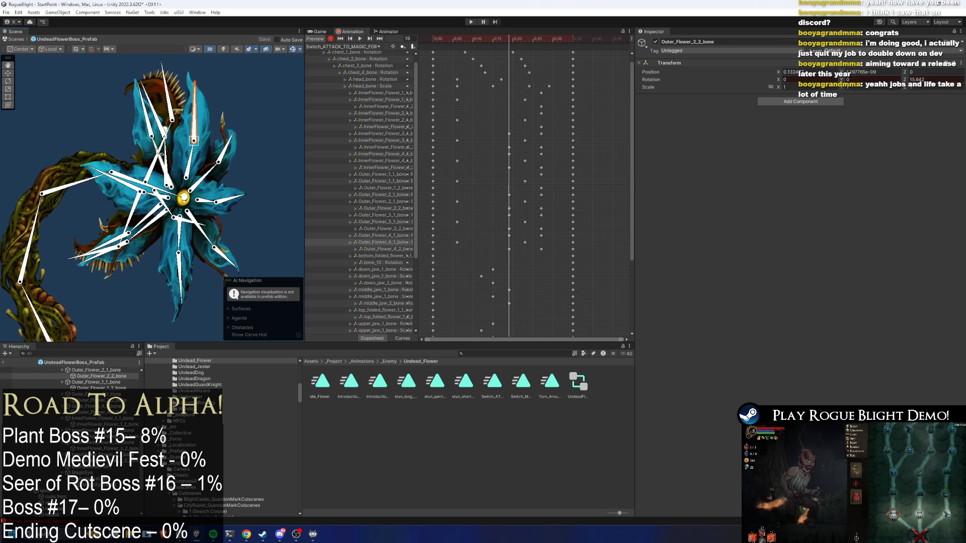
{"action": "left_click", "coordinate": [160, 163]}
{"action": "left_click_drag", "start_coordinate": [159, 167], "coordinate": [161, 172]}
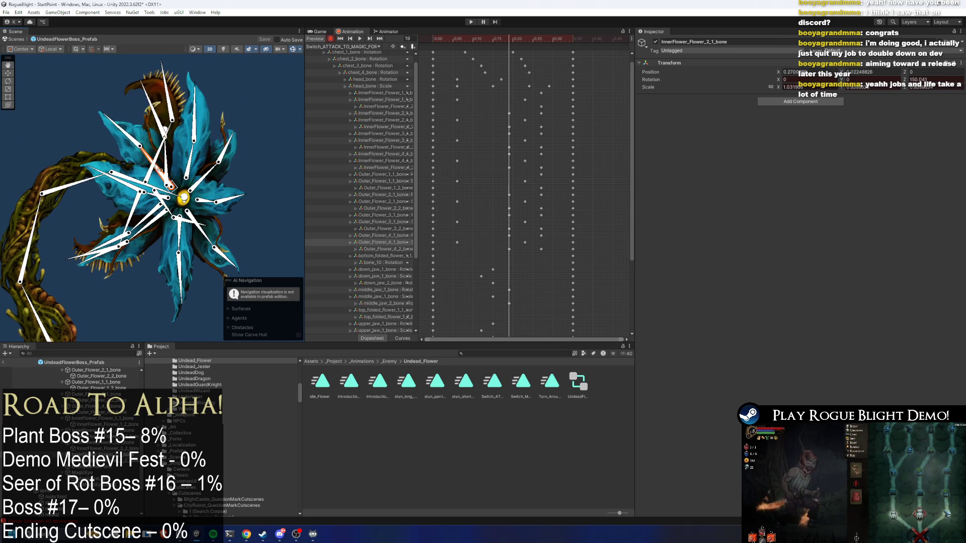
{"action": "left_click", "coordinate": [162, 172]}
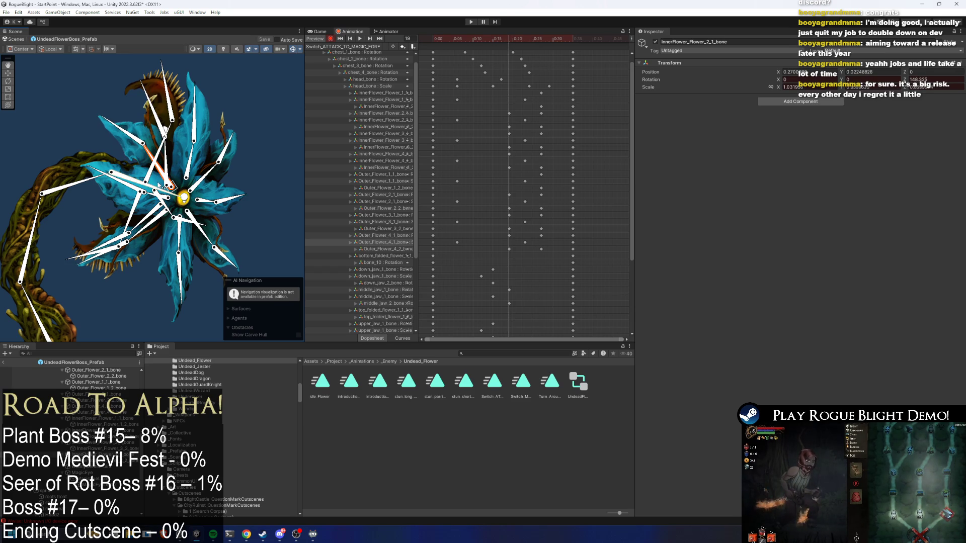
{"action": "scroll", "coordinate": [153, 198], "scroll_direction": "up", "scroll_amount": 2}
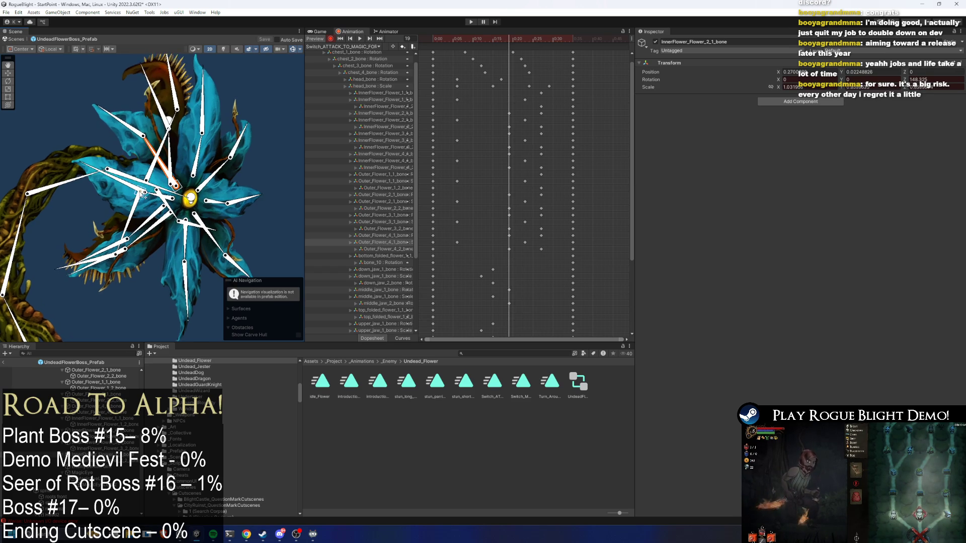
{"action": "left_click", "coordinate": [153, 199]}
{"action": "mouse_move", "coordinate": [110, 194]}
{"action": "left_mouse_down"}
{"action": "mouse_move", "coordinate": [96, 211]}
{"action": "mouse_move", "coordinate": [149, 246]}
{"action": "mouse_move", "coordinate": [134, 292]}
{"action": "left_mouse_up"}
{"action": "left_click_drag", "start_coordinate": [192, 274], "coordinate": [204, 292]}
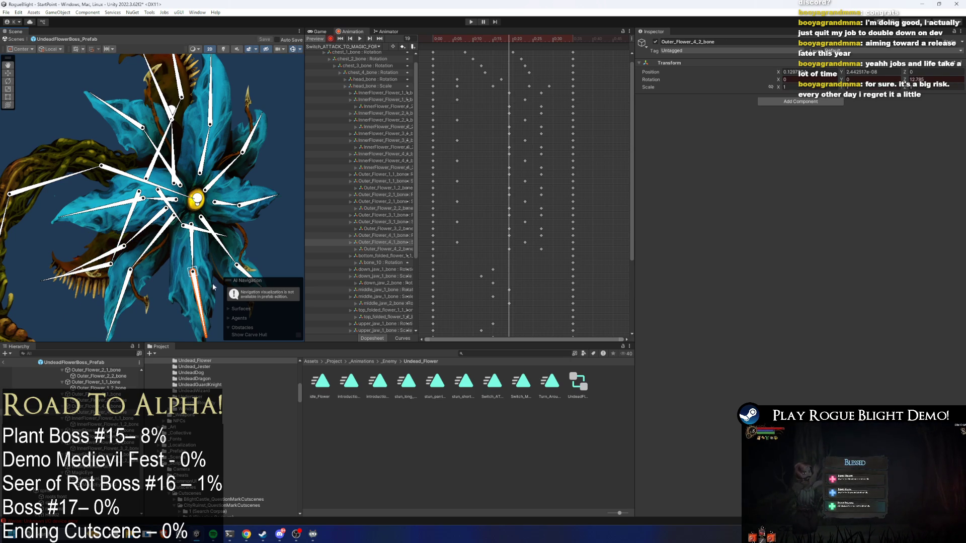
{"action": "mouse_move", "coordinate": [233, 257]}
{"action": "left_mouse_down"}
{"action": "mouse_move", "coordinate": [241, 266]}
{"action": "mouse_move", "coordinate": [233, 248]}
{"action": "left_mouse_up"}
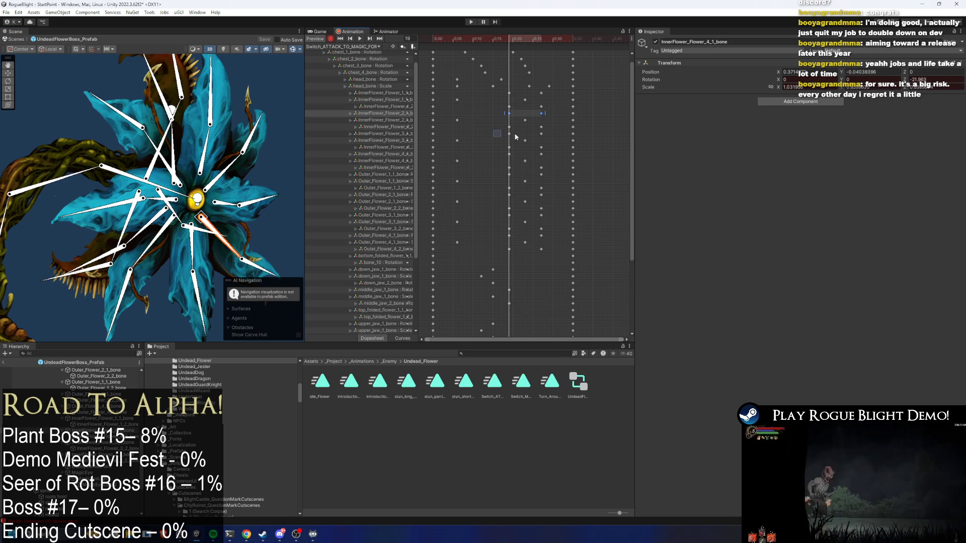
Select the InnerFlower petal key block, move it two frames later, and preview the result
{"action": "left_click_drag", "start_coordinate": [503, 132], "coordinate": [547, 137]}
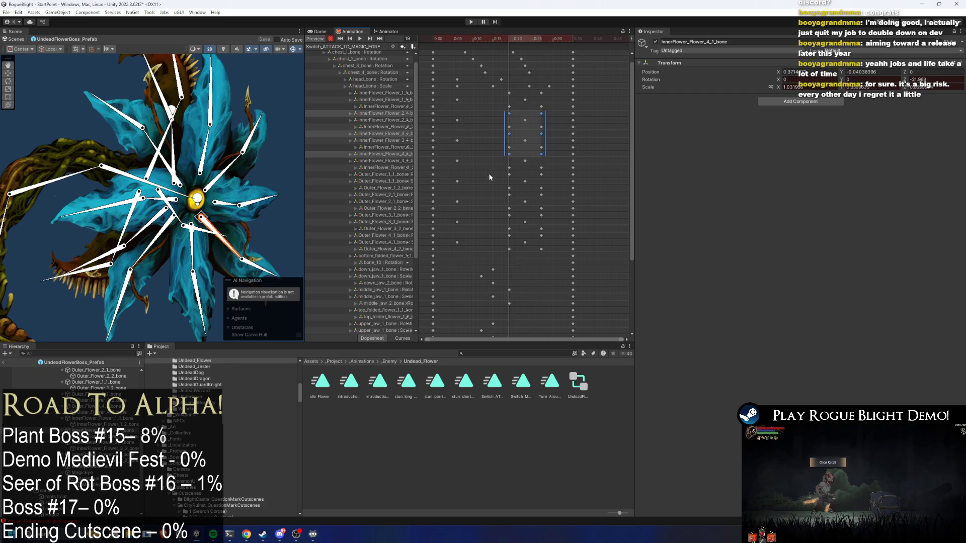
{"action": "left_click_drag", "start_coordinate": [496, 214], "coordinate": [543, 231]}
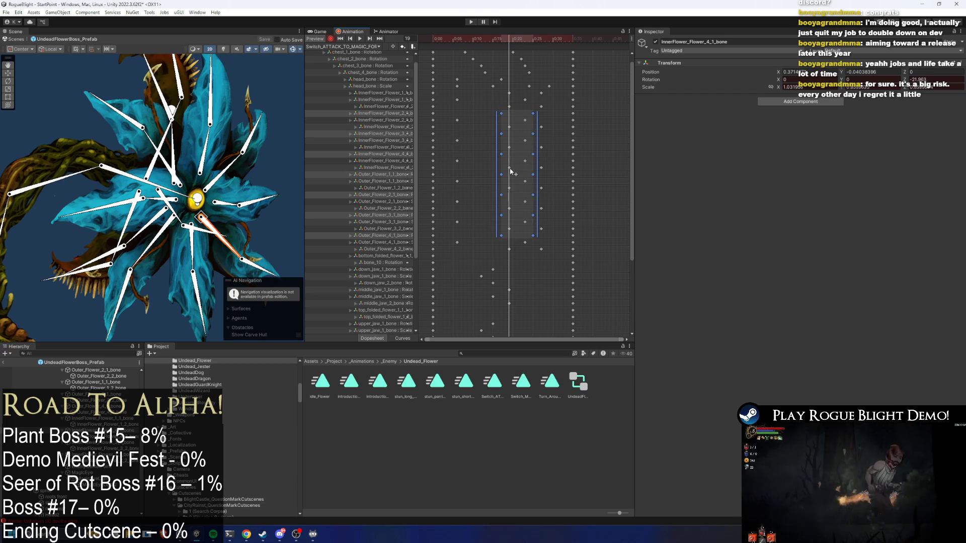
{"action": "left_click_drag", "start_coordinate": [518, 171], "coordinate": [509, 171]}
{"action": "key", "text": "ctrl+z"}
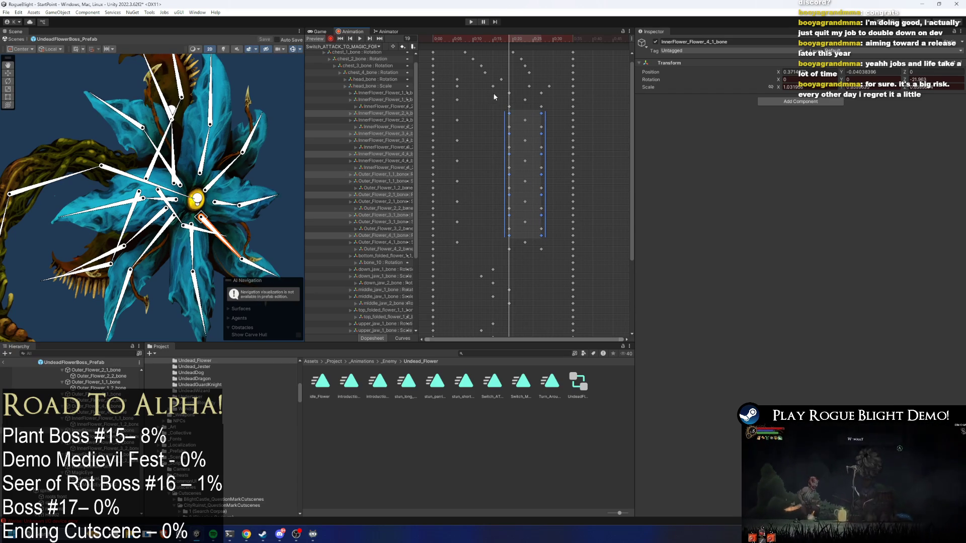
{"action": "left_click", "coordinate": [386, 100]}
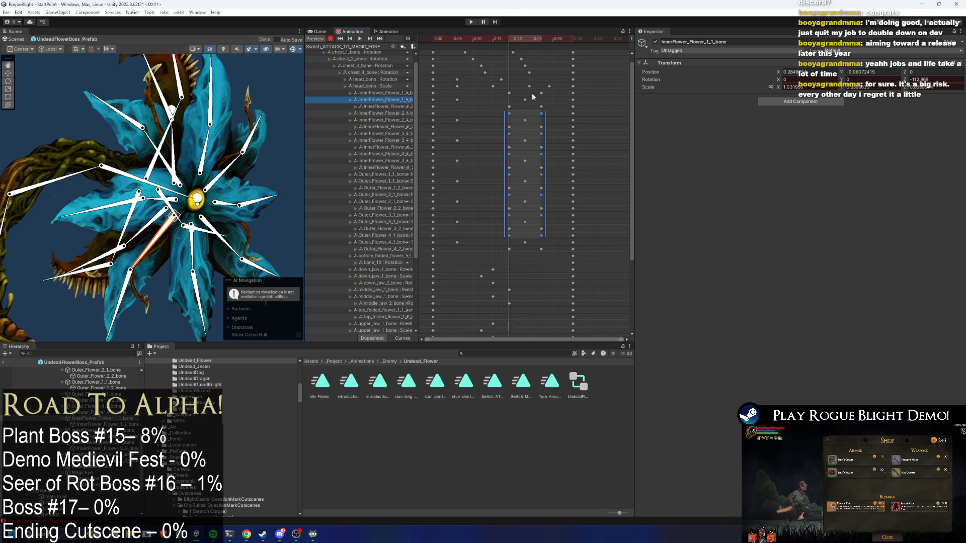
{"action": "left_click_drag", "start_coordinate": [536, 119], "coordinate": [553, 120]}
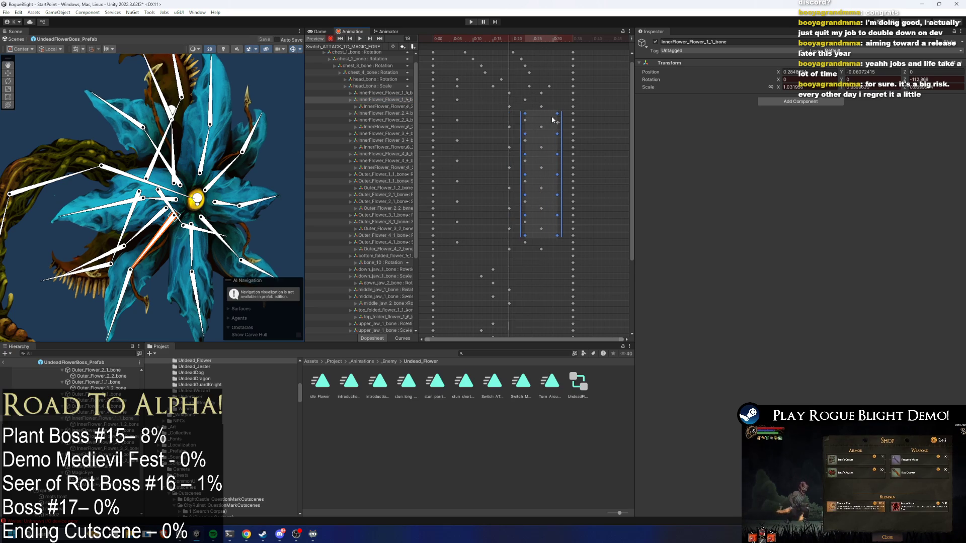
{"action": "key", "text": "space"}
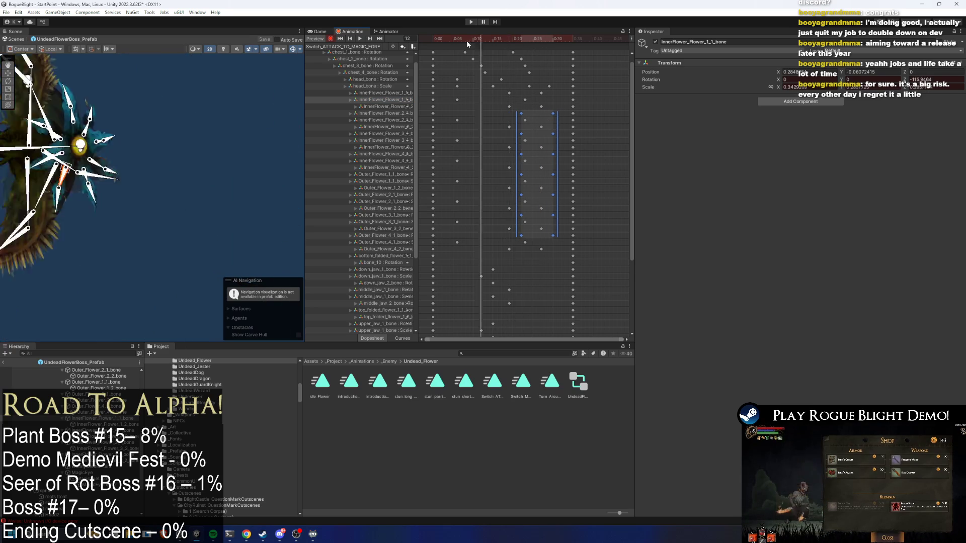
{"action": "key", "text": "r"}
{"action": "left_click", "coordinate": [249, 177]}
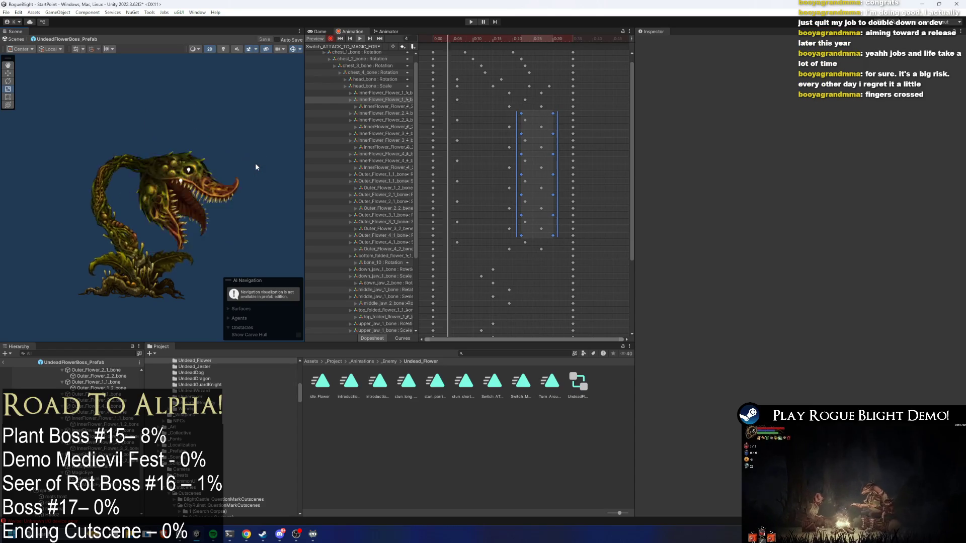
{"action": "left_click_drag", "start_coordinate": [493, 41], "coordinate": [447, 43]}
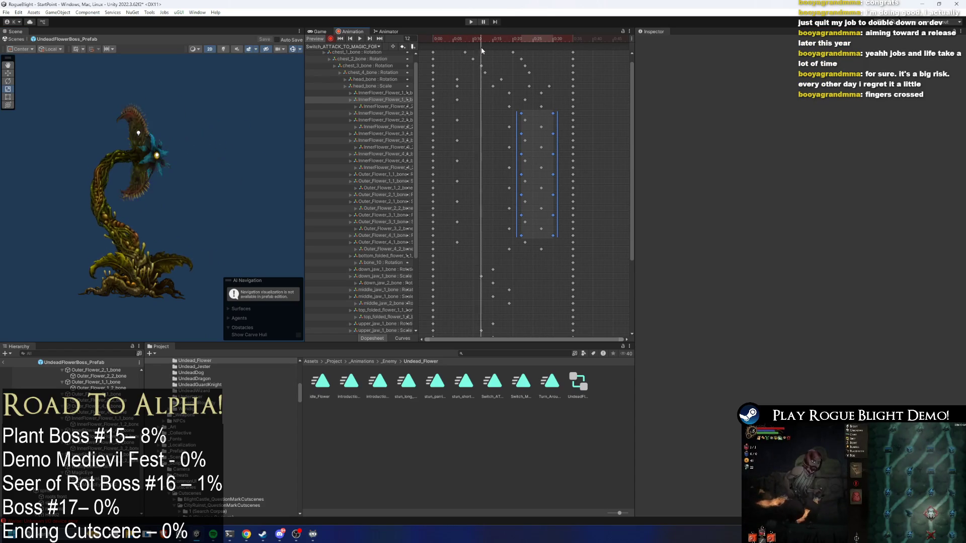
{"action": "left_click_drag", "start_coordinate": [486, 53], "coordinate": [481, 53]}
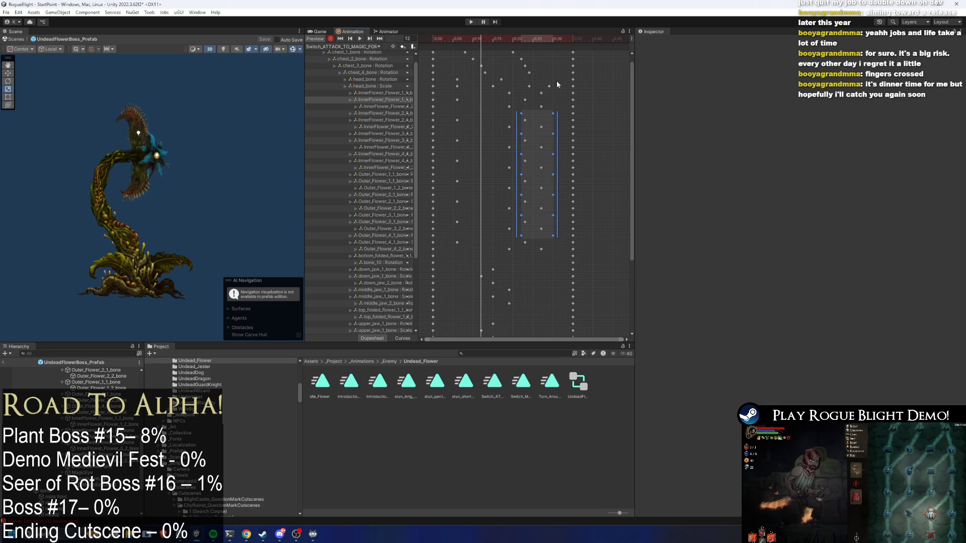
{"action": "left_click_drag", "start_coordinate": [632, 190], "coordinate": [599, 315]}
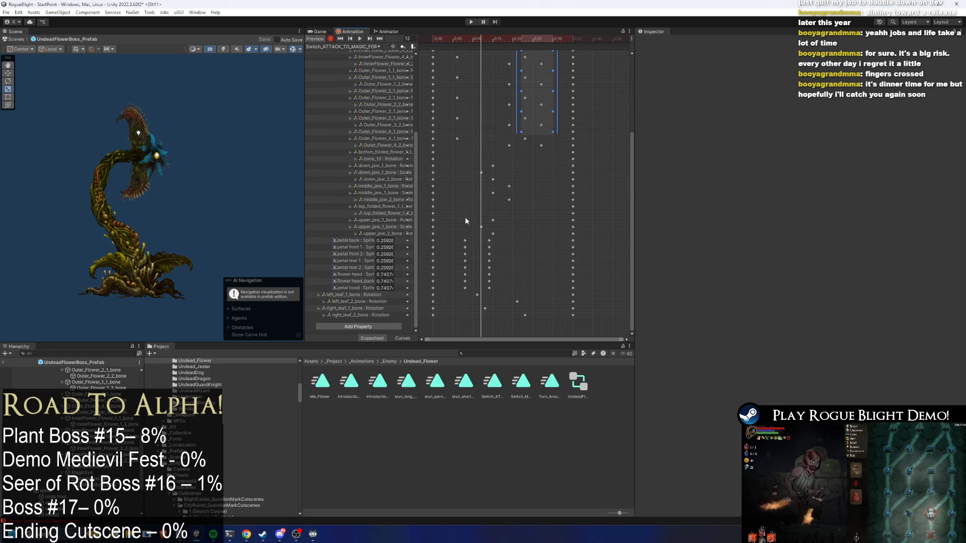
Shift the petal sprite-swap keys one frame earlier, refine the top four rows, and view the Scene unlit
{"action": "mouse_move", "coordinate": [502, 240]}
{"action": "left_mouse_down"}
{"action": "mouse_move", "coordinate": [455, 291]}
{"action": "mouse_move", "coordinate": [474, 268]}
{"action": "left_mouse_up"}
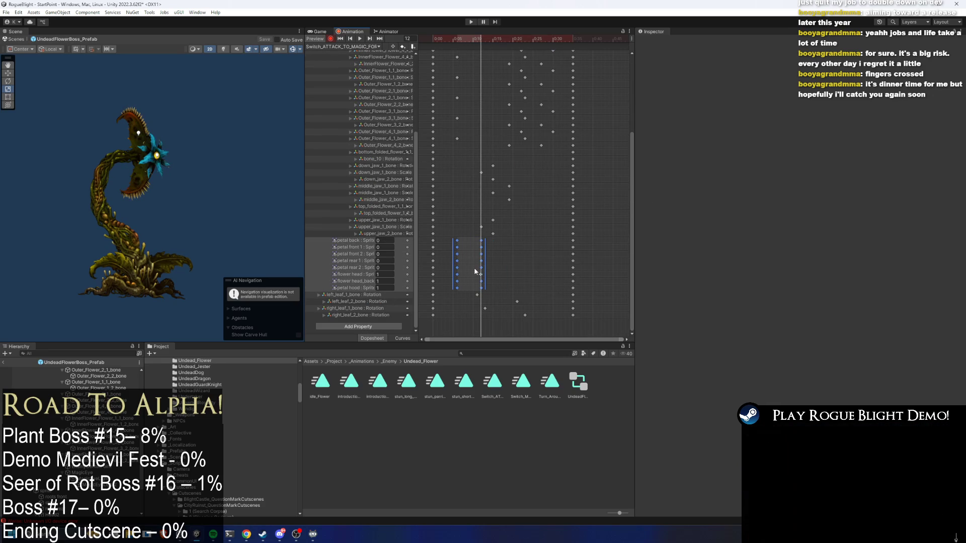
{"action": "key", "text": "space"}
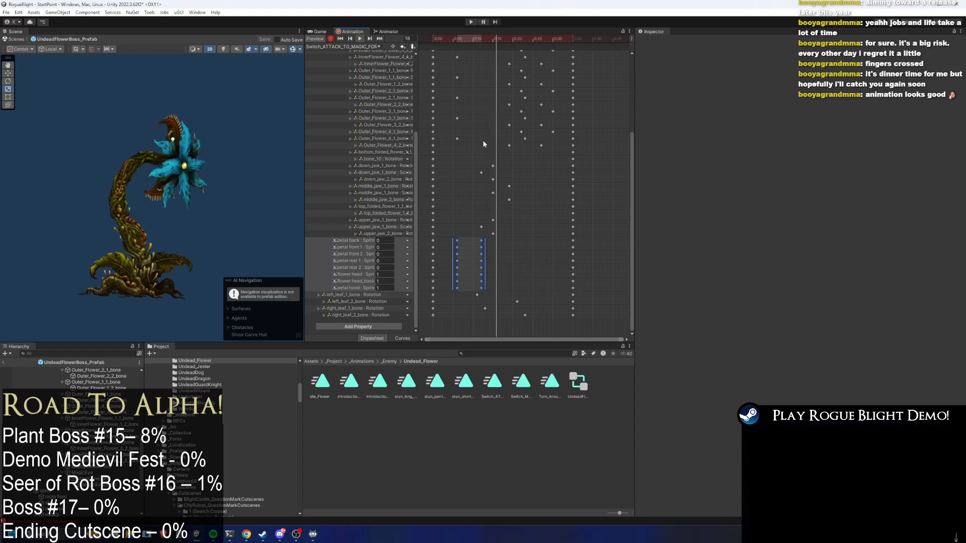
{"action": "left_click", "coordinate": [468, 40]}
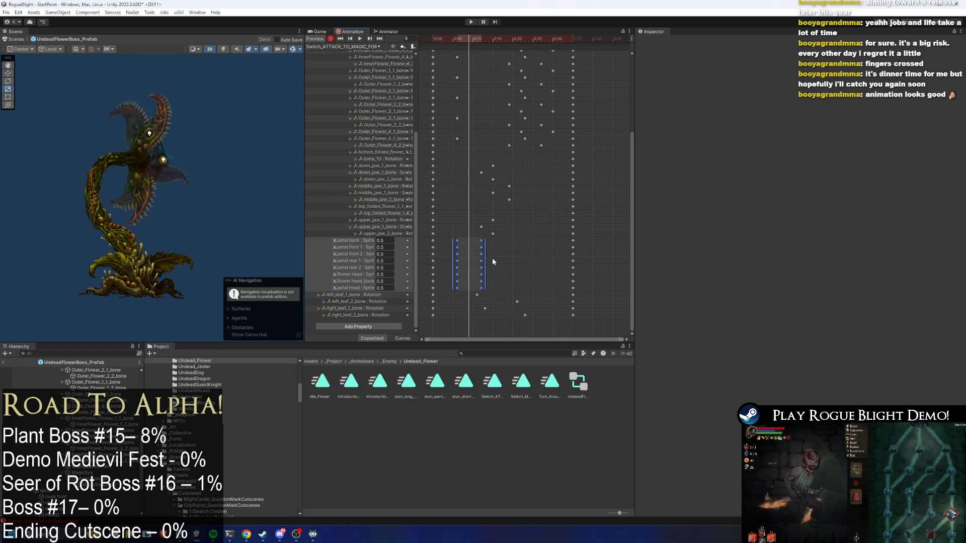
{"action": "mouse_move", "coordinate": [487, 257]}
{"action": "left_mouse_down"}
{"action": "mouse_move", "coordinate": [446, 237]}
{"action": "mouse_move", "coordinate": [454, 251]}
{"action": "mouse_move", "coordinate": [480, 253]}
{"action": "left_mouse_up"}
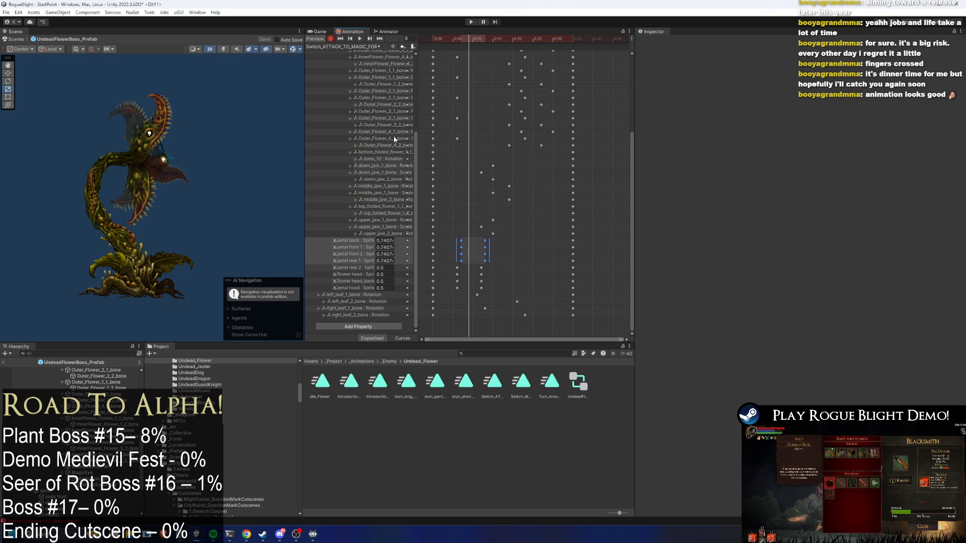
{"action": "key", "text": "space"}
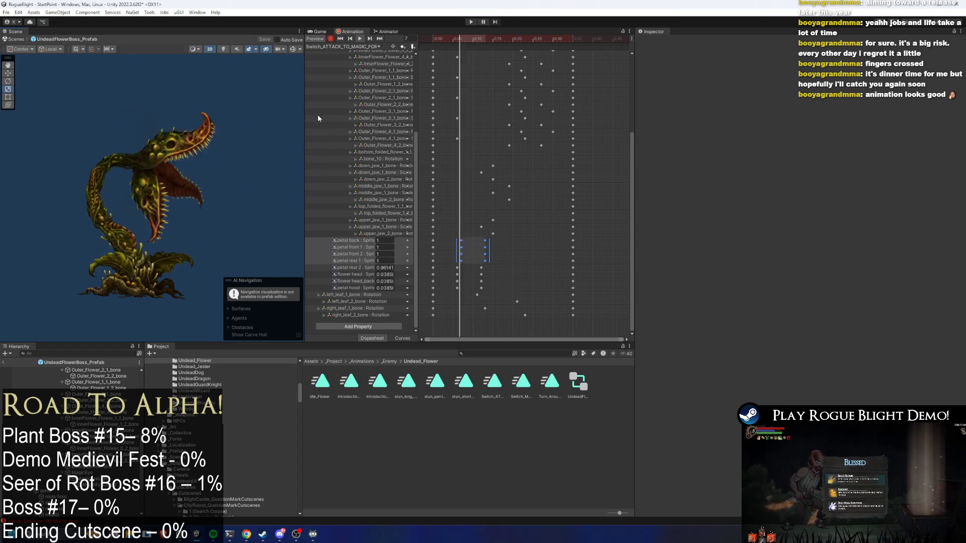
{"action": "left_click", "coordinate": [224, 50]}
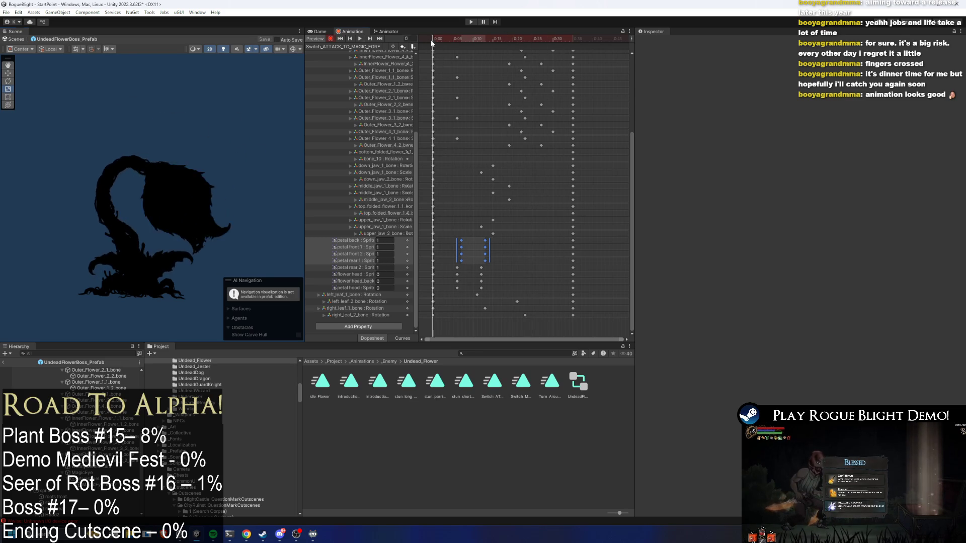
Select MagicEyeLight and key its Light 2D Intensity at frame 34
{"action": "left_click", "coordinate": [454, 43]}
{"action": "left_click", "coordinate": [158, 170]}
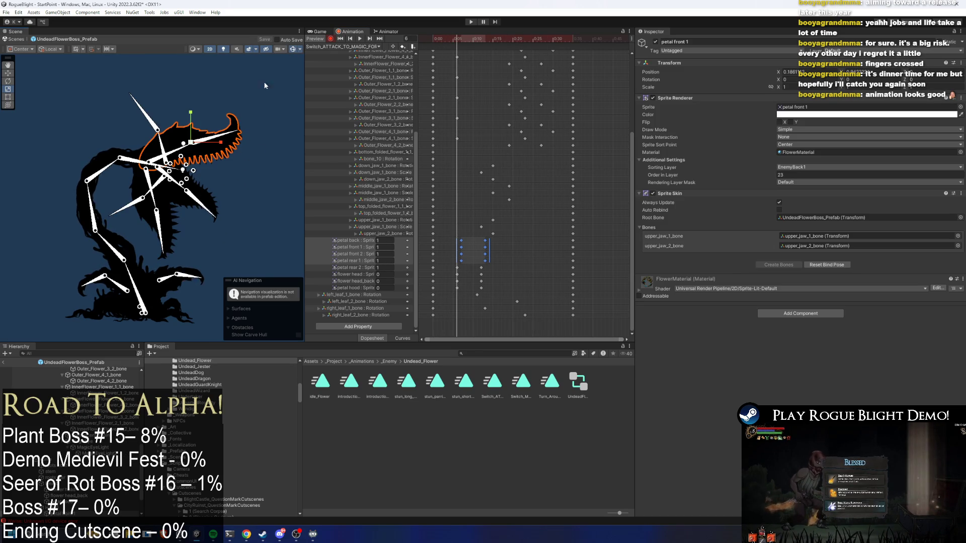
{"action": "scroll", "coordinate": [184, 176], "scroll_direction": "up", "scroll_amount": 3}
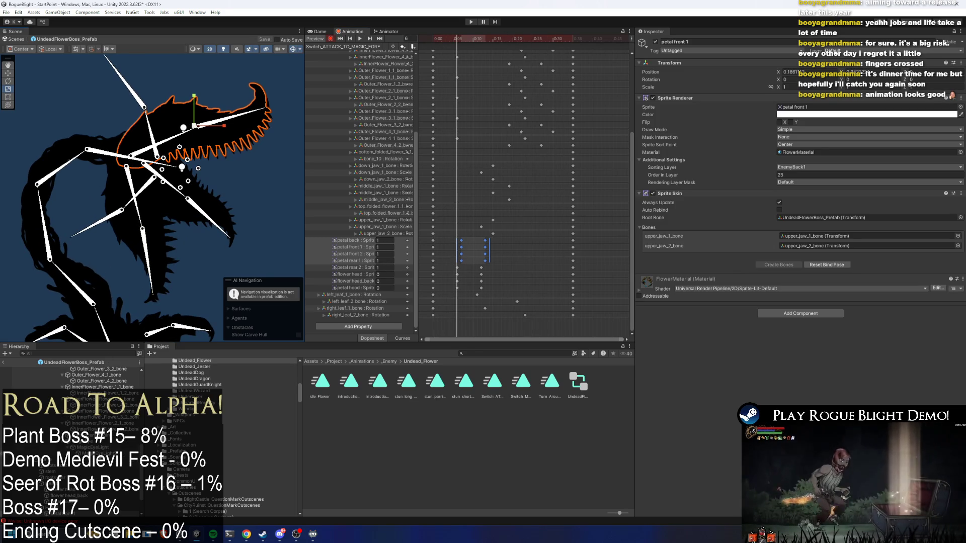
{"action": "left_click", "coordinate": [100, 448]}
{"action": "left_click_drag", "start_coordinate": [494, 40], "coordinate": [573, 47]}
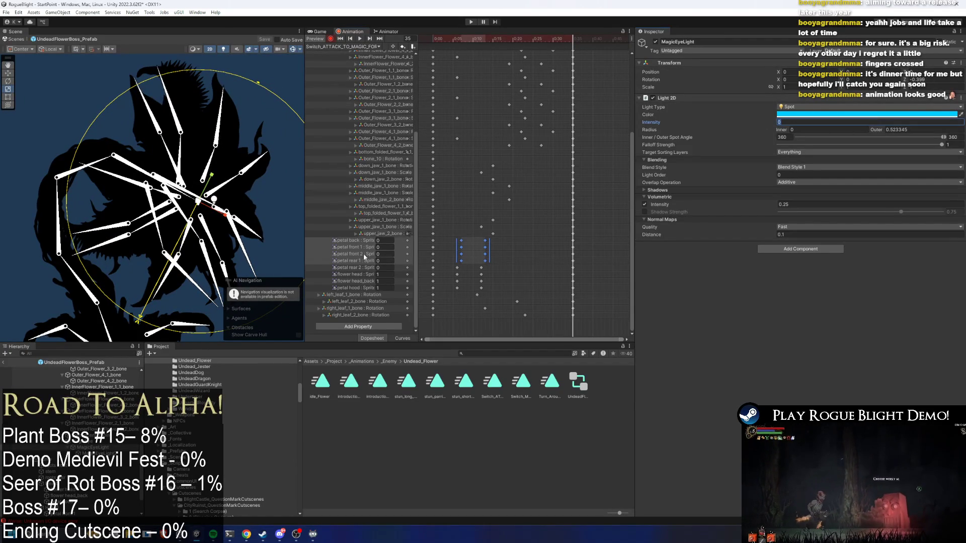
{"action": "type", "text": "1"}
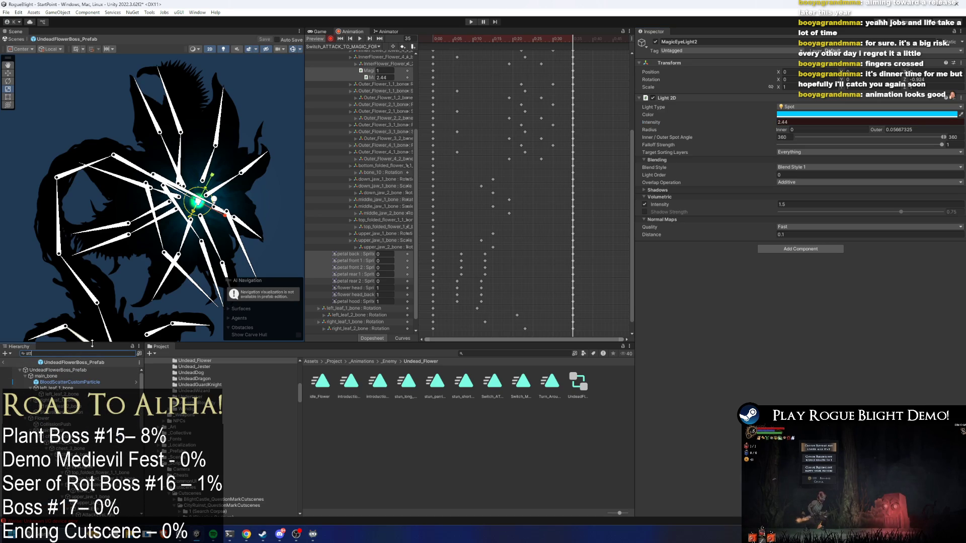
{"action": "key", "text": "BackSpace"}
{"action": "key", "text": "BackSpace"}
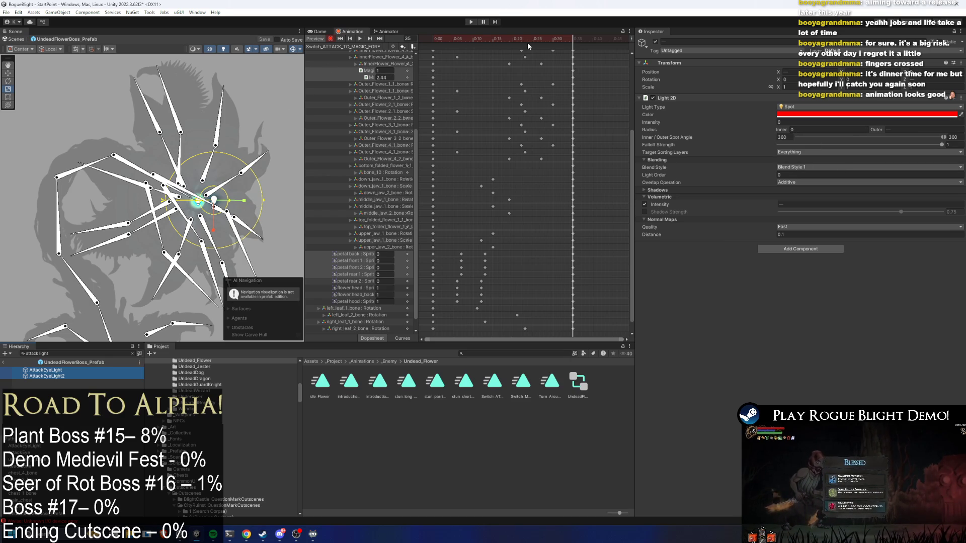
At frame 0, set AttackEyeLight2's Intensity to 2.44 and check the lights across the clip
{"action": "left_click_drag", "start_coordinate": [527, 42], "coordinate": [393, 39]}
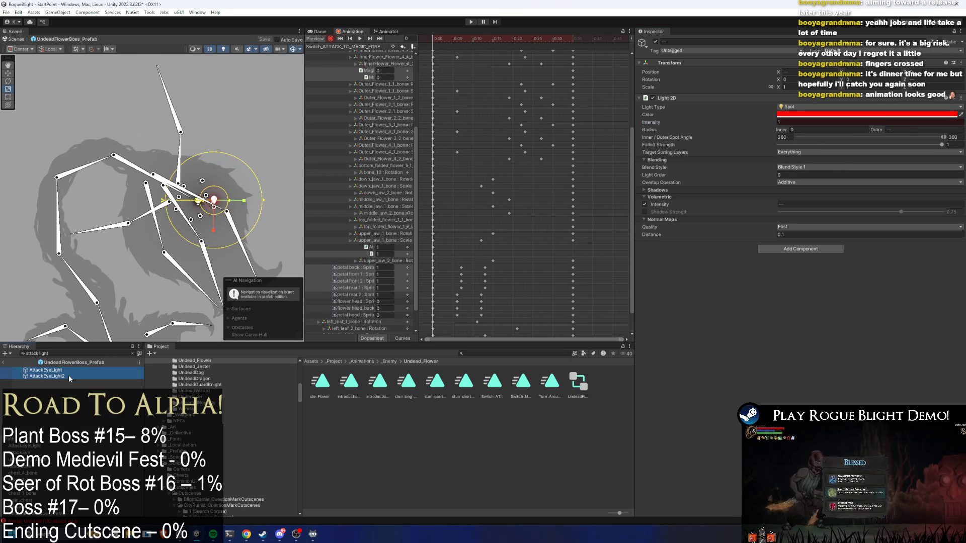
{"action": "type", "text": ".44"}
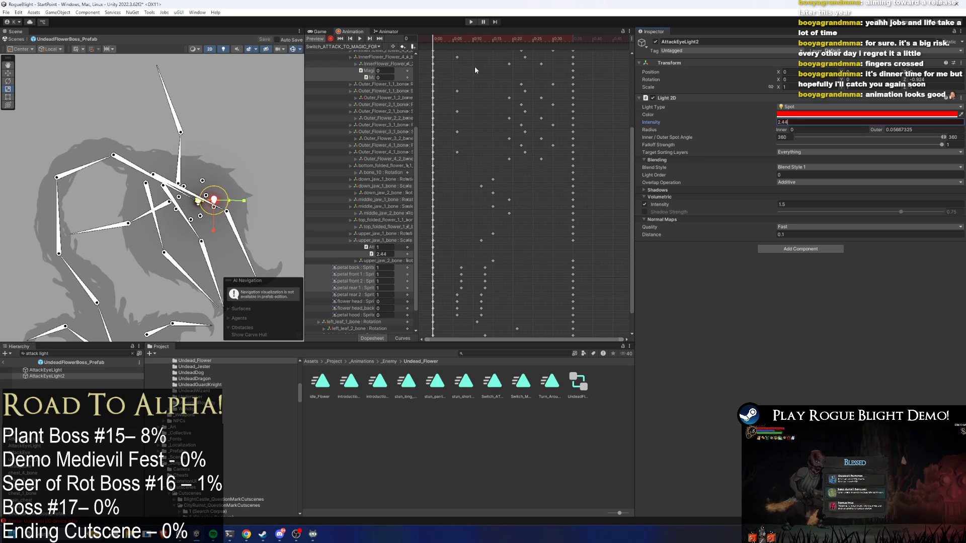
{"action": "mouse_move", "coordinate": [499, 38]}
{"action": "left_mouse_down"}
{"action": "mouse_move", "coordinate": [453, 42]}
{"action": "mouse_move", "coordinate": [461, 40]}
{"action": "left_mouse_up"}
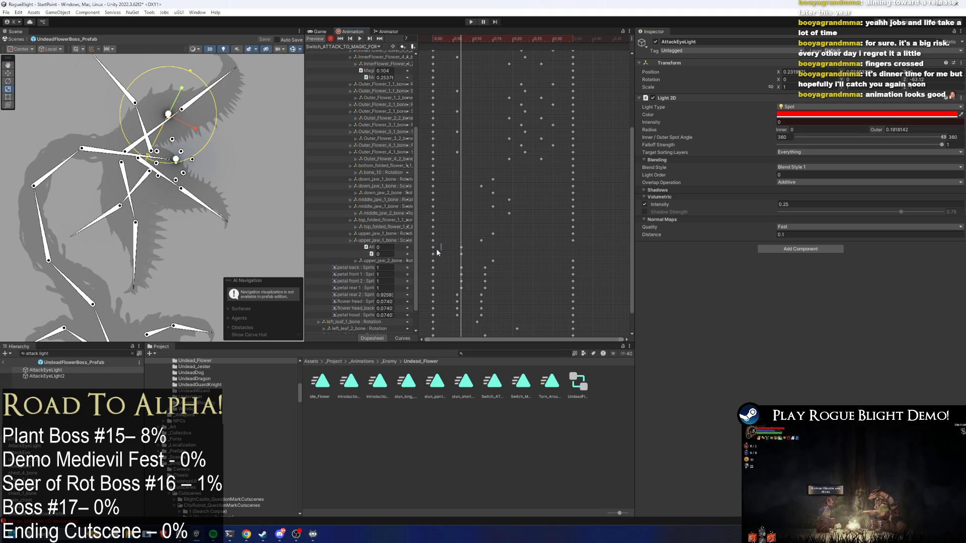
{"action": "left_click", "coordinate": [573, 40]}
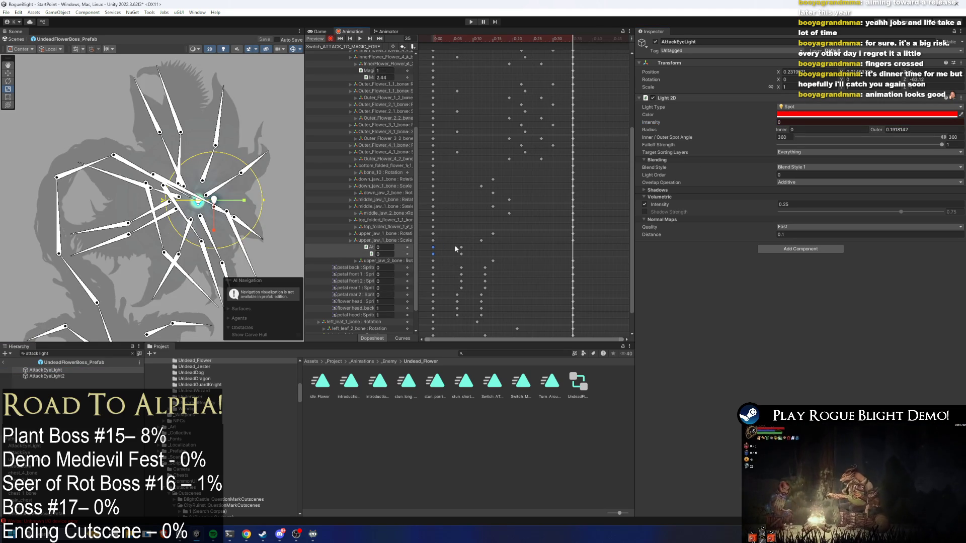
Copy the magic light intensity keys and paste them at frame 13
{"action": "left_click_drag", "start_coordinate": [457, 255], "coordinate": [456, 256]}
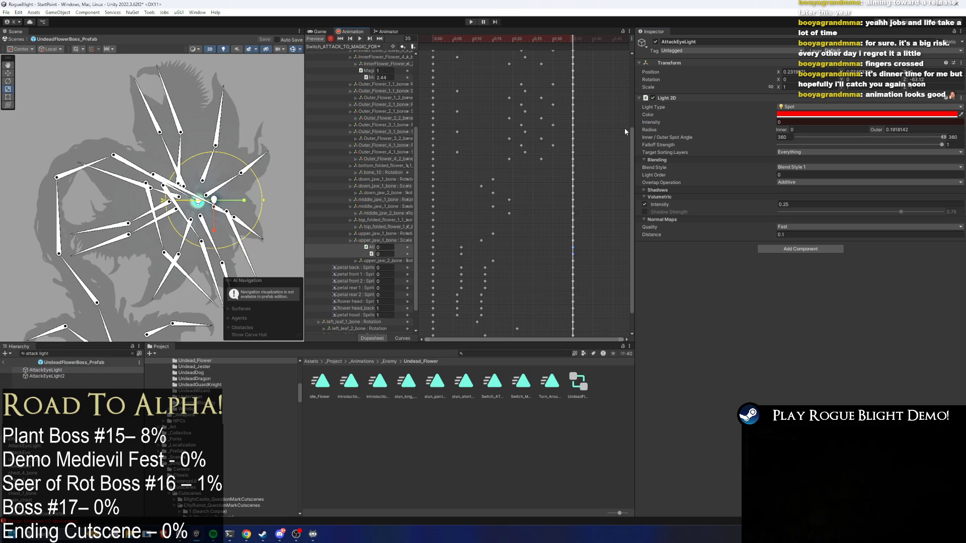
{"action": "left_click_drag", "start_coordinate": [433, 80], "coordinate": [431, 79]}
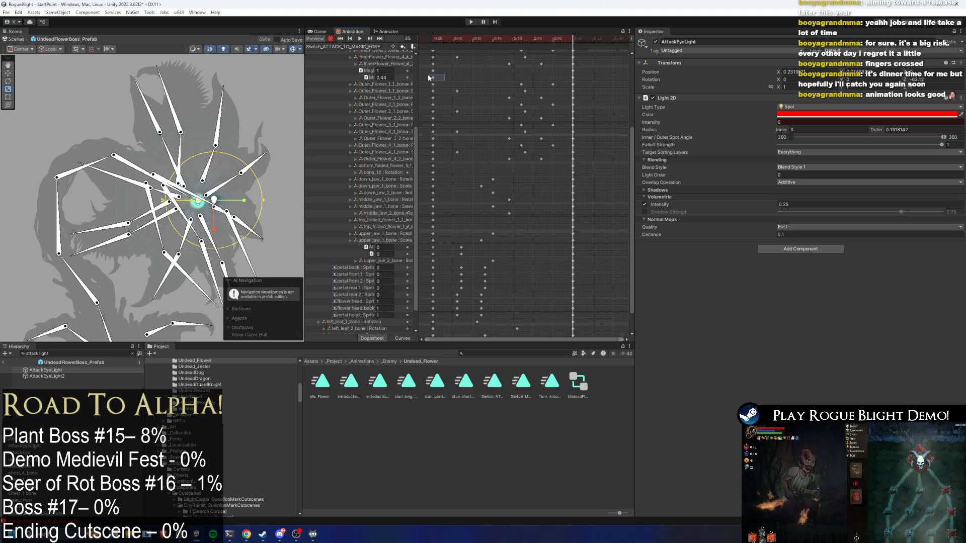
{"action": "left_click_drag", "start_coordinate": [462, 39], "coordinate": [521, 40]}
{"action": "key", "text": "ctrl+v"}
{"action": "left_click", "coordinate": [242, 127]}
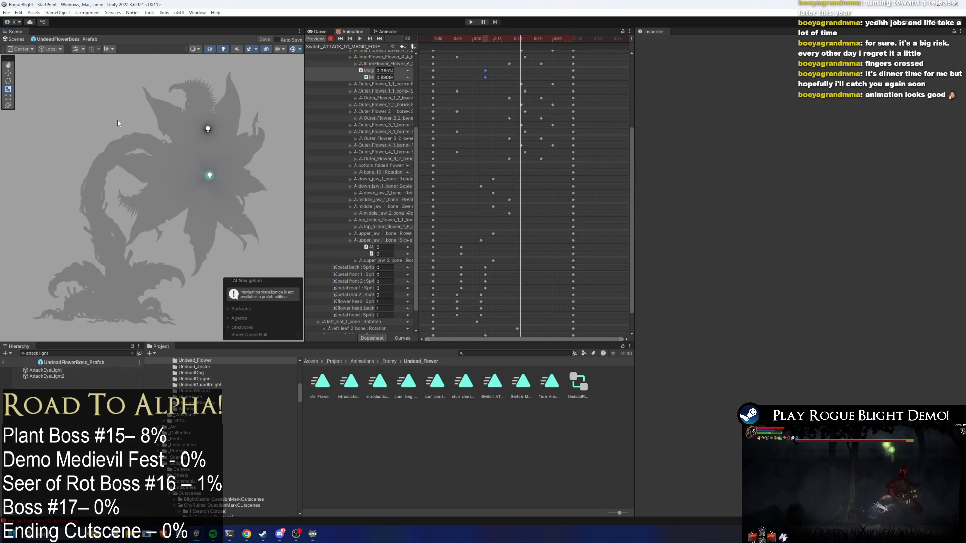
Clear the attack light filter, preview the Switch_ATTACK_TO_MAGIC_POSE animation, and select the stem sprite
{"action": "key", "text": "BackSpace"}
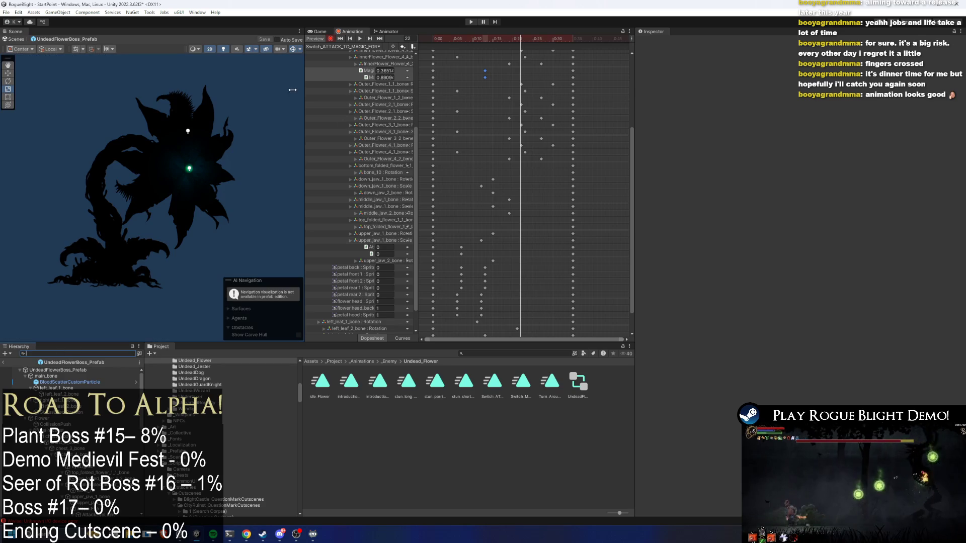
{"action": "left_click", "coordinate": [360, 38]}
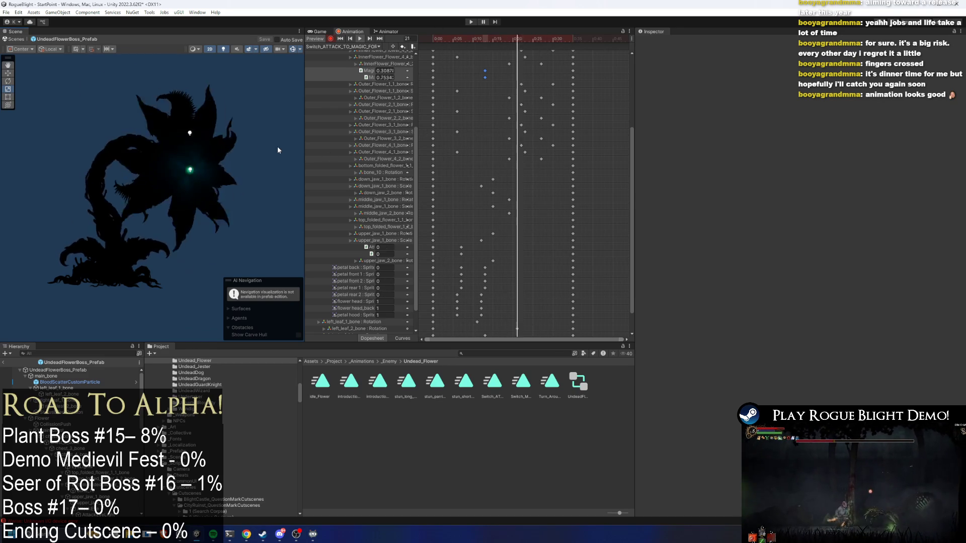
{"action": "left_click", "coordinate": [68, 161]}
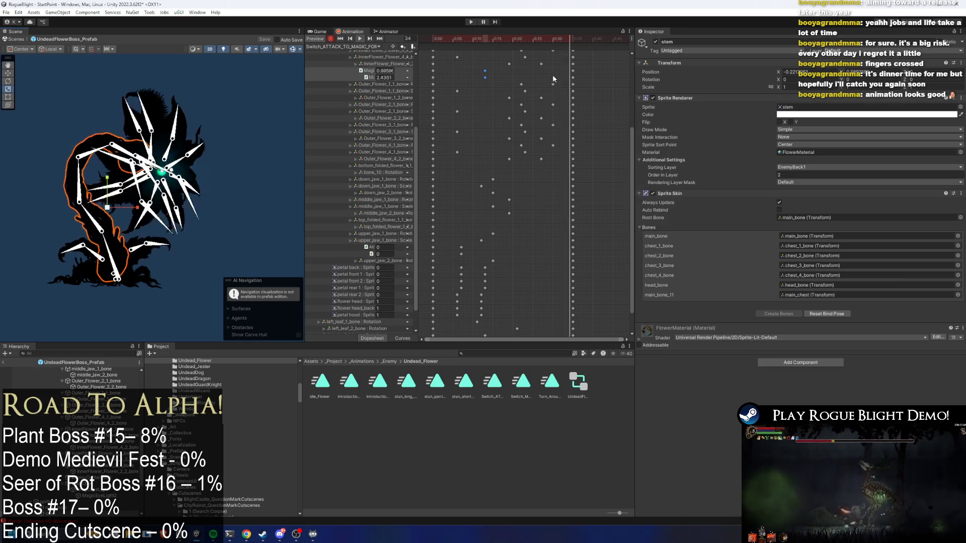
Try moving the chest_3 and chest_1 bone keys, undo, and preview the clip at frame 12
{"action": "left_click_drag", "start_coordinate": [632, 141], "coordinate": [635, 59]}
{"action": "left_click_drag", "start_coordinate": [441, 57], "coordinate": [549, 84]}
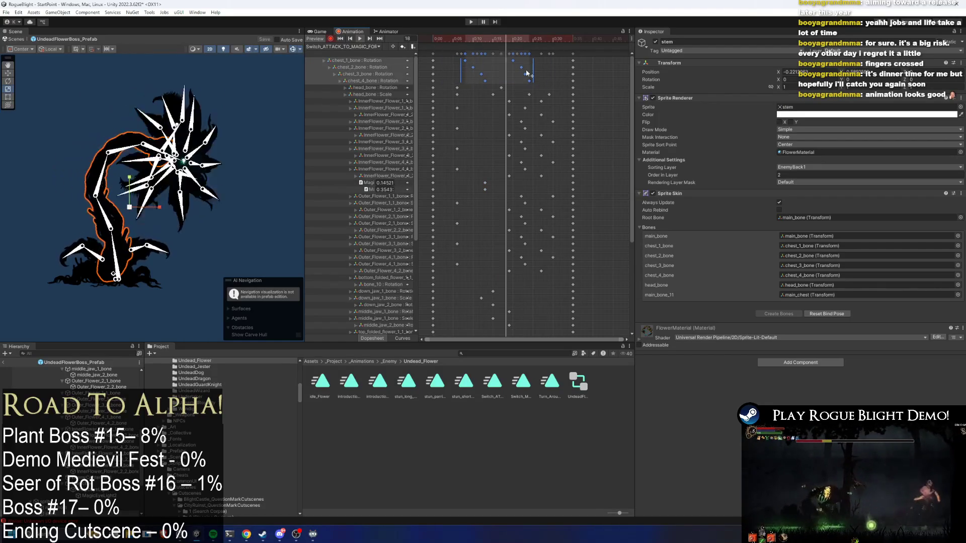
{"action": "left_click_drag", "start_coordinate": [534, 77], "coordinate": [465, 74]}
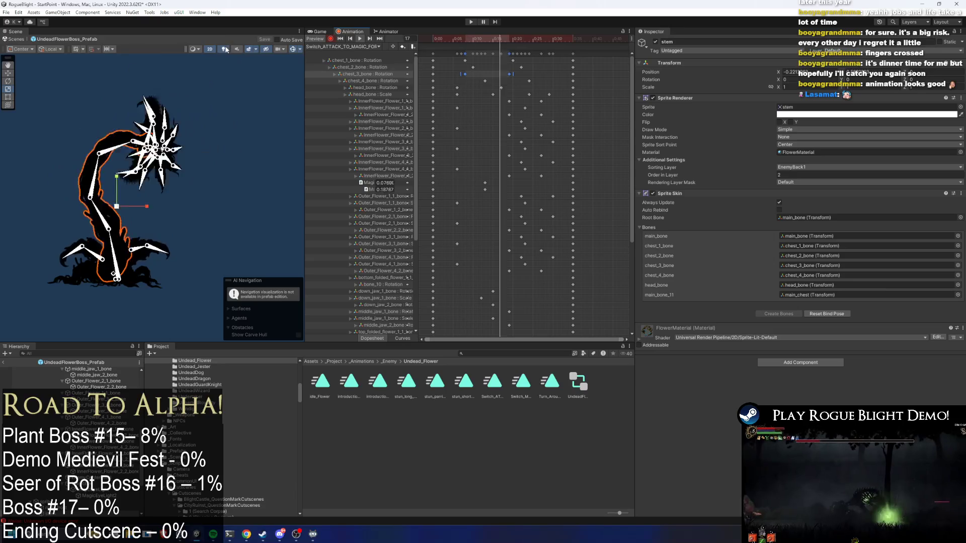
{"action": "left_click", "coordinate": [203, 65]}
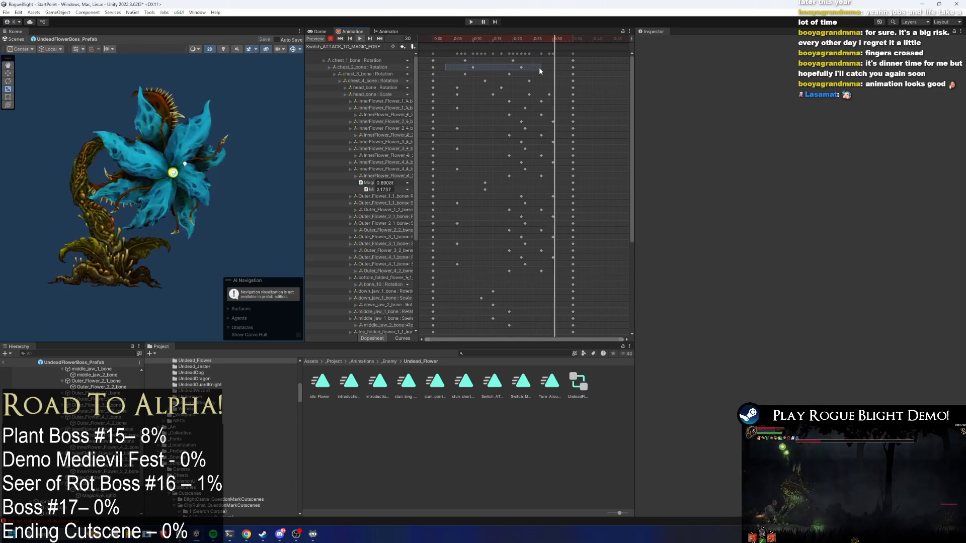
{"action": "mouse_move", "coordinate": [441, 59]}
{"action": "left_mouse_down"}
{"action": "mouse_move", "coordinate": [534, 58]}
{"action": "mouse_move", "coordinate": [494, 59]}
{"action": "mouse_move", "coordinate": [503, 61]}
{"action": "left_mouse_up"}
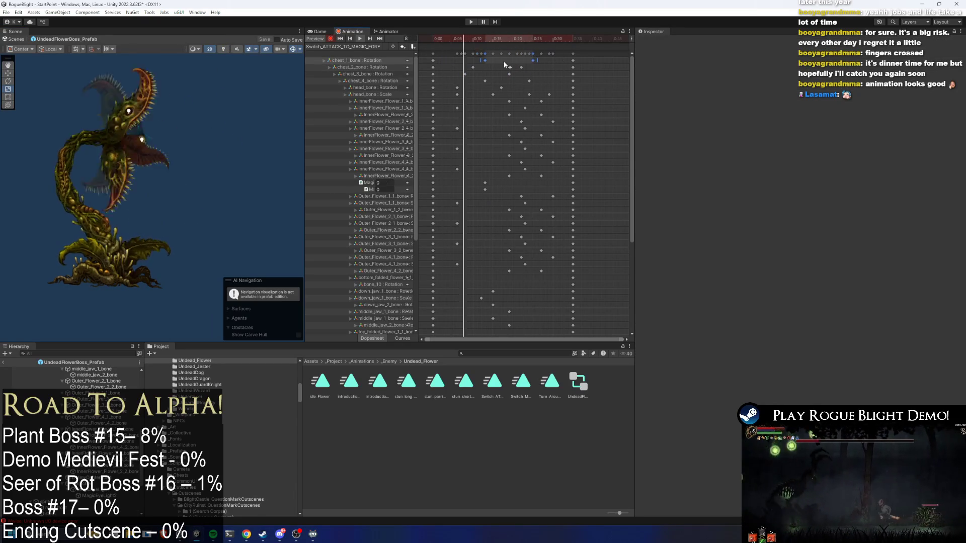
{"action": "key", "text": "ctrl+z"}
{"action": "key", "text": "ctrl+z"}
{"action": "key", "text": "ctrl+z"}
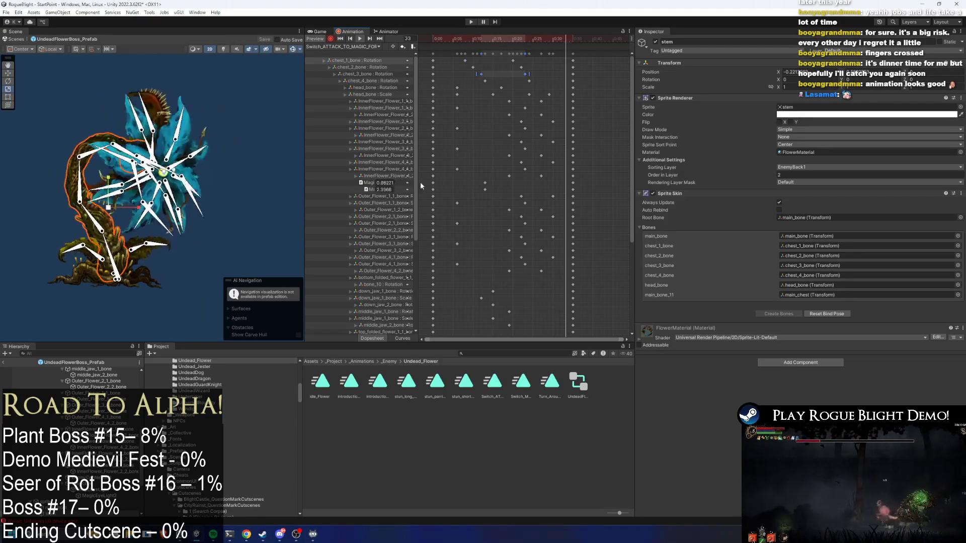
{"action": "left_click_drag", "start_coordinate": [476, 38], "coordinate": [482, 40]}
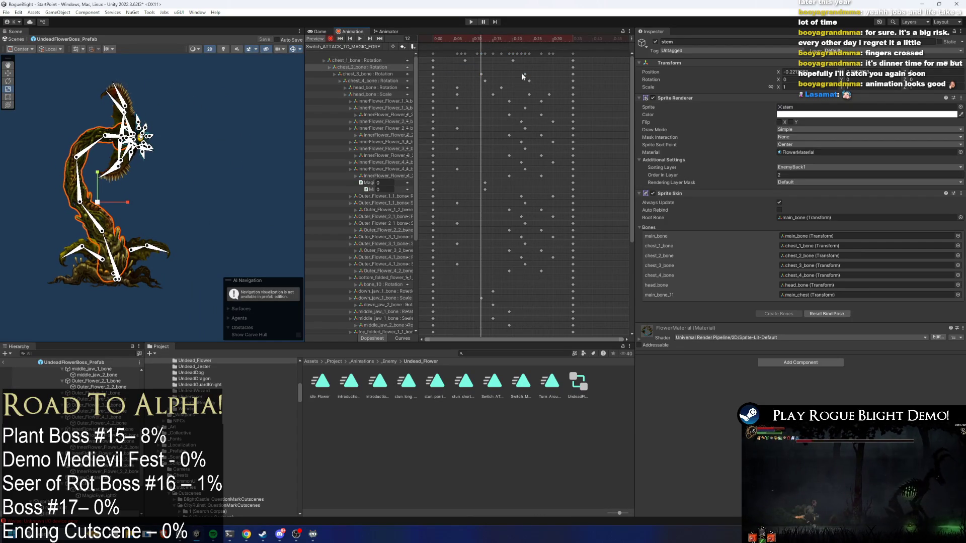
{"action": "key", "text": "space"}
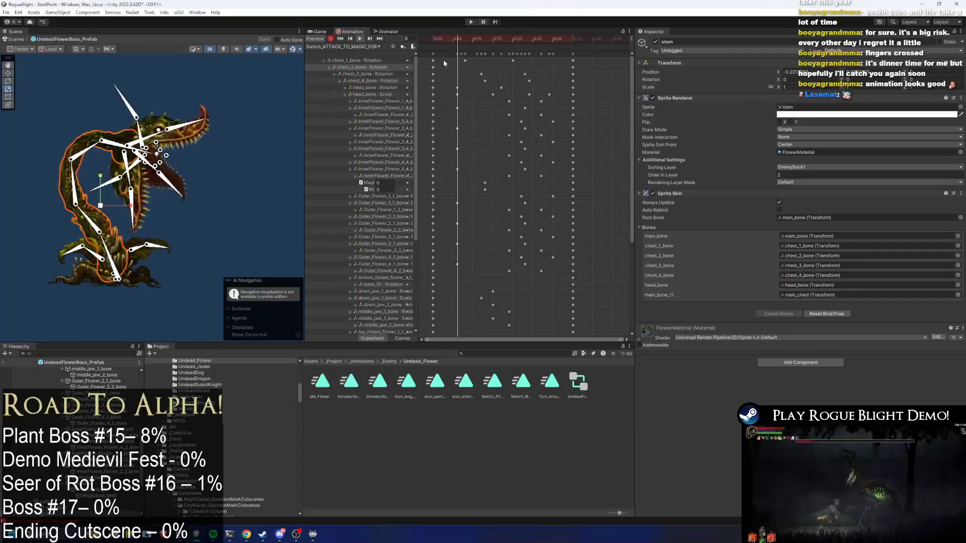
{"action": "left_click", "coordinate": [204, 177]}
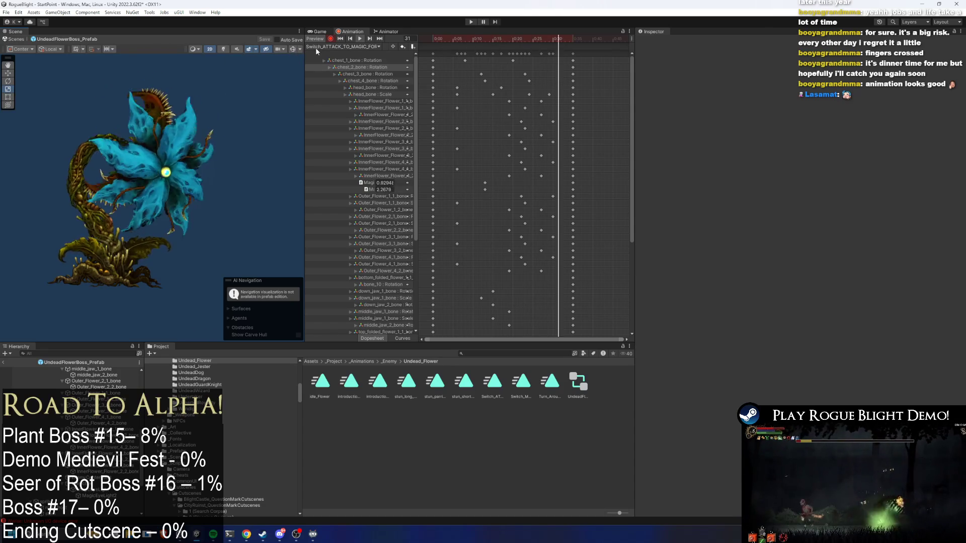
Retime the chest_3, chest_4 and chest_1 bone keys, then select every key in the clip
{"action": "left_click_drag", "start_coordinate": [534, 71], "coordinate": [468, 76]}
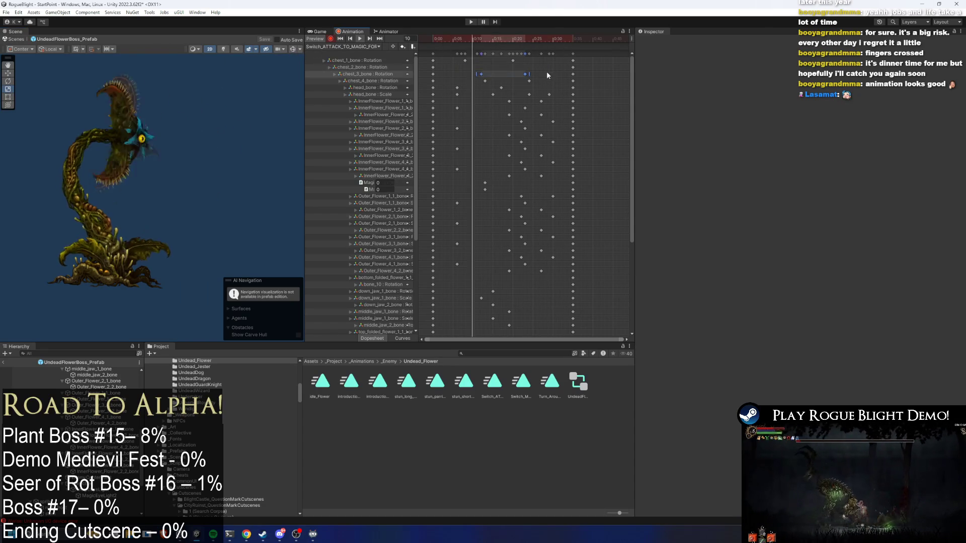
{"action": "mouse_move", "coordinate": [533, 79]}
{"action": "left_mouse_down"}
{"action": "mouse_move", "coordinate": [483, 83]}
{"action": "mouse_move", "coordinate": [523, 83]}
{"action": "left_mouse_up"}
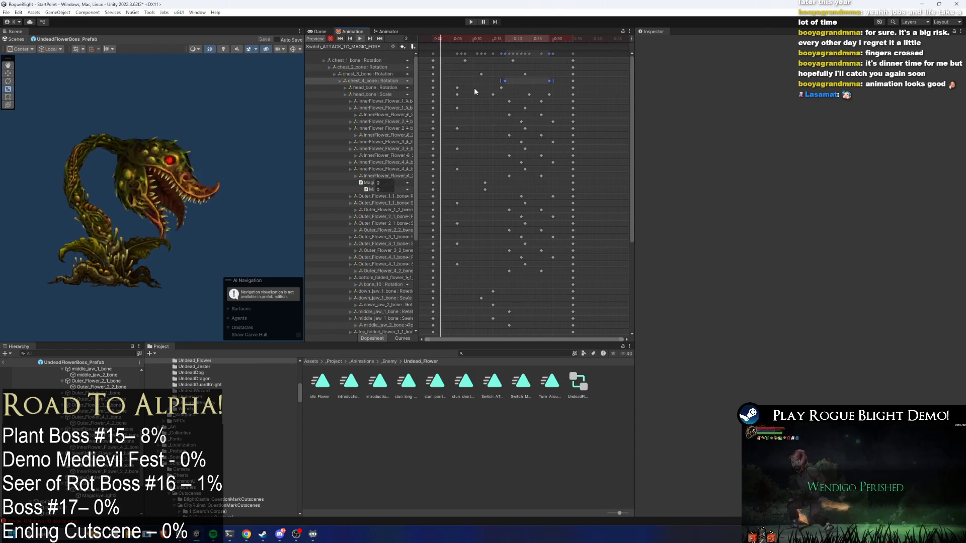
{"action": "mouse_move", "coordinate": [457, 77]}
{"action": "left_mouse_down"}
{"action": "mouse_move", "coordinate": [556, 81]}
{"action": "mouse_move", "coordinate": [501, 84]}
{"action": "left_mouse_up"}
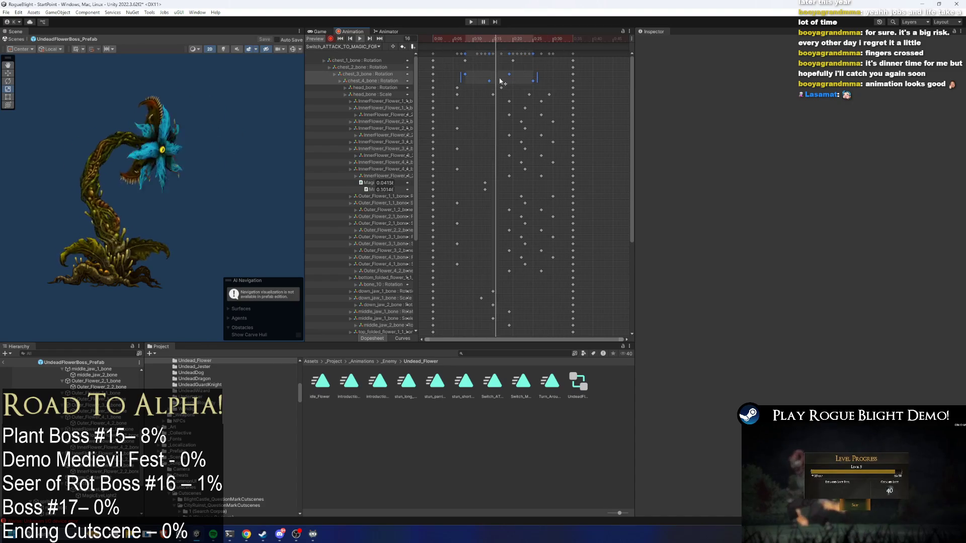
{"action": "left_click_drag", "start_coordinate": [493, 81], "coordinate": [516, 81]}
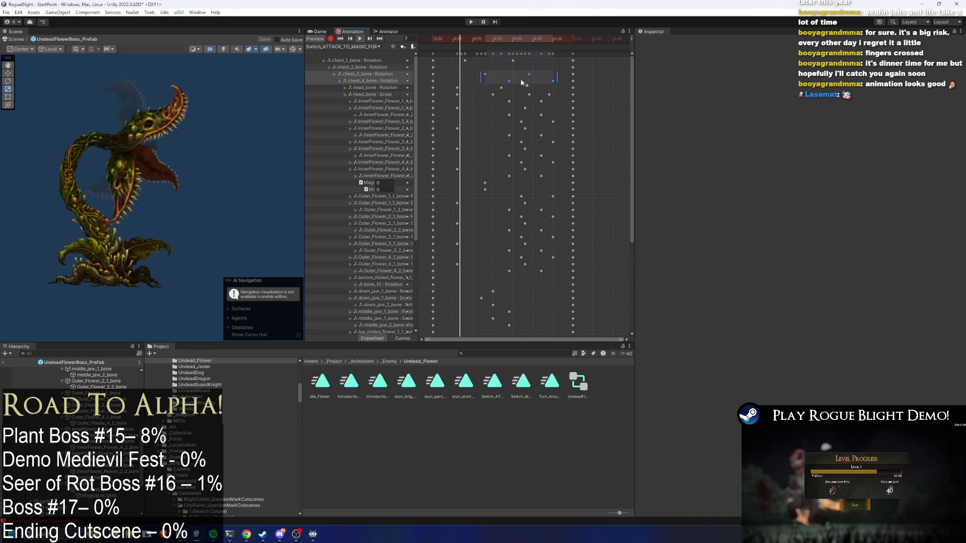
{"action": "mouse_move", "coordinate": [455, 58]}
{"action": "left_mouse_down"}
{"action": "mouse_move", "coordinate": [516, 63]}
{"action": "mouse_move", "coordinate": [475, 60]}
{"action": "left_mouse_up"}
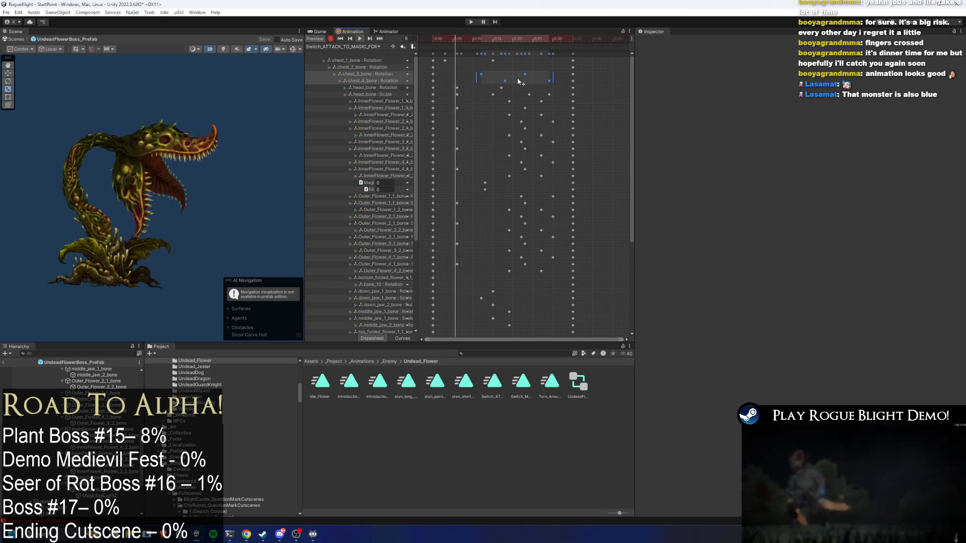
{"action": "left_click_drag", "start_coordinate": [524, 80], "coordinate": [520, 81]}
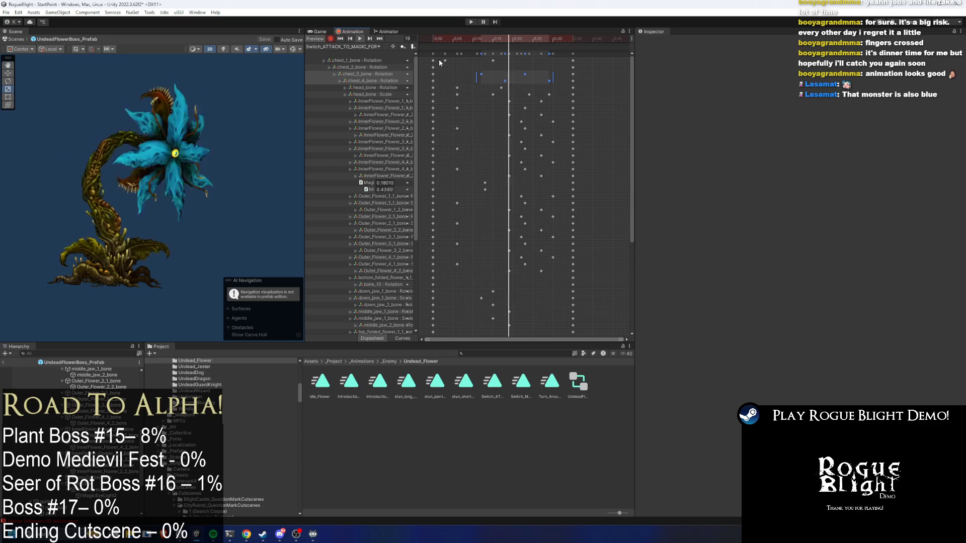
{"action": "left_click_drag", "start_coordinate": [445, 61], "coordinate": [453, 61]}
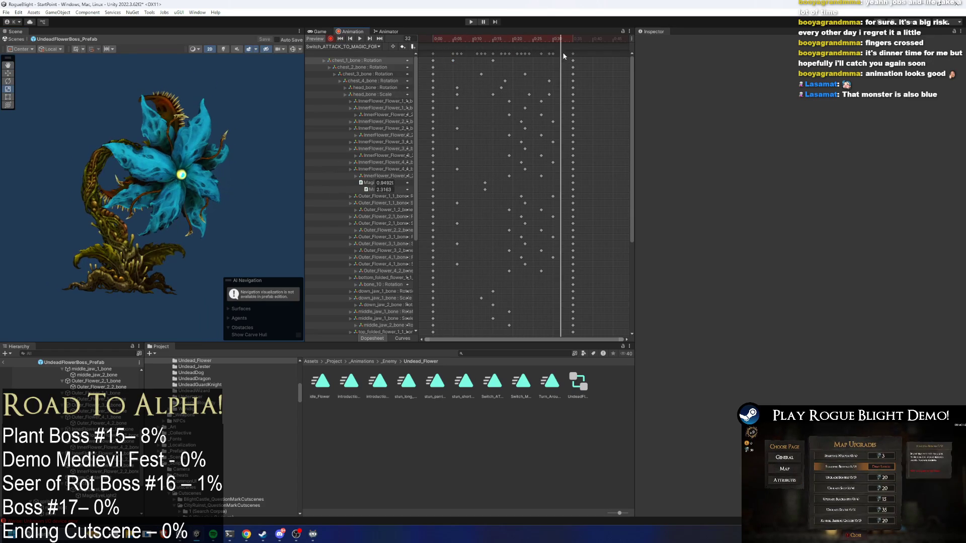
{"action": "mouse_move", "coordinate": [549, 54]}
{"action": "left_mouse_down"}
{"action": "mouse_move", "coordinate": [432, 59]}
{"action": "mouse_move", "coordinate": [541, 55]}
{"action": "left_mouse_up"}
{"action": "key", "text": "ctrl+a"}
{"action": "left_click", "coordinate": [345, 46]}
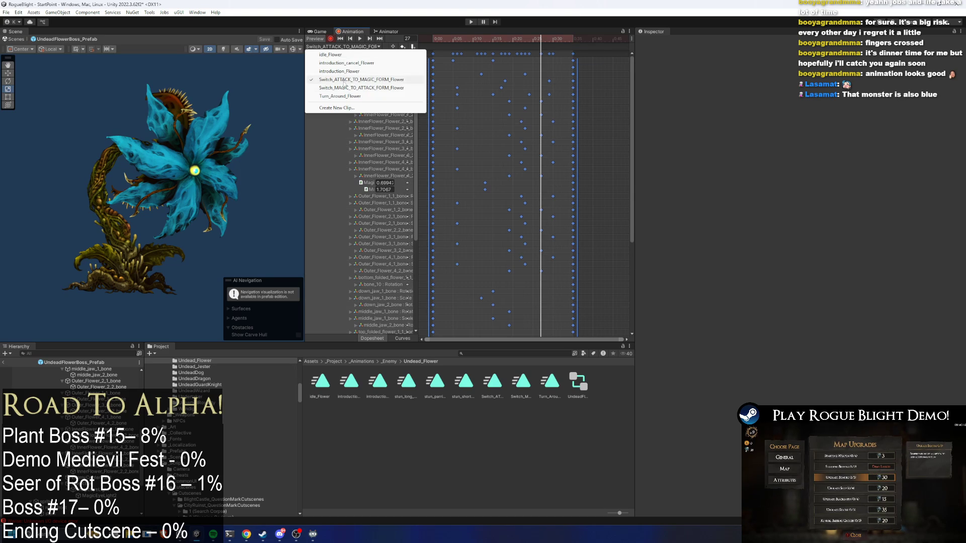
Paste the copied keys into Switch_MAGIC_TO_ATTACK_FORM_Flower and stretch the key block out to 1:23
{"action": "left_click", "coordinate": [372, 87]}
{"action": "key", "text": "ctrl+v"}
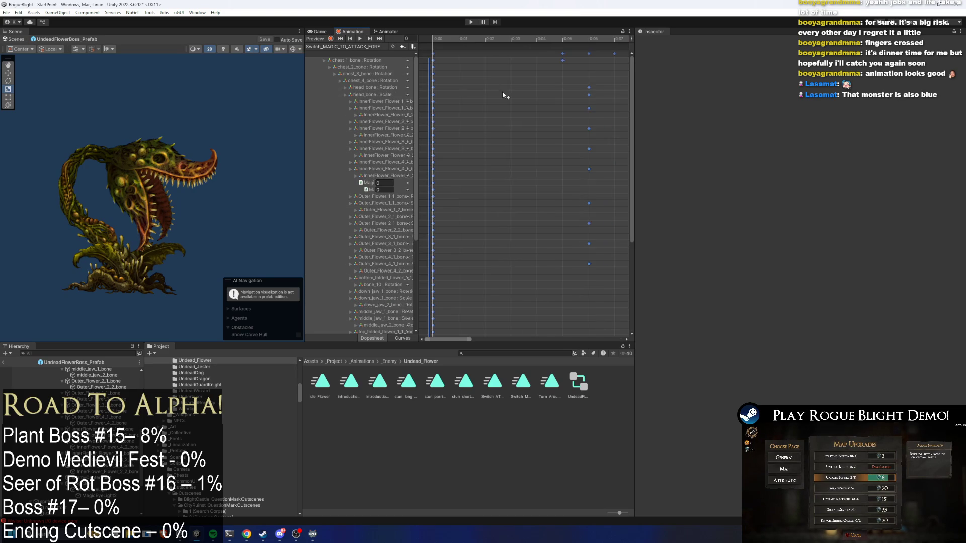
{"action": "scroll", "coordinate": [534, 171], "scroll_direction": "down", "scroll_amount": 2}
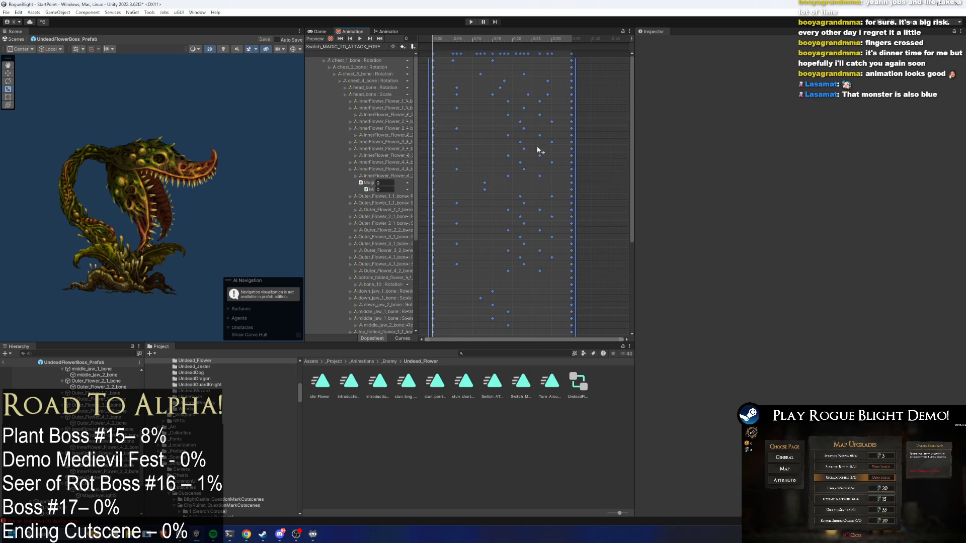
{"action": "left_click", "coordinate": [573, 39]}
{"action": "scroll", "coordinate": [530, 168], "scroll_direction": "down", "scroll_amount": 4}
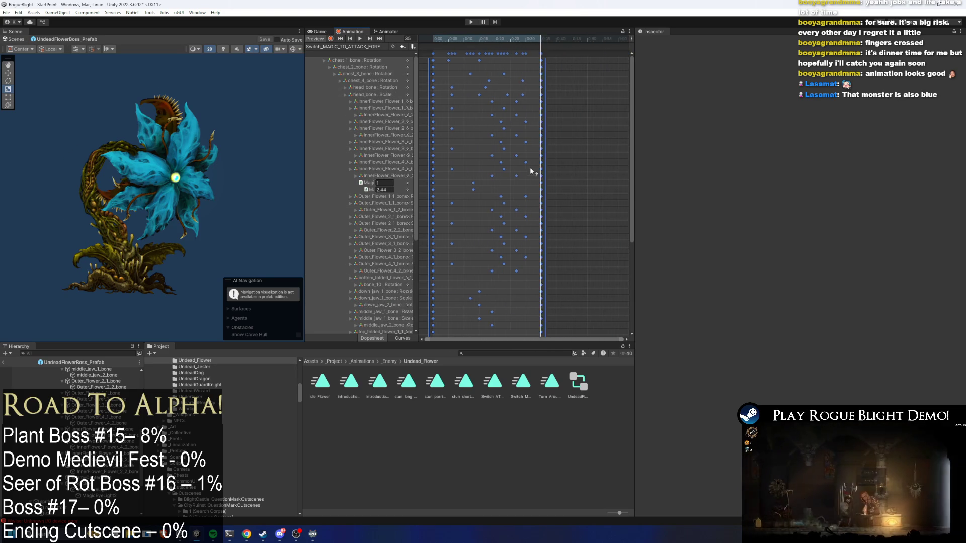
{"action": "mouse_move", "coordinate": [431, 158]}
{"action": "left_mouse_down"}
{"action": "mouse_move", "coordinate": [608, 157]}
{"action": "mouse_move", "coordinate": [476, 150]}
{"action": "left_mouse_up"}
Compress the pasted key block to span 0:00–0:29 and preview it
{"action": "left_click", "coordinate": [493, 40]}
{"action": "left_click_drag", "start_coordinate": [493, 40], "coordinate": [496, 38]}
{"action": "left_click_drag", "start_coordinate": [519, 75], "coordinate": [497, 76]}
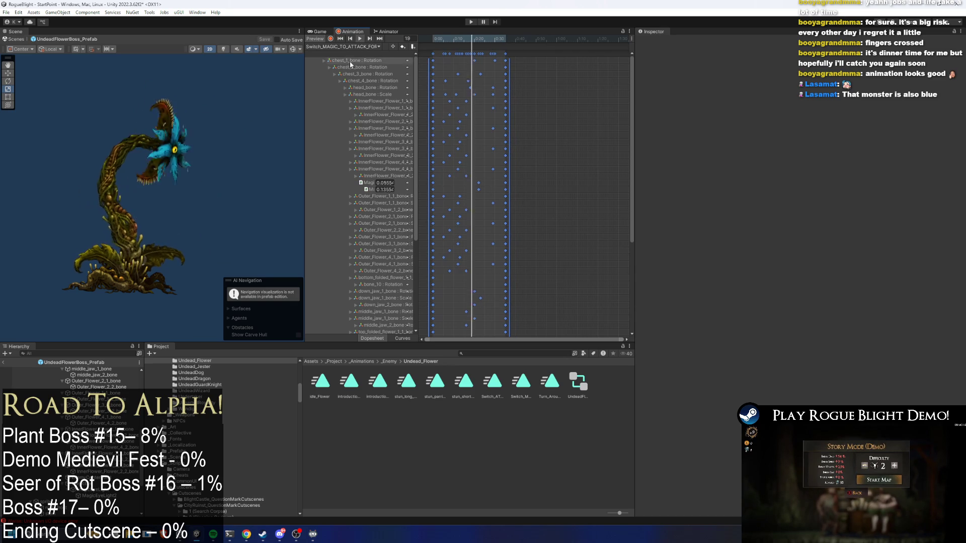
{"action": "key", "text": "space"}
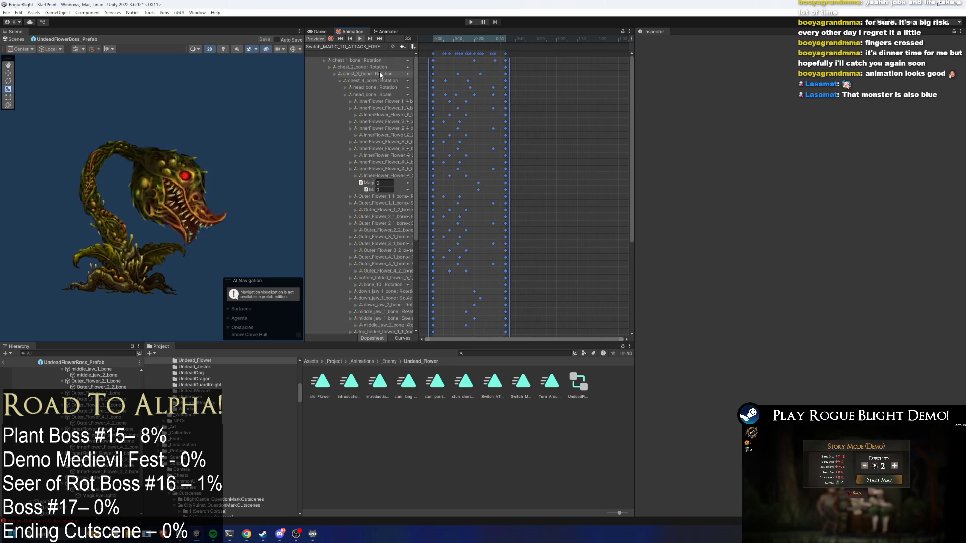
{"action": "left_click", "coordinate": [551, 74]}
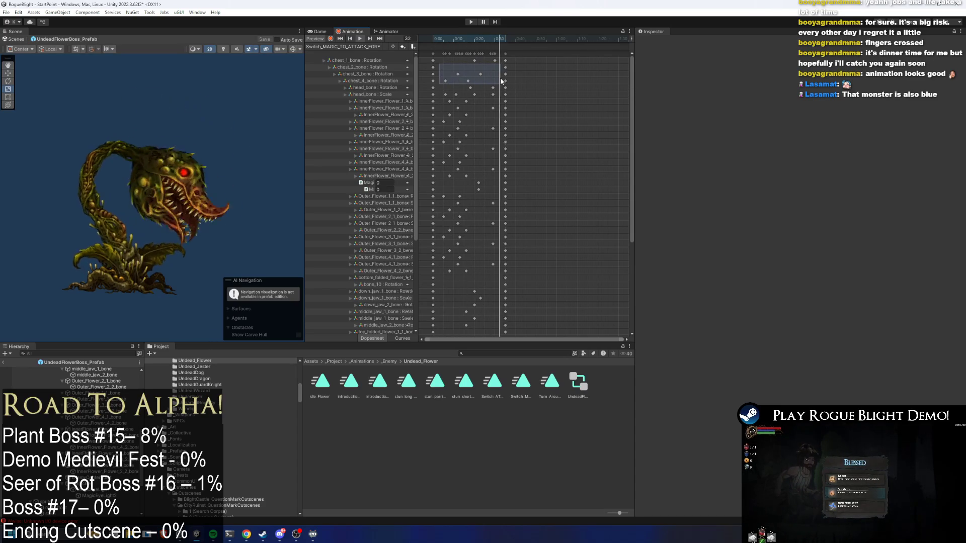
Shift the selected chest bone keys one frame earlier
{"action": "left_click_drag", "start_coordinate": [469, 68], "coordinate": [444, 60]}
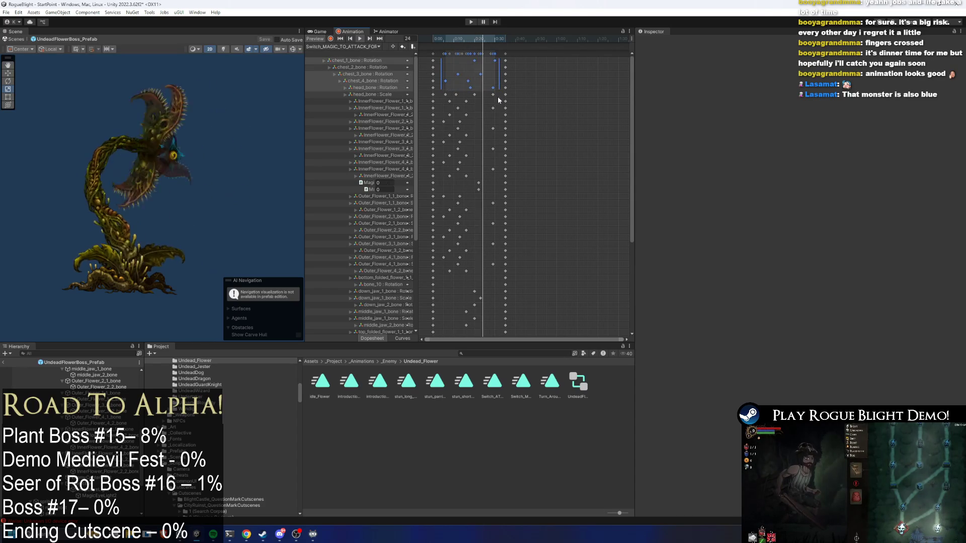
{"action": "mouse_move", "coordinate": [554, 64]}
{"action": "left_mouse_down"}
{"action": "mouse_move", "coordinate": [501, 80]}
{"action": "mouse_move", "coordinate": [595, 80]}
{"action": "mouse_move", "coordinate": [515, 85]}
{"action": "mouse_move", "coordinate": [583, 67]}
{"action": "left_mouse_up"}
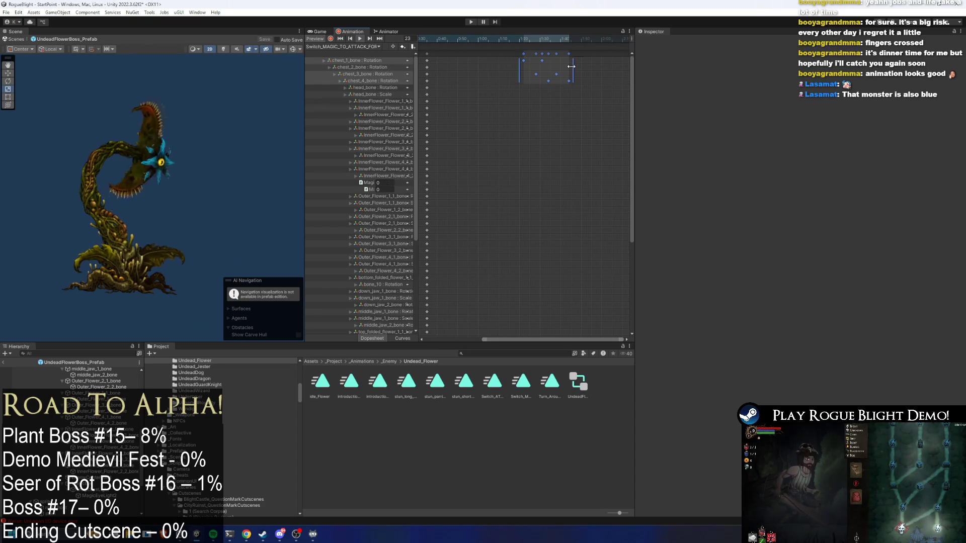
{"action": "left_click_drag", "start_coordinate": [454, 79], "coordinate": [454, 81]}
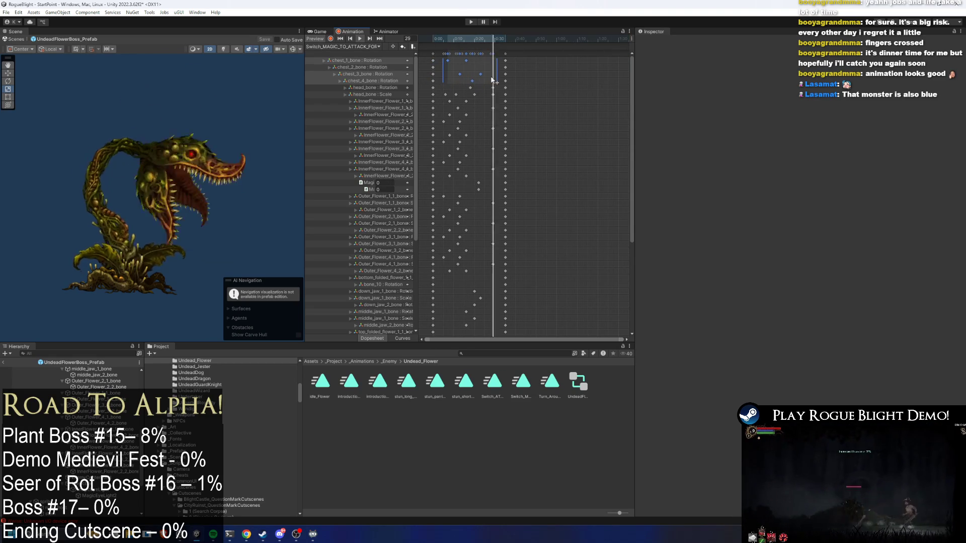
{"action": "left_click_drag", "start_coordinate": [631, 173], "coordinate": [617, 262]}
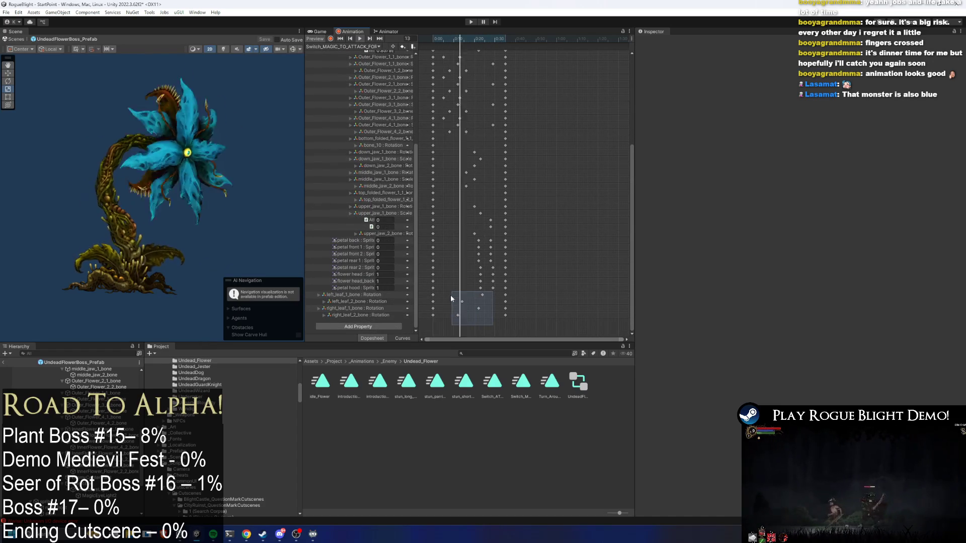
Move the left_leaf and right_leaf keys much earlier, then enter Play Mode with Ctrl+P
{"action": "left_click_drag", "start_coordinate": [451, 295], "coordinate": [452, 296]}
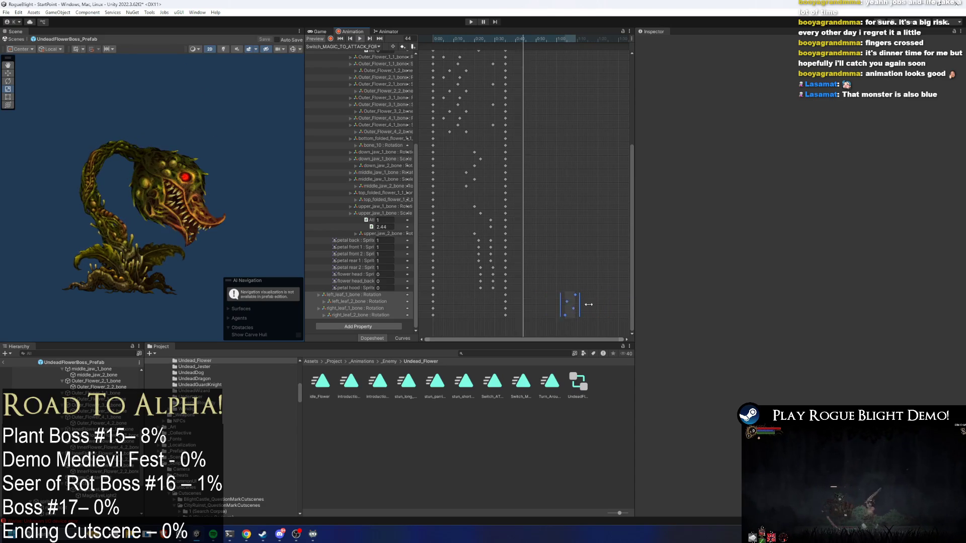
{"action": "left_click_drag", "start_coordinate": [598, 312], "coordinate": [472, 312]}
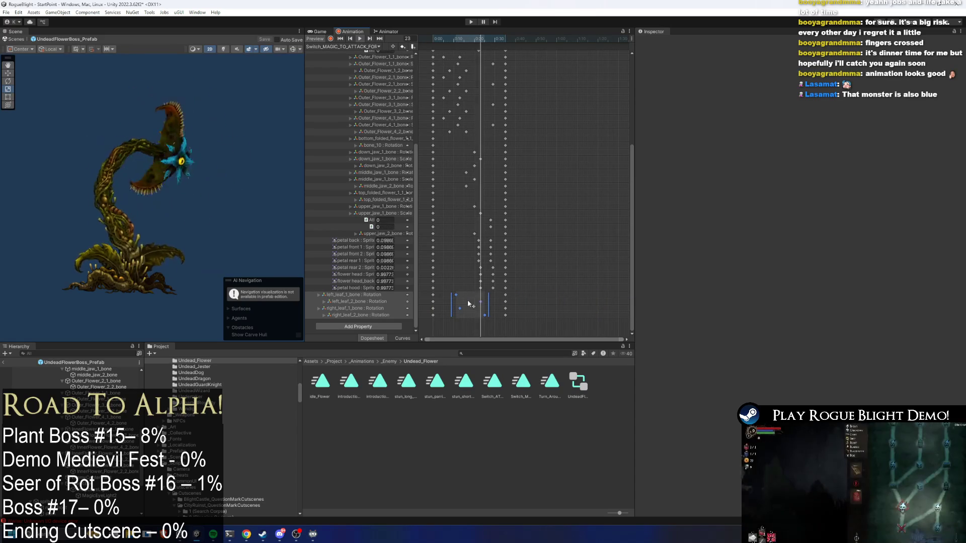
{"action": "left_click", "coordinate": [536, 279]}
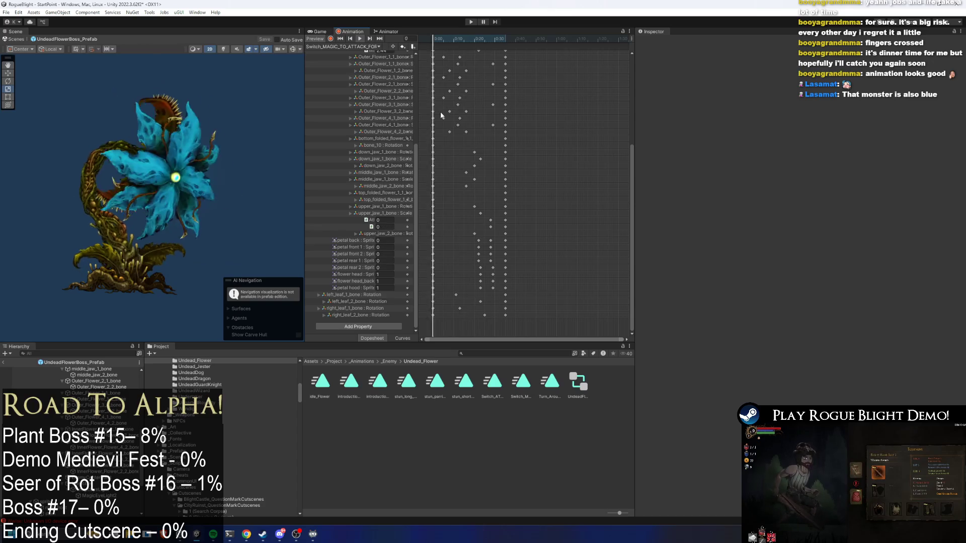
{"action": "key", "text": "ctrl+p"}
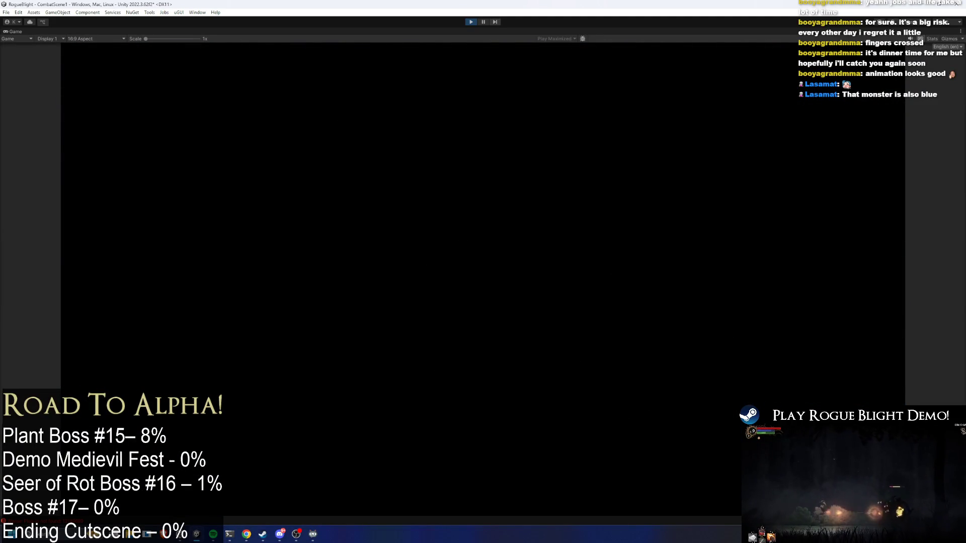
Engage the Undead Flower boss, running, jumping and slashing it with mouse attacks
{"action": "key", "text": "a"}
{"action": "key", "text": "d"}
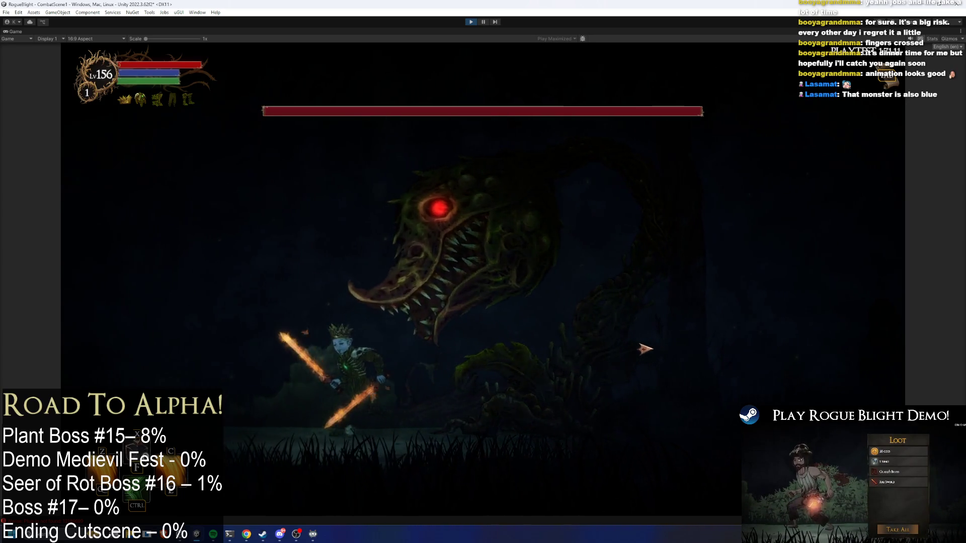
{"action": "key", "text": "d"}
{"action": "left_click", "coordinate": [649, 349]}
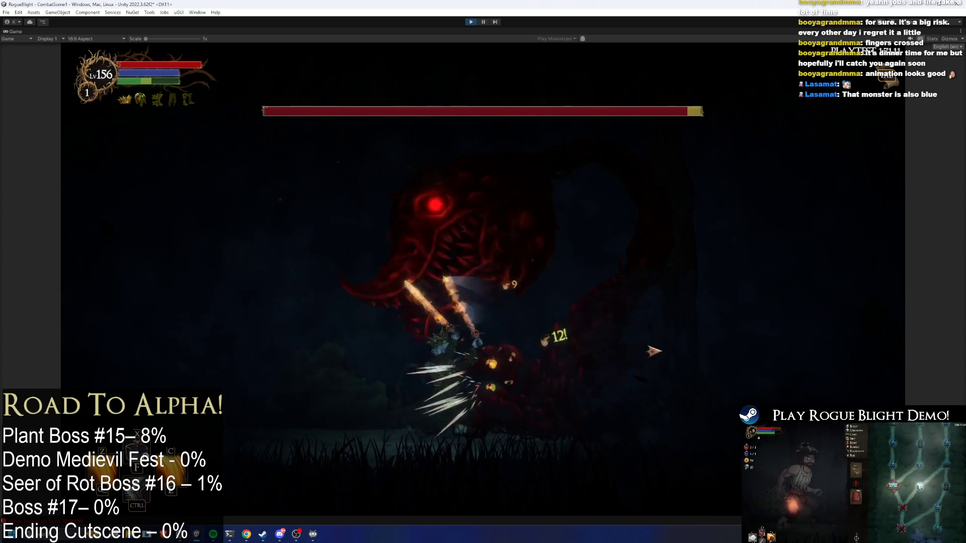
{"action": "key", "text": "a"}
{"action": "key", "text": "space"}
{"action": "left_click", "coordinate": [636, 380]}
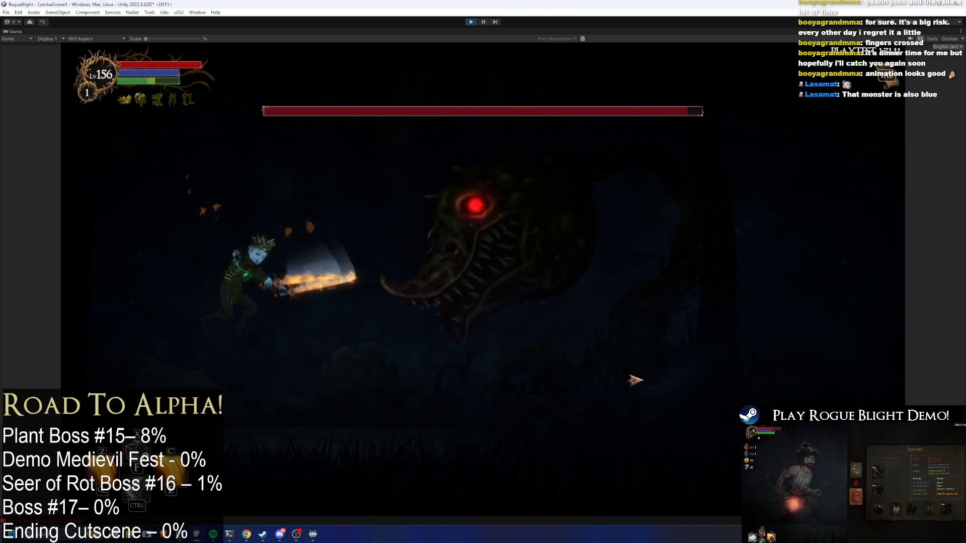
{"action": "key", "text": "d"}
{"action": "left_click", "coordinate": [635, 380]}
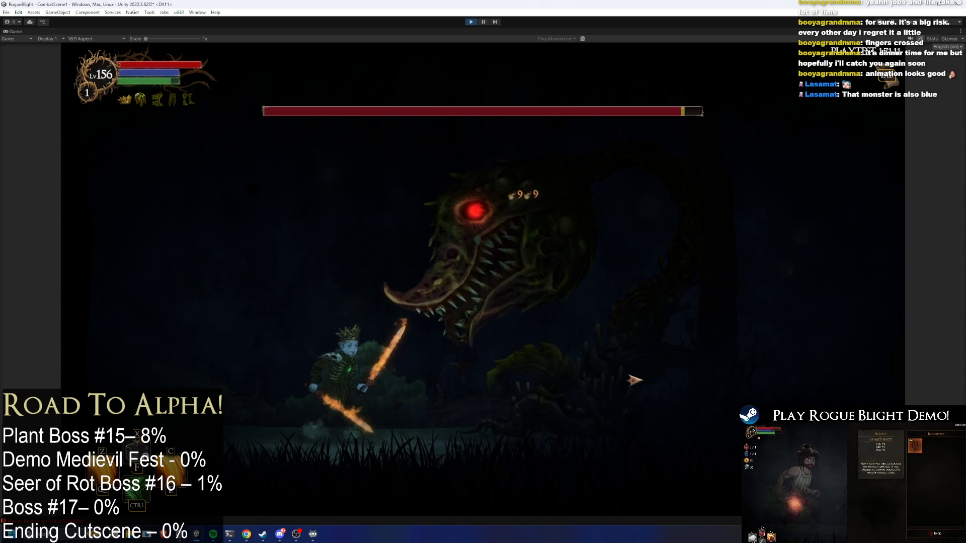
{"action": "key", "text": "d"}
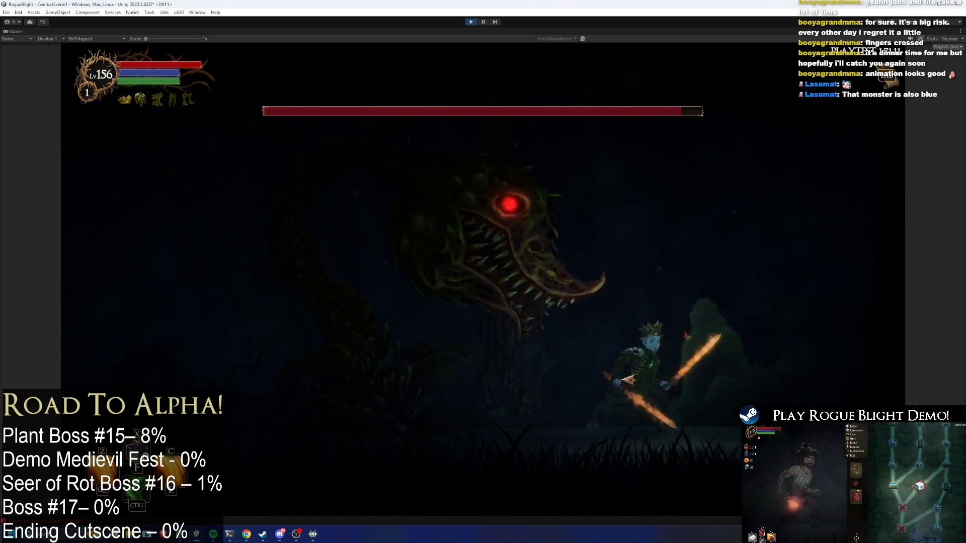
{"action": "key", "text": "a"}
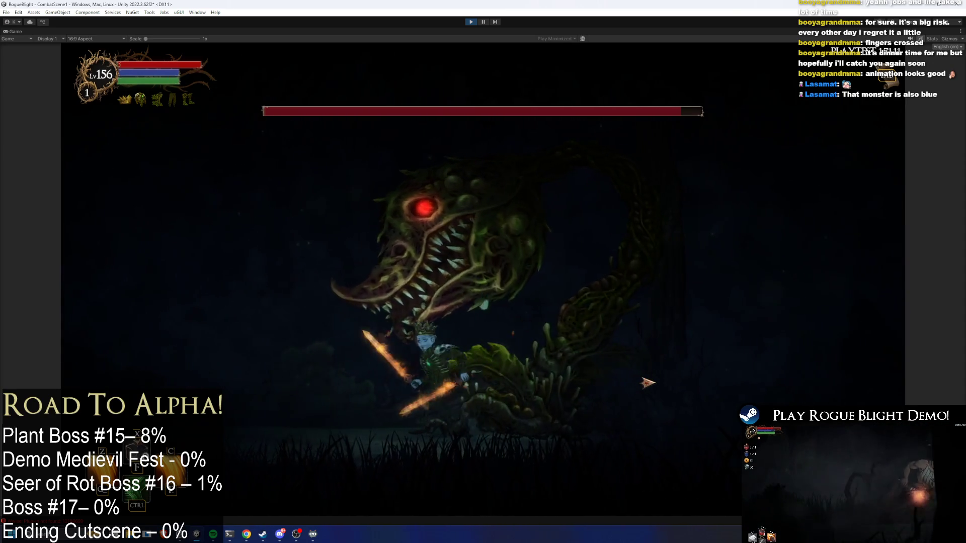
{"action": "key", "text": "space"}
{"action": "left_click", "coordinate": [646, 382]}
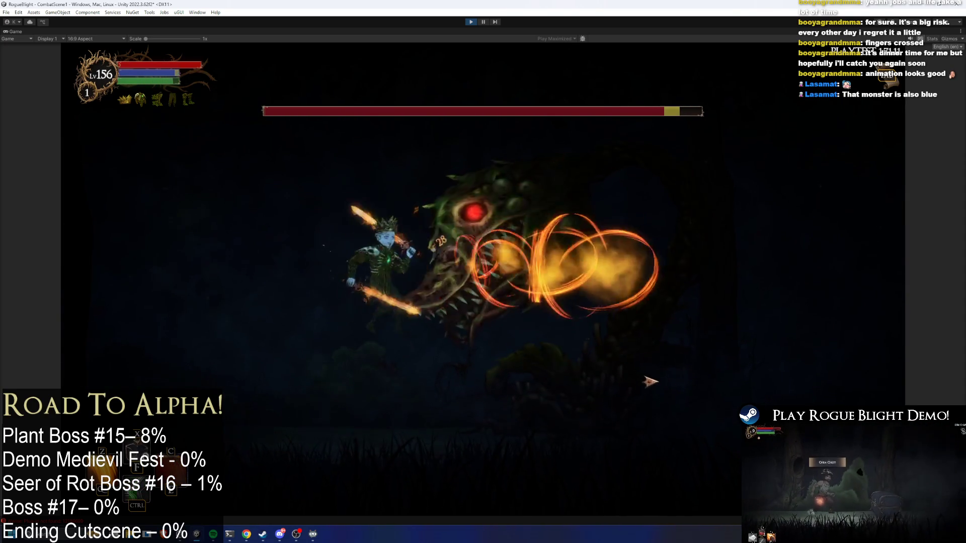
{"action": "left_click", "coordinate": [714, 361]}
{"action": "key", "text": "a"}
{"action": "key", "text": "space"}
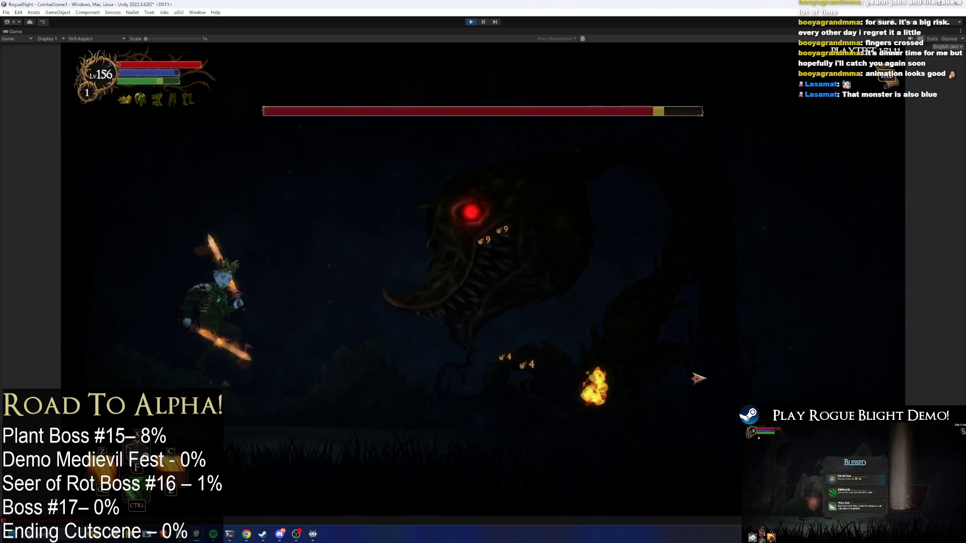
{"action": "left_click", "coordinate": [699, 375]}
{"action": "left_click", "coordinate": [638, 255]}
{"action": "key", "text": "a"}
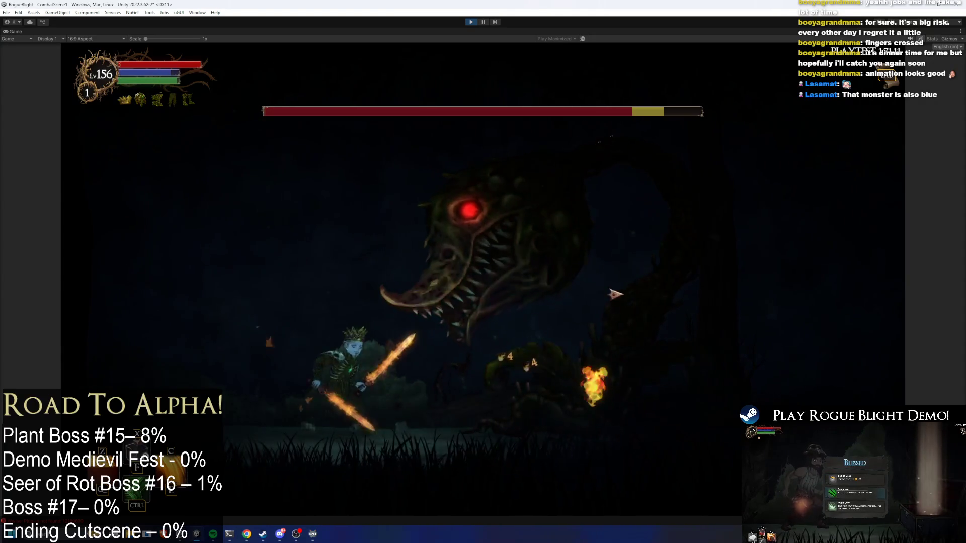
{"action": "key", "text": "d"}
{"action": "left_click", "coordinate": [394, 304]}
{"action": "key", "text": "space"}
{"action": "left_click", "coordinate": [394, 304]}
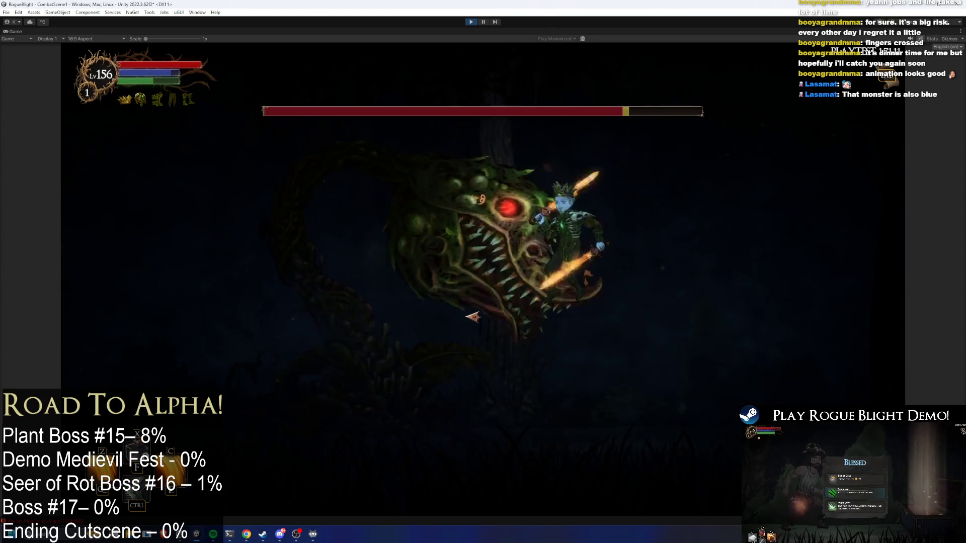
{"action": "key", "text": "d"}
{"action": "left_click", "coordinate": [476, 320]}
{"action": "key", "text": "space"}
{"action": "left_click", "coordinate": [473, 317]}
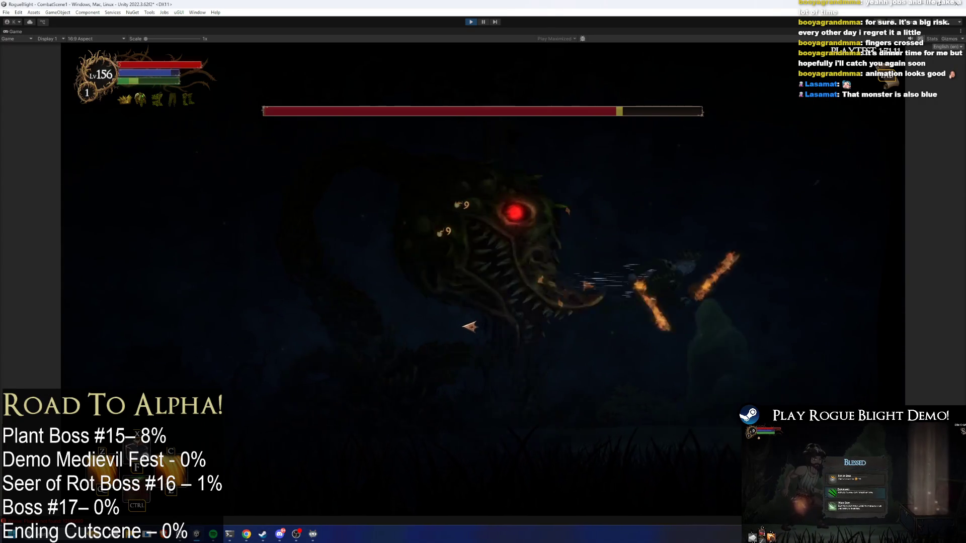
{"action": "left_click", "coordinate": [463, 328]}
{"action": "key", "text": "a"}
{"action": "left_click", "coordinate": [453, 330]}
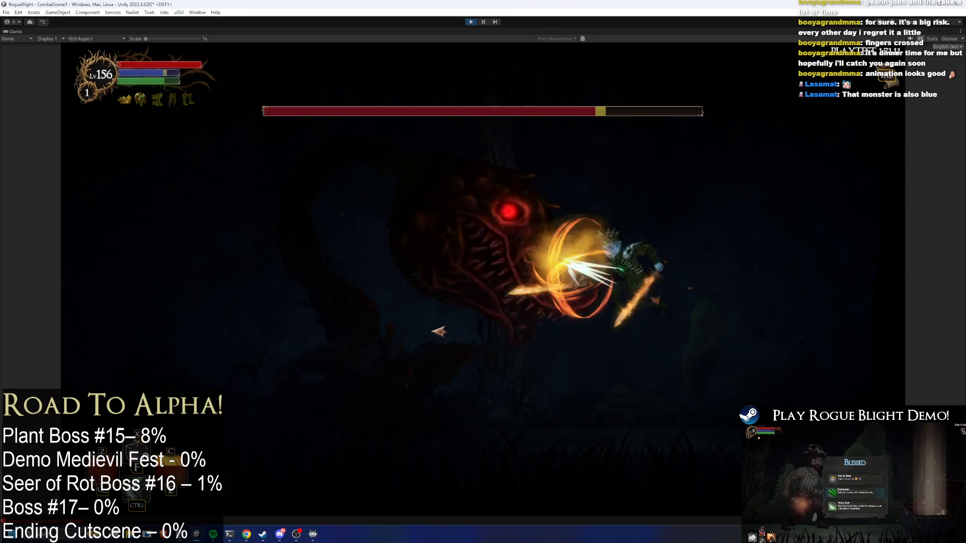
Keep slashing the boss while dashing back and forth across the arena
{"action": "key", "text": "d"}
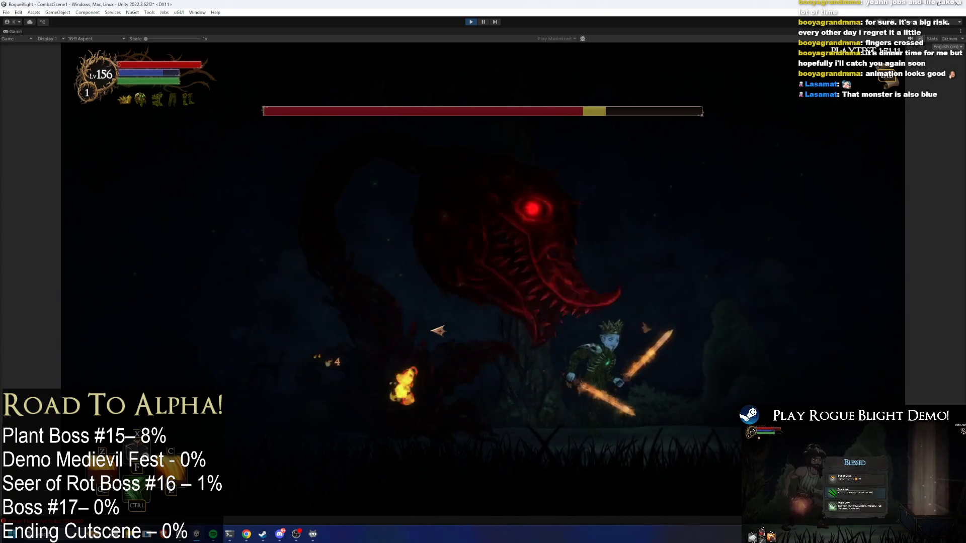
{"action": "left_click", "coordinate": [438, 331]}
{"action": "key", "text": "a"}
{"action": "left_click", "coordinate": [438, 331]}
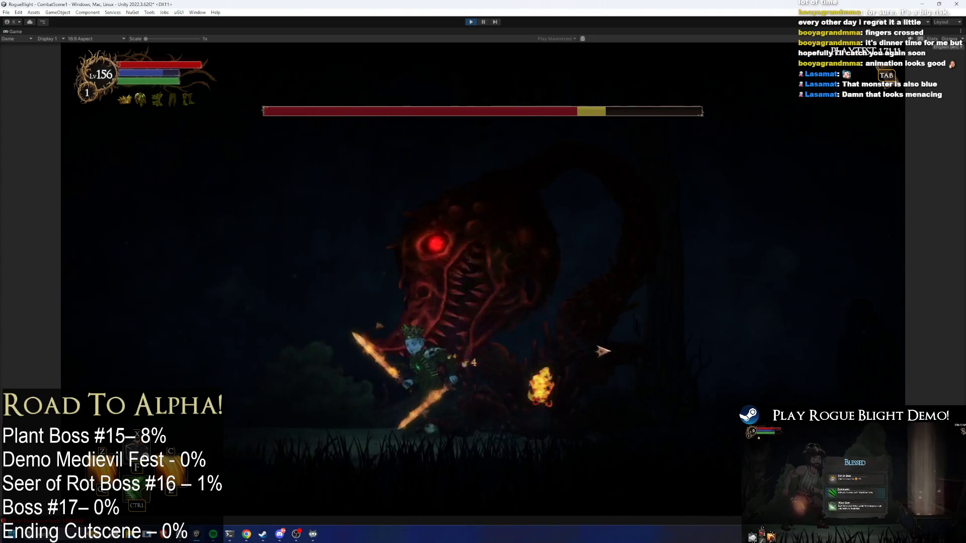
{"action": "key", "text": "space"}
{"action": "left_click", "coordinate": [607, 349]}
{"action": "key", "text": "space"}
{"action": "left_click", "coordinate": [635, 354]}
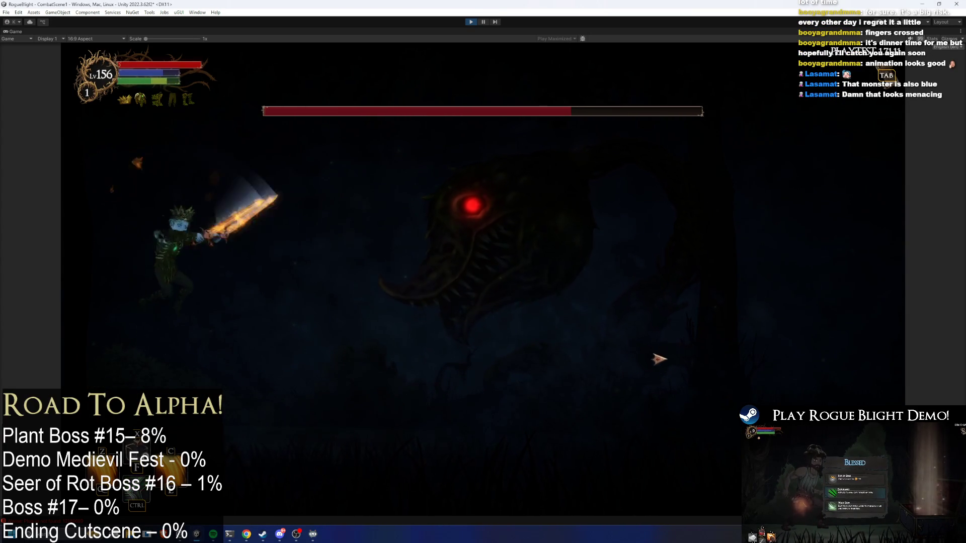
{"action": "key", "text": "d"}
{"action": "left_click", "coordinate": [654, 353]}
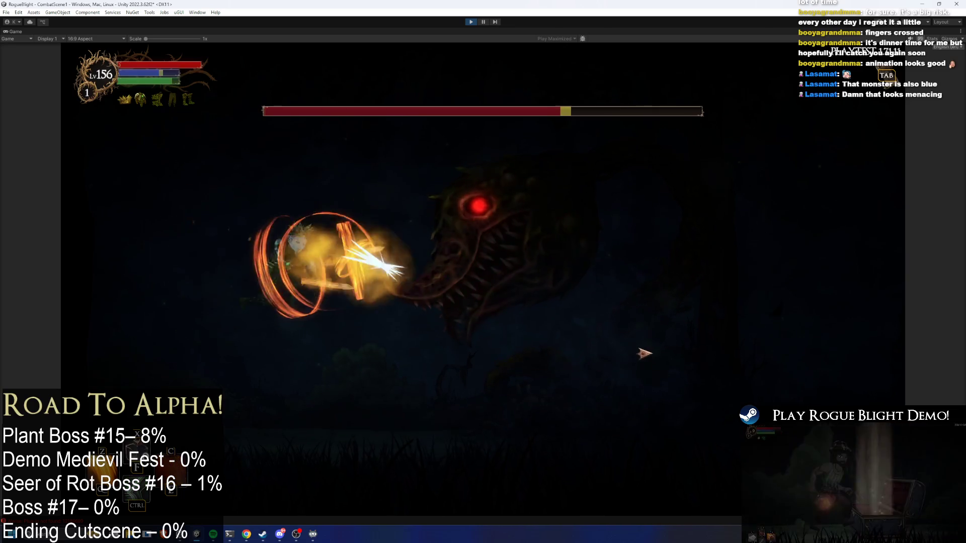
{"action": "key", "text": "space"}
{"action": "key", "text": "a"}
{"action": "left_click", "coordinate": [690, 350]}
{"action": "left_click", "coordinate": [745, 343]}
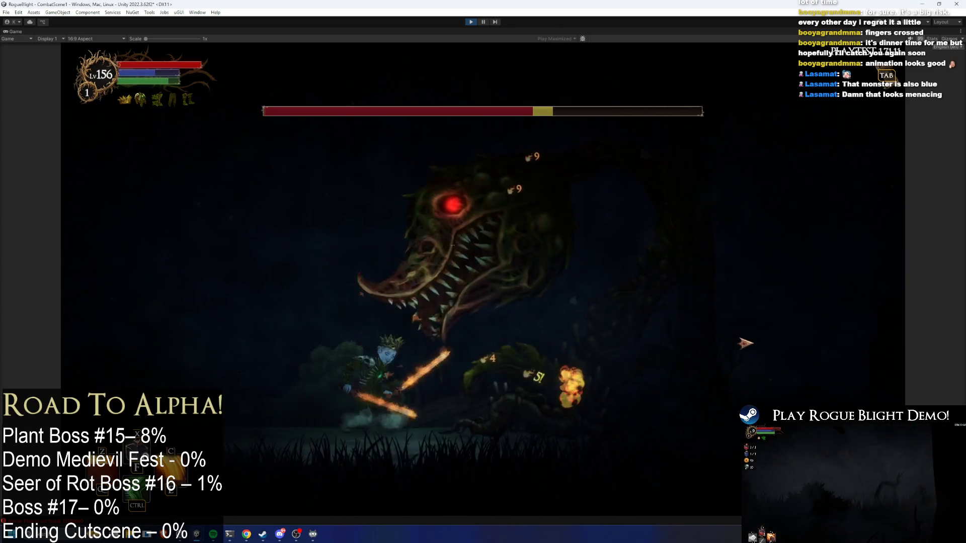
{"action": "key", "text": "a"}
{"action": "left_click", "coordinate": [745, 344]}
{"action": "key", "text": "d"}
{"action": "left_click", "coordinate": [521, 325]}
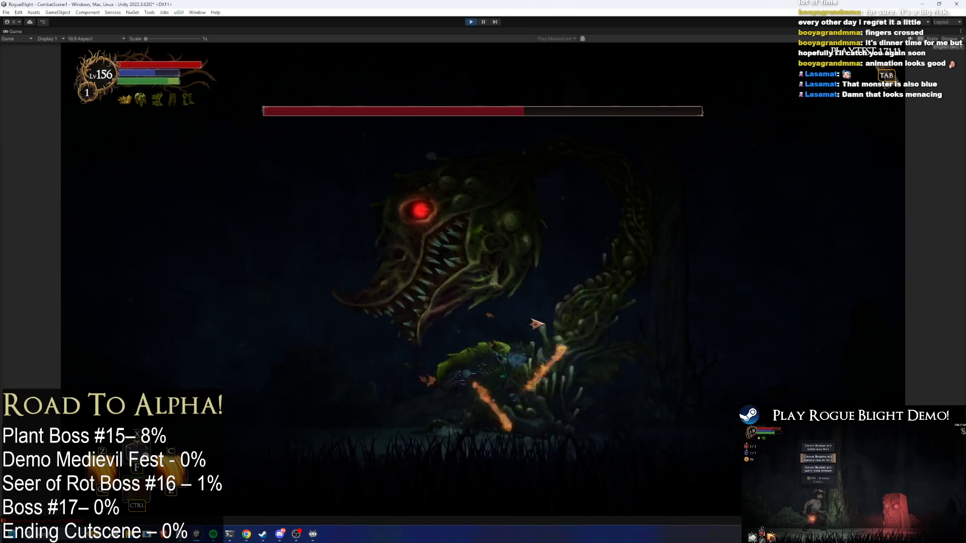
{"action": "key", "text": "a"}
{"action": "left_click", "coordinate": [643, 244]}
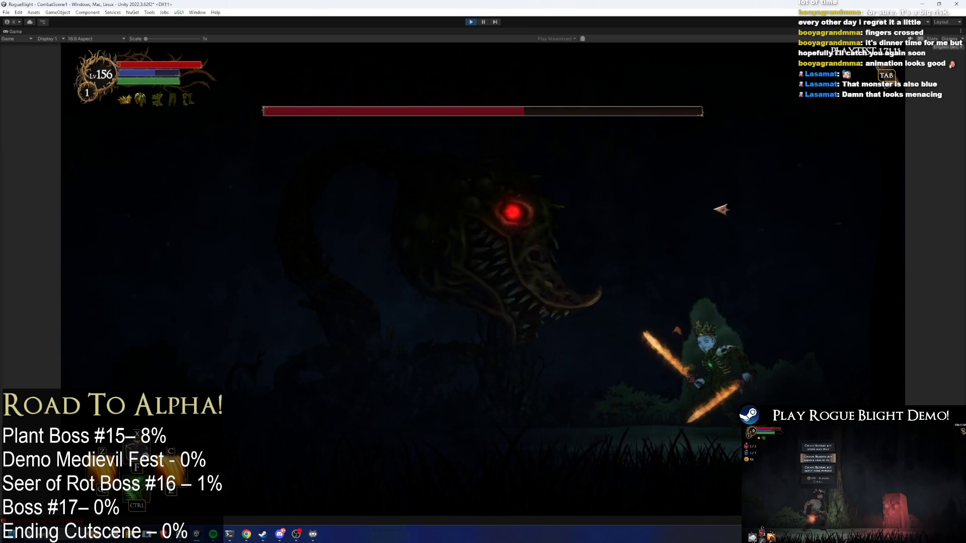
{"action": "key", "text": "a"}
{"action": "key", "text": "d"}
{"action": "key", "text": "d"}
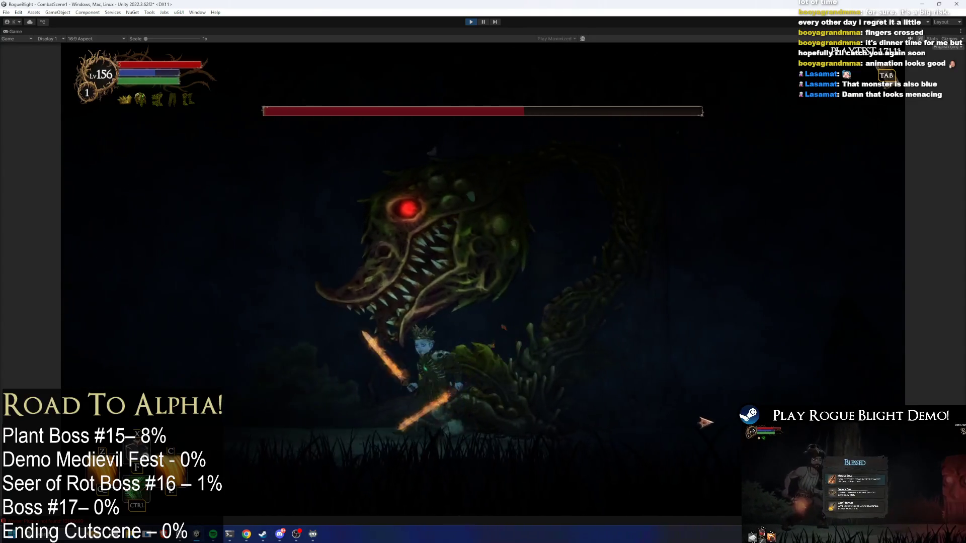
{"action": "key", "text": "a"}
{"action": "key", "text": "d"}
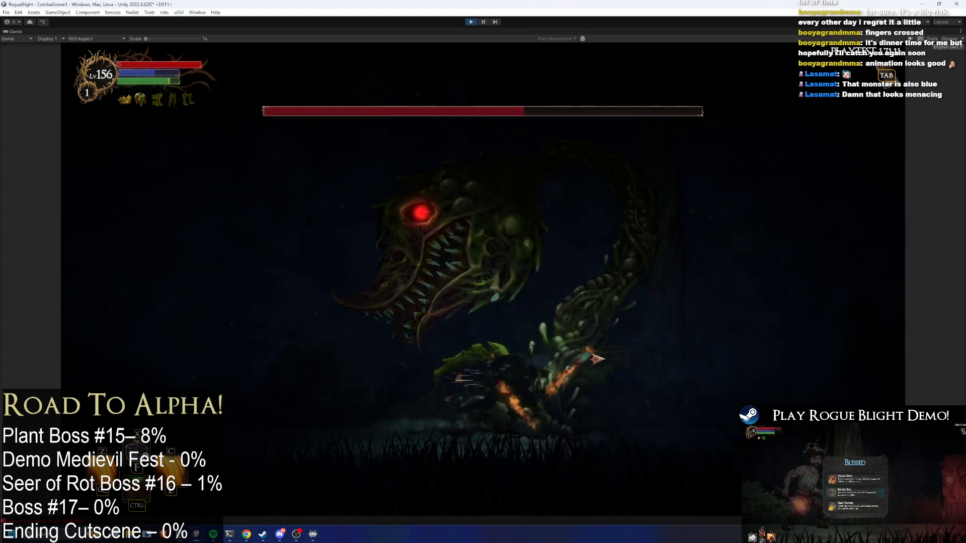
Wear the boss's health down with X-key fiery slashes, then stop Play mode
{"action": "key", "text": "x"}
{"action": "key", "text": "x"}
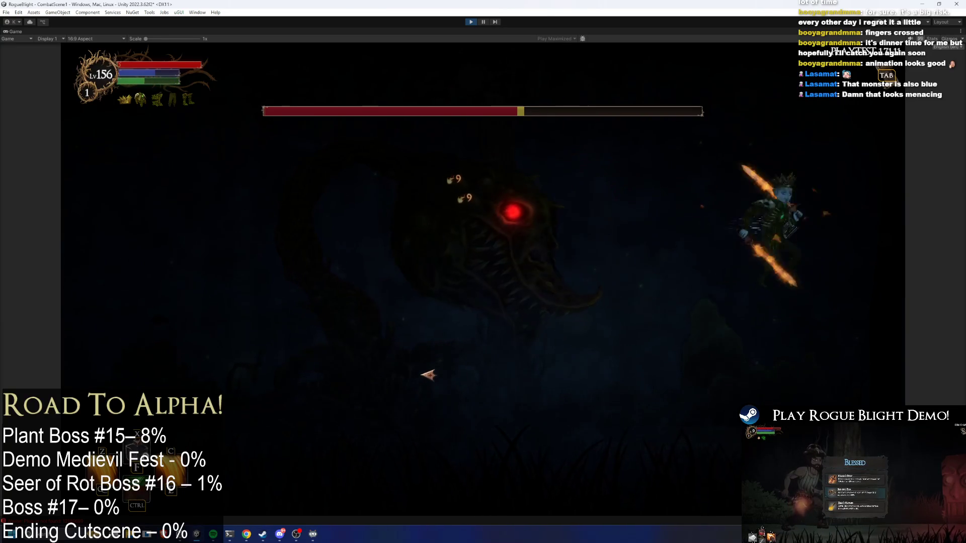
{"action": "key", "text": "d"}
{"action": "key", "text": "space"}
{"action": "key", "text": "x"}
{"action": "key", "text": "space"}
{"action": "key", "text": "x"}
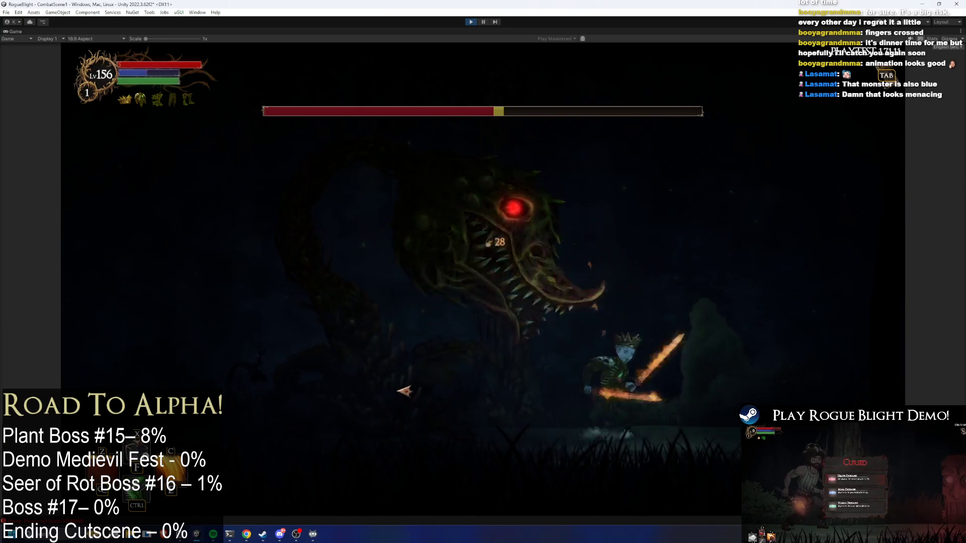
{"action": "key", "text": "x"}
{"action": "key", "text": "space"}
{"action": "key", "text": "x"}
{"action": "left_click", "coordinate": [399, 393]}
{"action": "key", "text": "x"}
{"action": "key", "text": "a"}
{"action": "key", "text": "x"}
{"action": "key", "text": "a"}
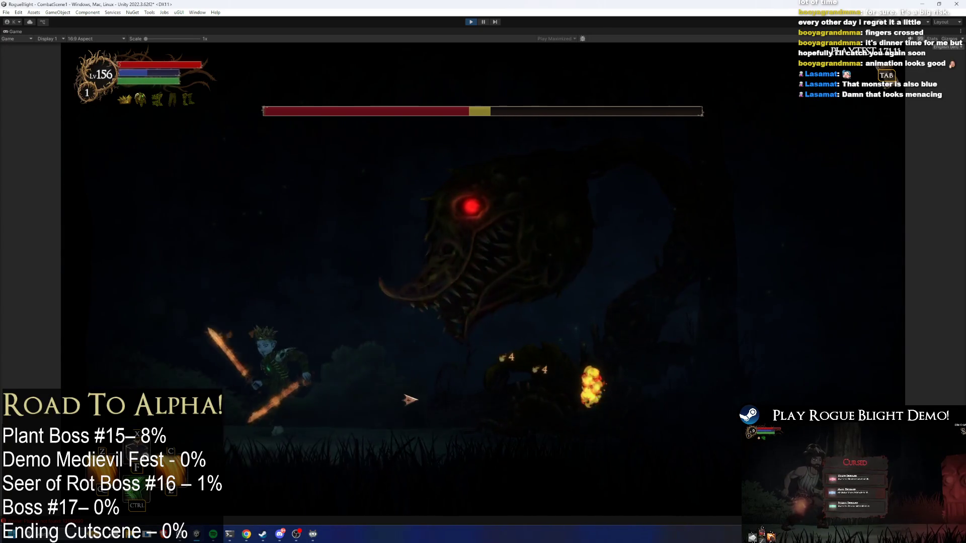
{"action": "key", "text": "x"}
{"action": "key", "text": "space"}
{"action": "key", "text": "a"}
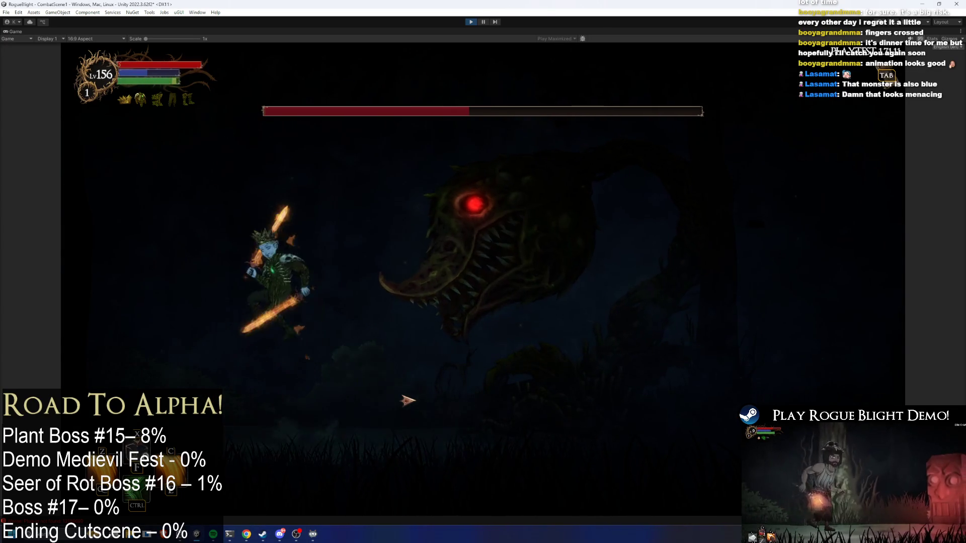
{"action": "key", "text": "x"}
{"action": "key", "text": "x"}
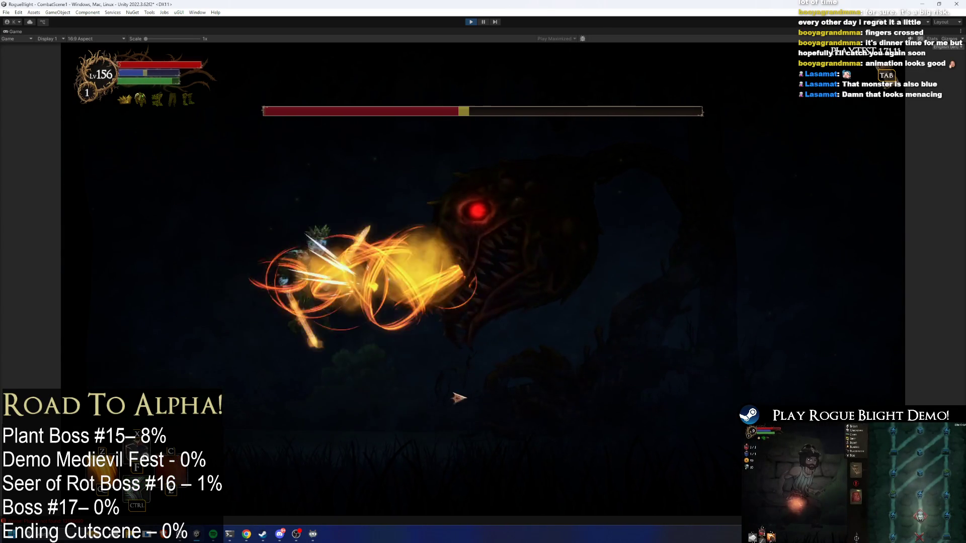
{"action": "key", "text": "a"}
{"action": "key", "text": "space"}
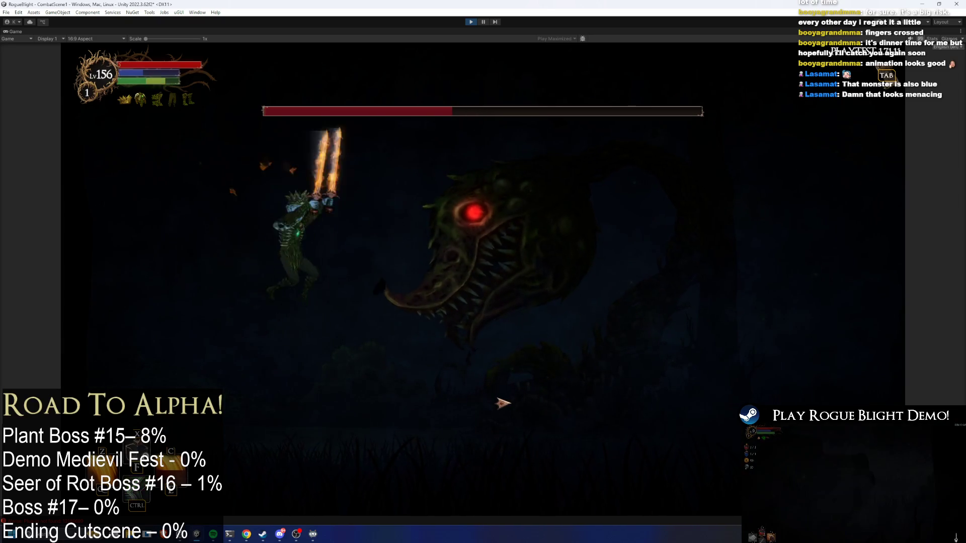
{"action": "key", "text": "x"}
{"action": "key", "text": "d"}
{"action": "key", "text": "x"}
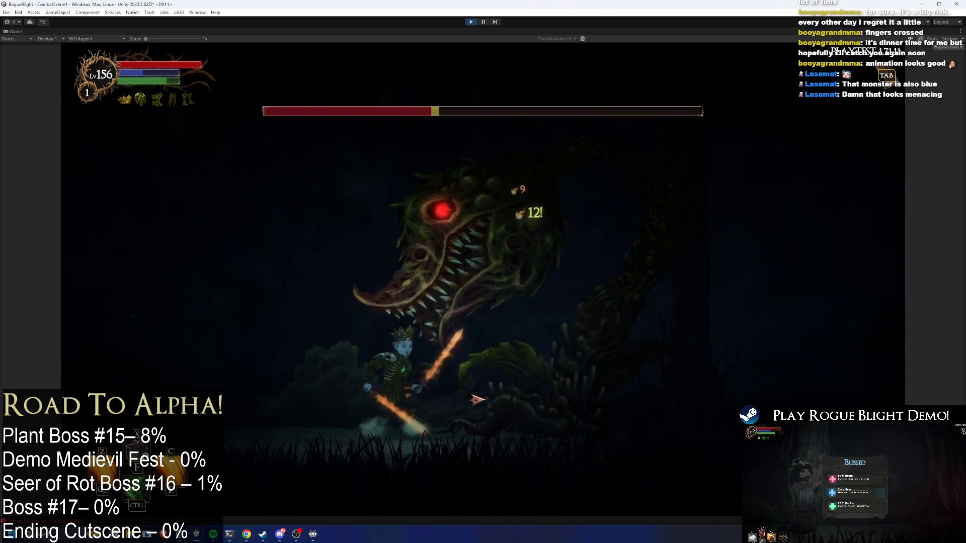
{"action": "key", "text": "a"}
{"action": "key", "text": "x"}
{"action": "key", "text": "d"}
{"action": "key", "text": "x"}
{"action": "key", "text": "a"}
{"action": "key", "text": "x"}
{"action": "key", "text": "d"}
{"action": "key", "text": "x"}
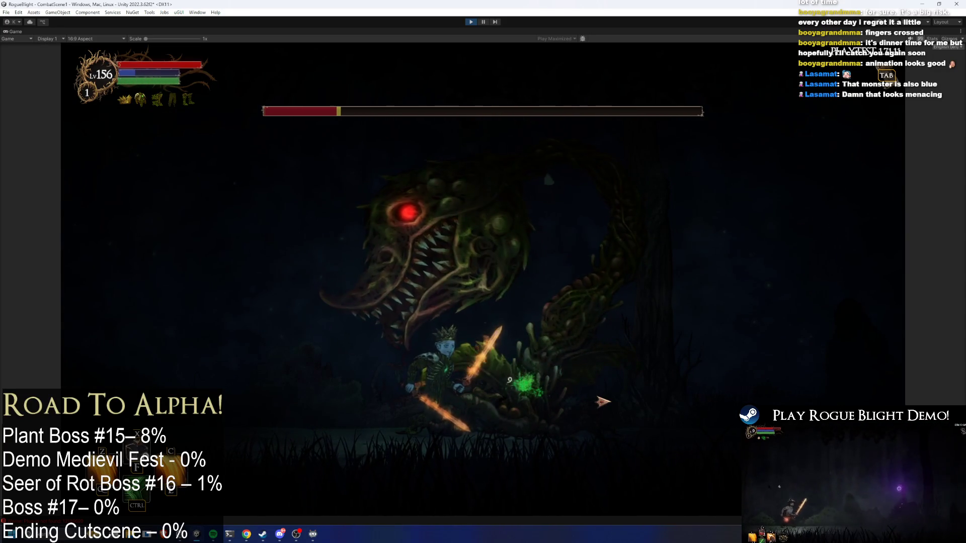
{"action": "key", "text": "x"}
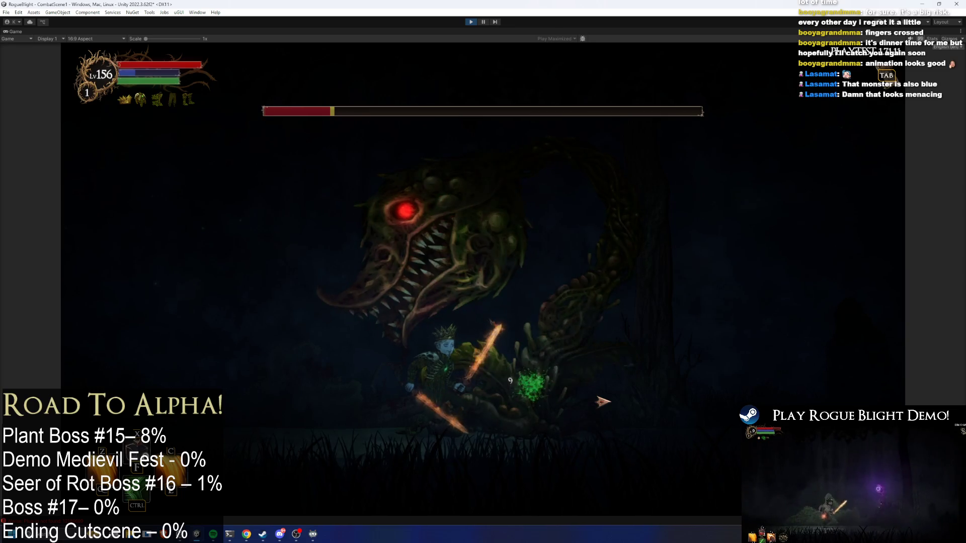
{"action": "key", "text": "a"}
{"action": "key", "text": "x"}
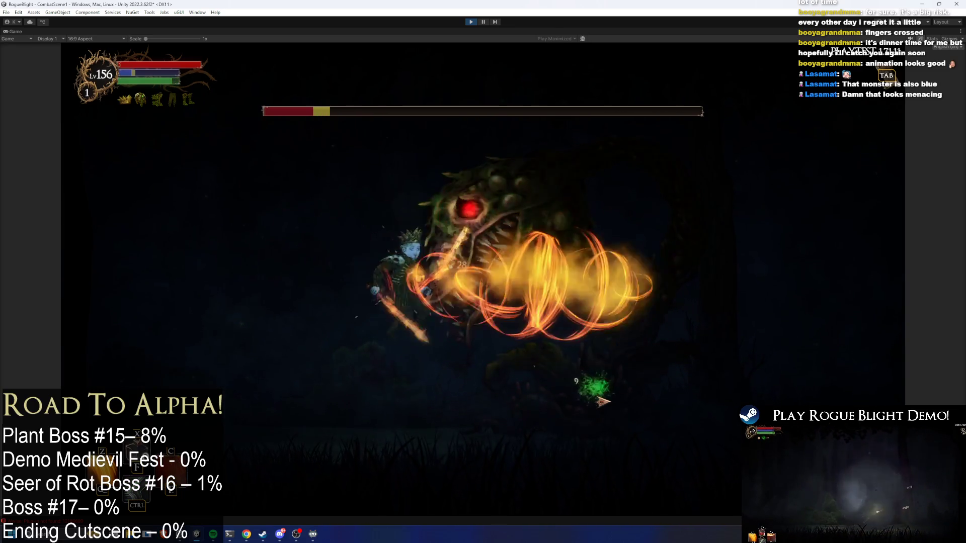
{"action": "key", "text": "x"}
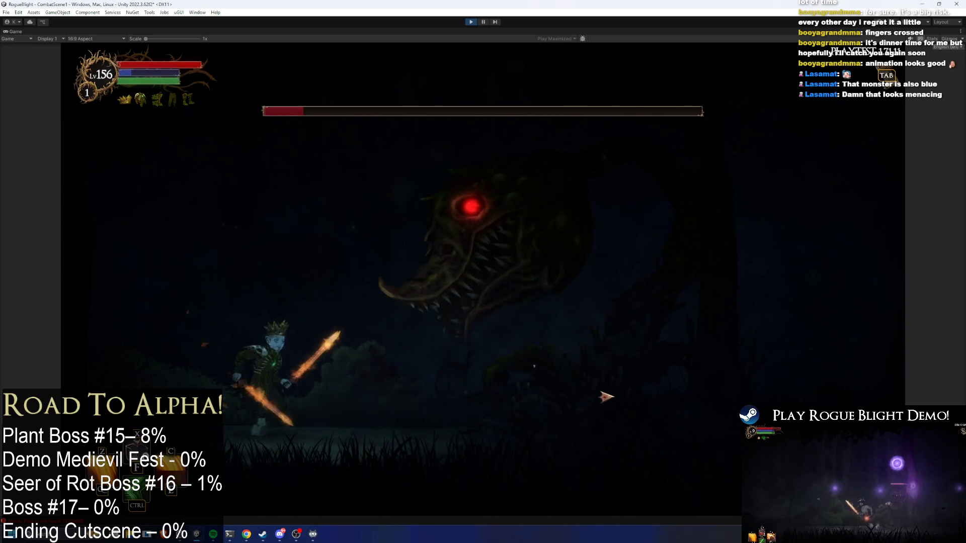
{"action": "key", "text": "z"}
{"action": "key", "text": "x"}
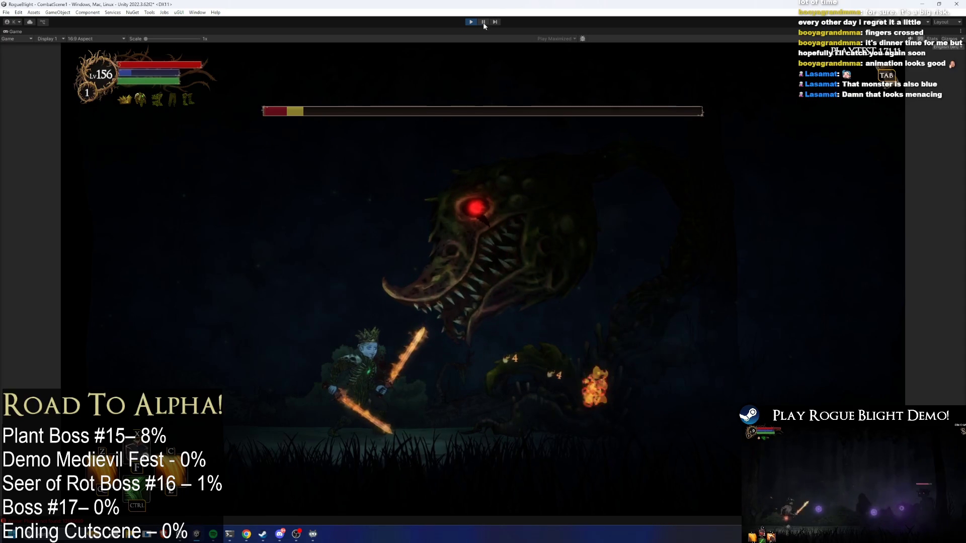
{"action": "key", "text": "ctrl+p"}
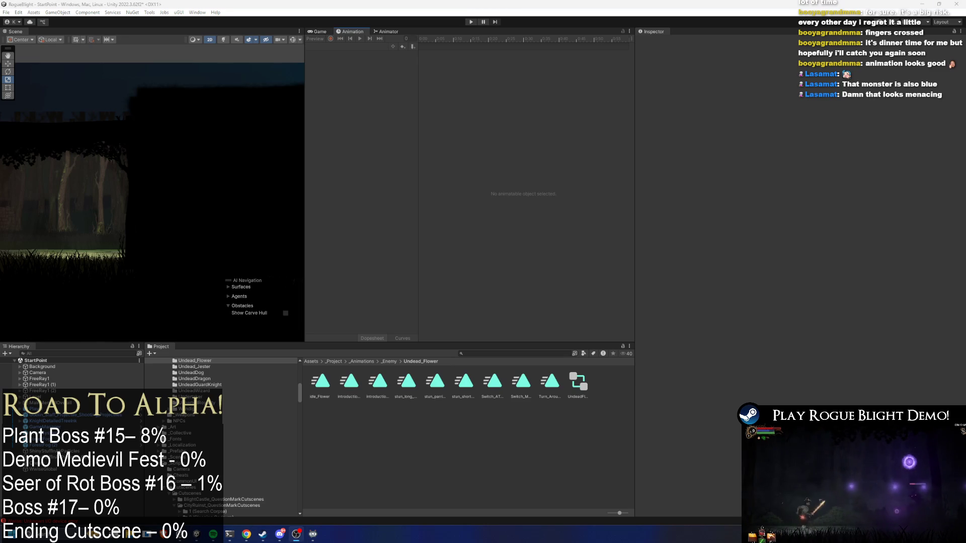
Search the Project for 'undead flower prefa', open UndeadFlowerBoss_Prefab, and preview frame 13
{"action": "left_click", "coordinate": [503, 354]}
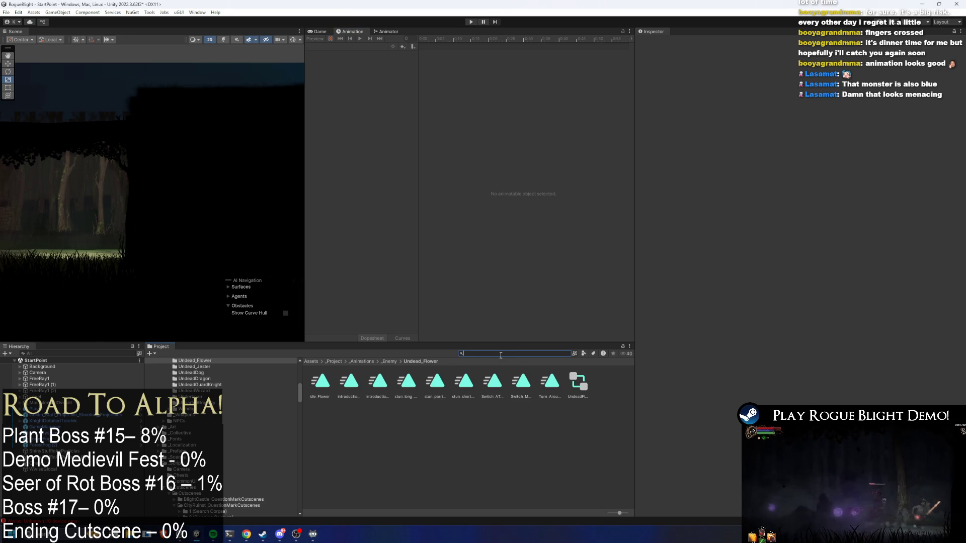
{"action": "type", "text": "und"}
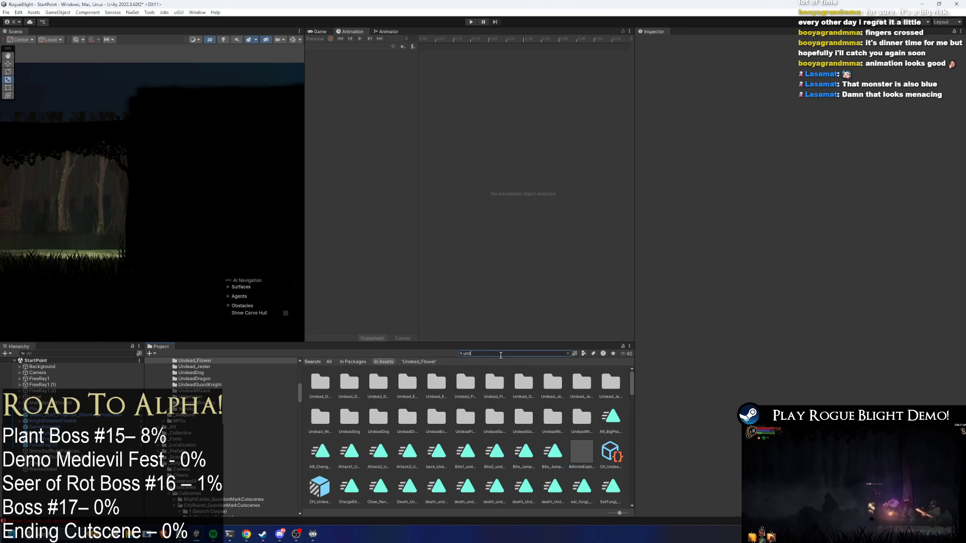
{"action": "type", "text": "ead flower pr"}
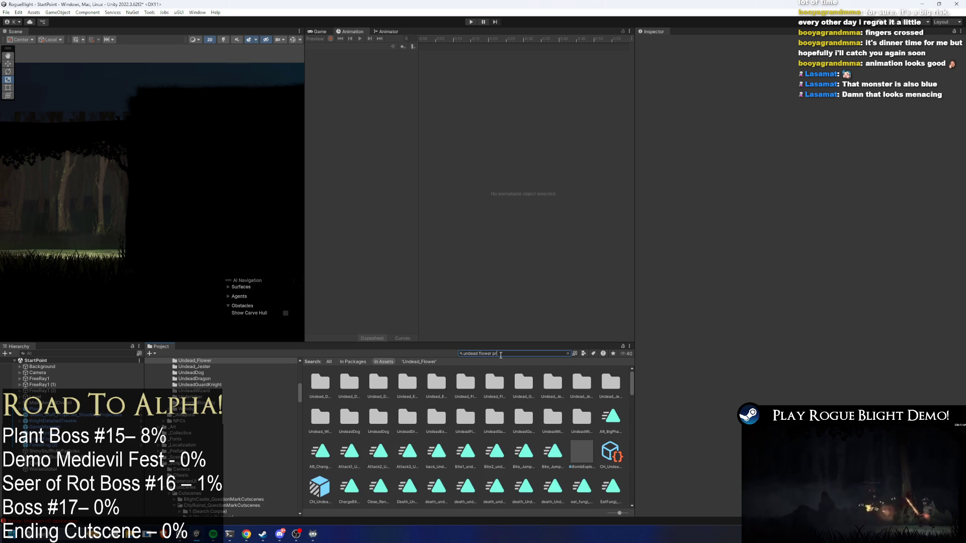
{"action": "type", "text": "efa"}
{"action": "double_click", "coordinate": [322, 387]}
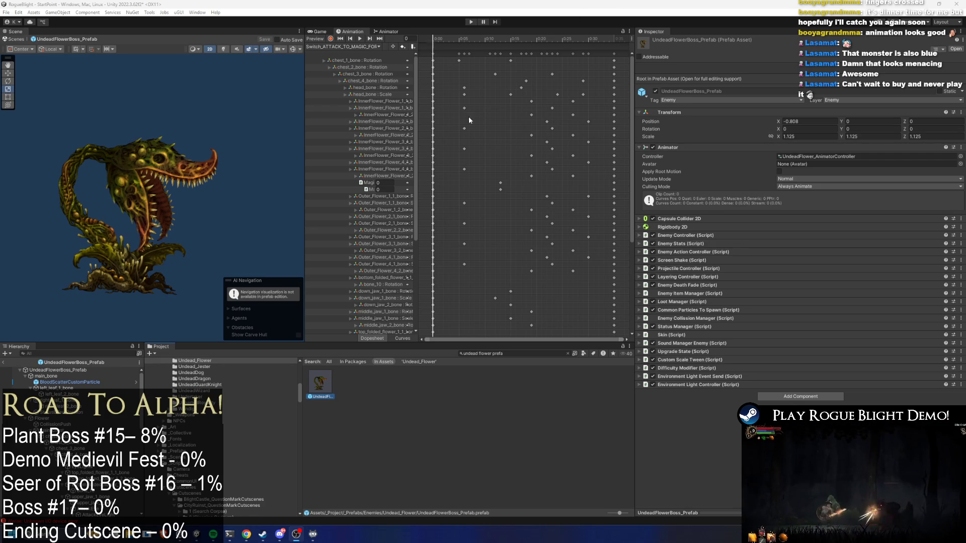
{"action": "left_click_drag", "start_coordinate": [439, 39], "coordinate": [500, 35]}
Review the Undead Flower's animation clip list without switching clips, then start a new Project search
{"action": "left_click", "coordinate": [317, 47]}
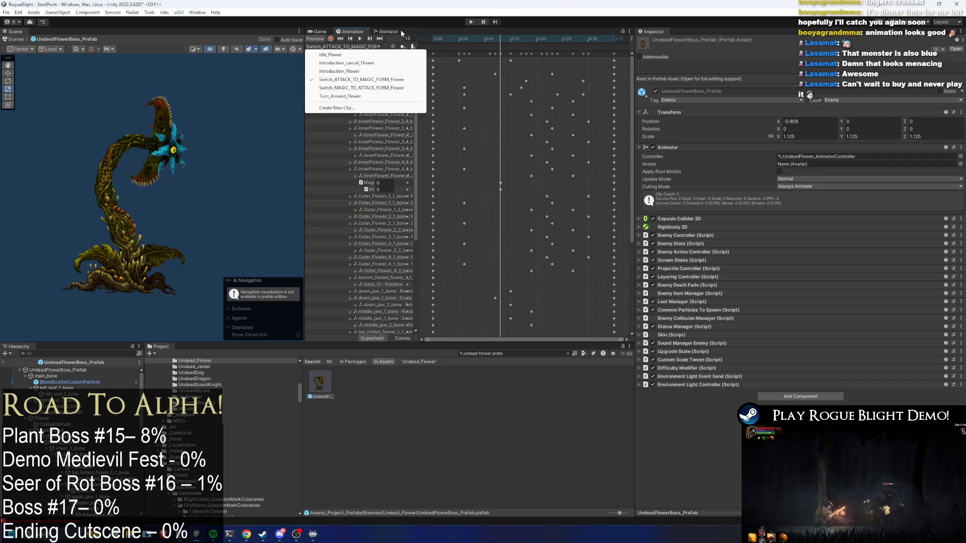
{"action": "left_click", "coordinate": [452, 35]}
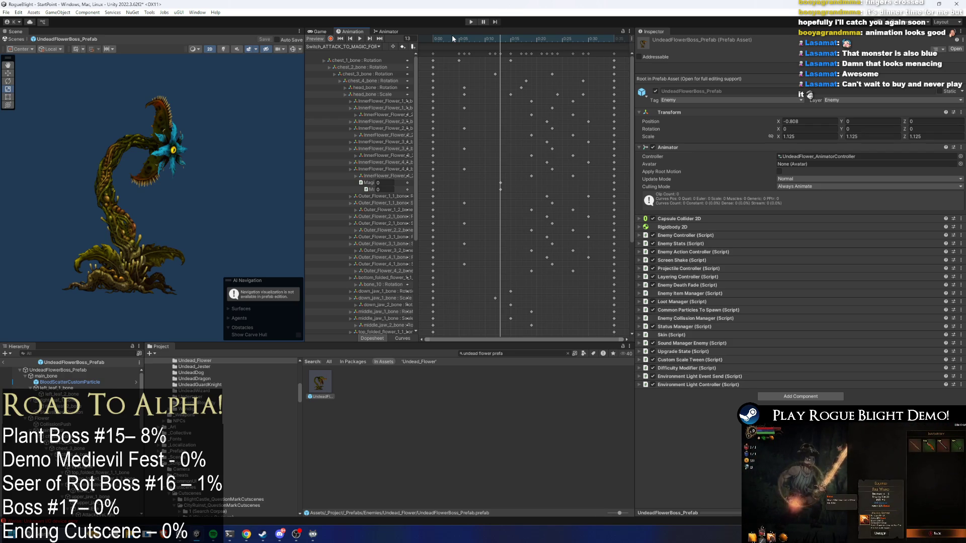
{"action": "left_click", "coordinate": [533, 359]}
{"action": "left_click", "coordinate": [521, 354]}
Find the HeadlessCreature prefab and open its animator's EnemyAI sub-state machine
{"action": "key", "text": "BackSpace"}
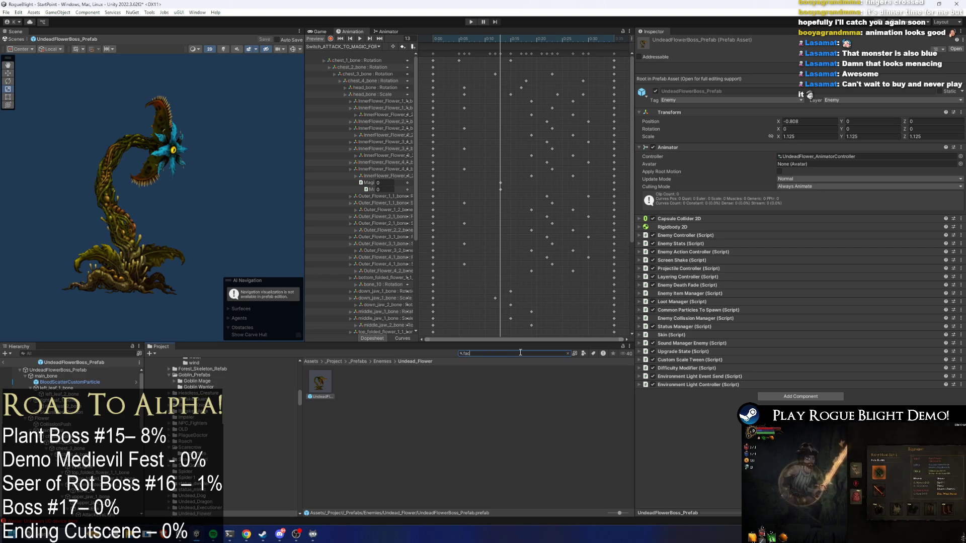
{"action": "type", "text": "celess"}
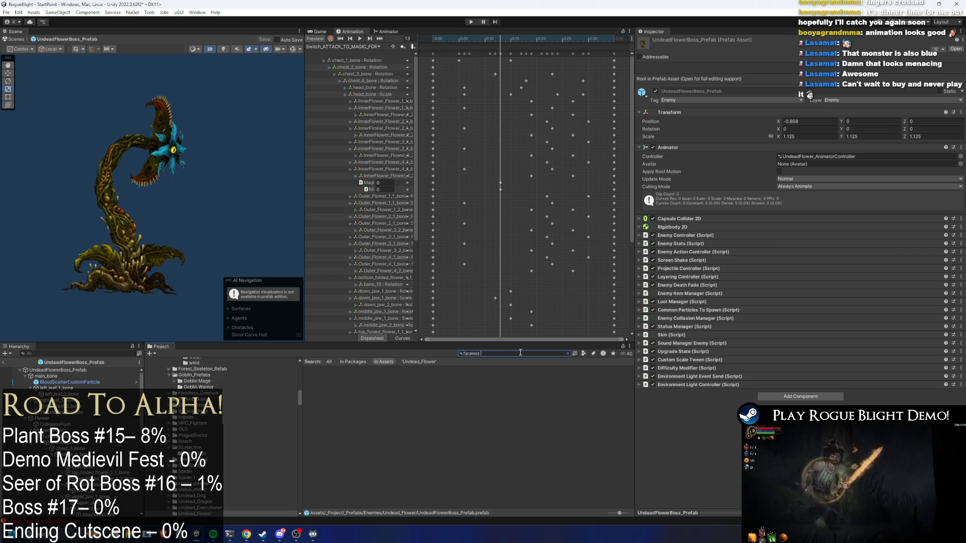
{"action": "key", "text": "ctrl+a"}
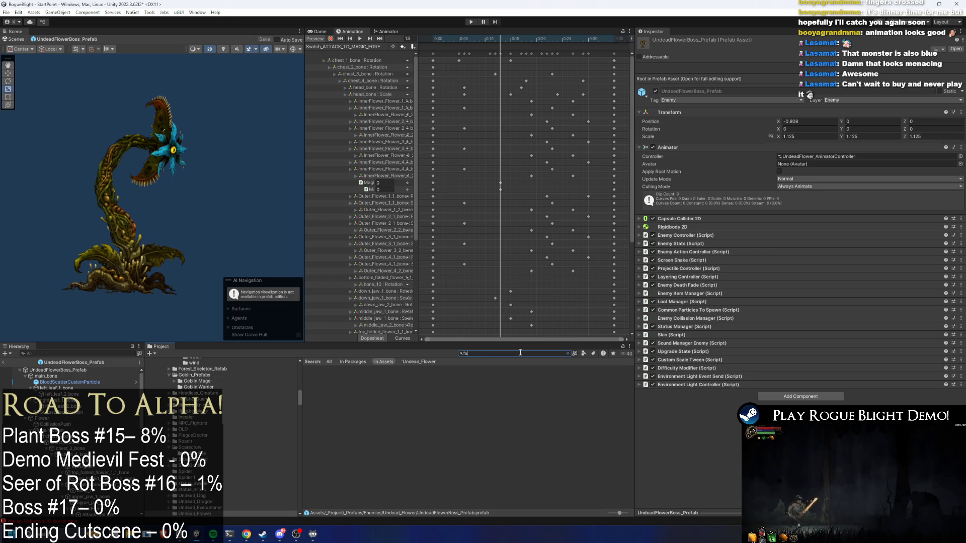
{"action": "type", "text": "face"}
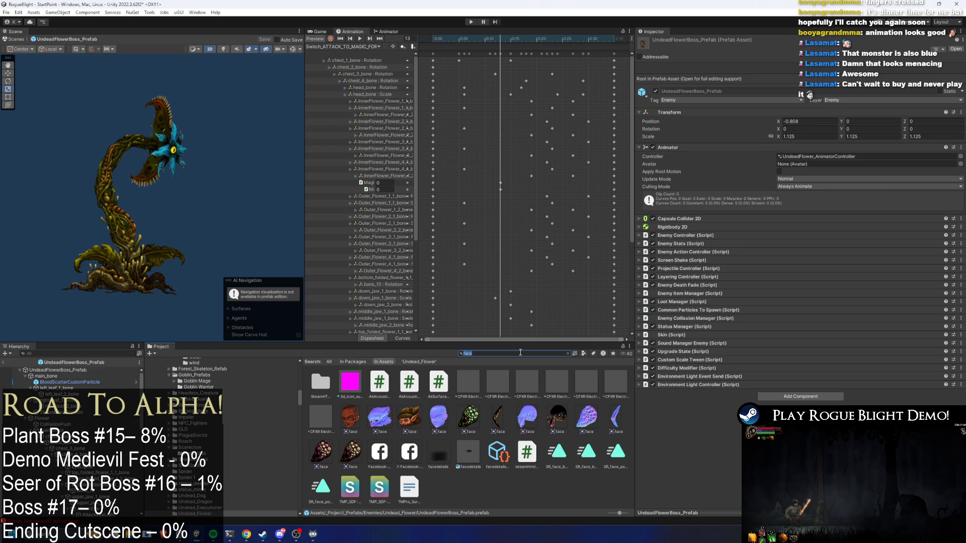
{"action": "type", "text": "head"}
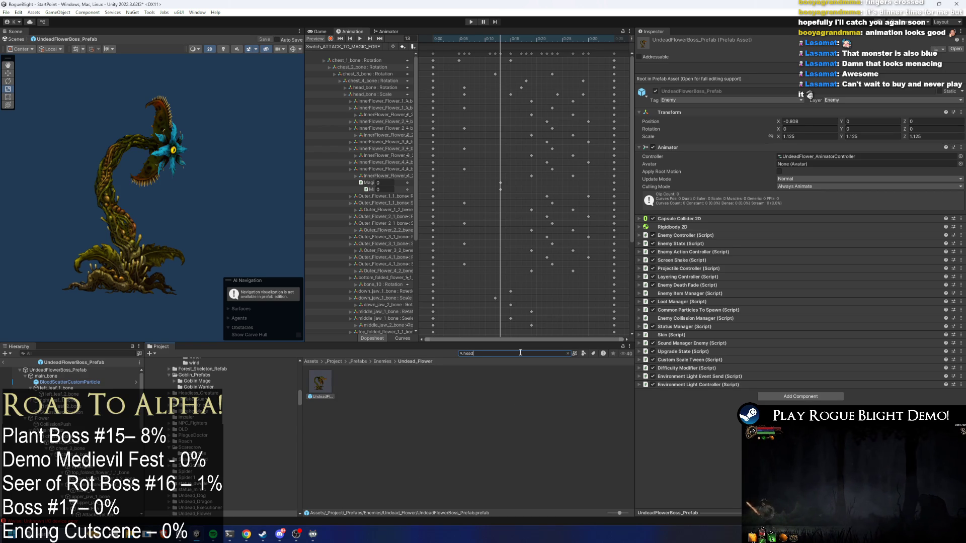
{"action": "type", "text": "less pre"}
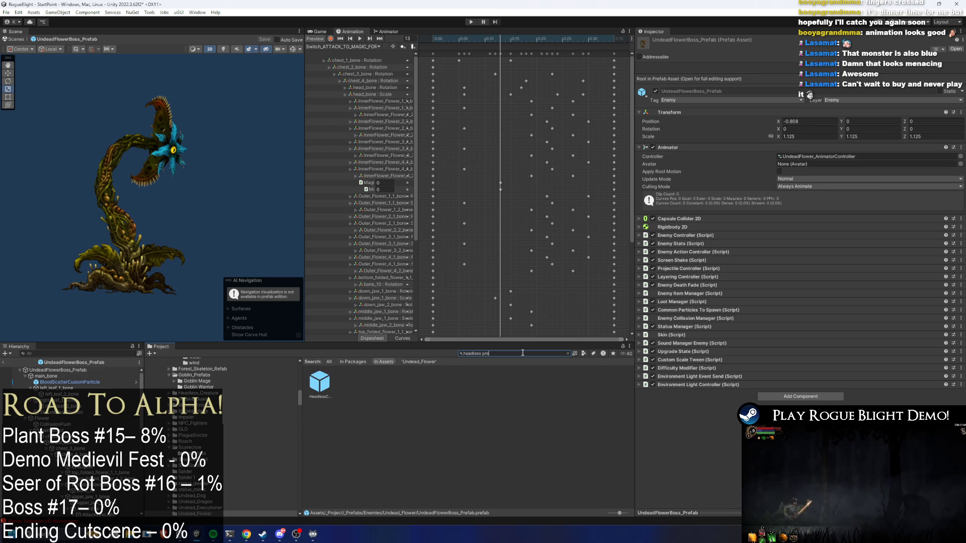
{"action": "left_click", "coordinate": [325, 381]}
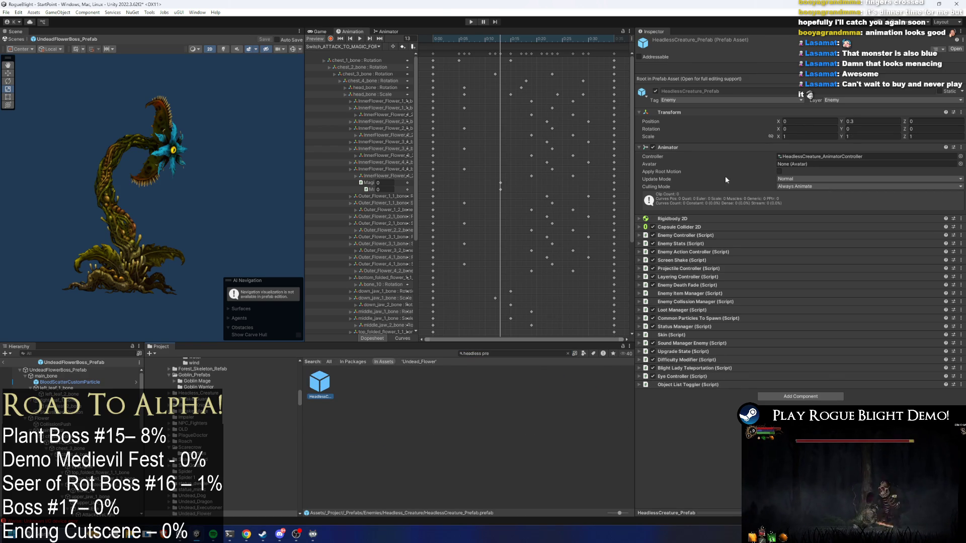
{"action": "double_click", "coordinate": [831, 157]}
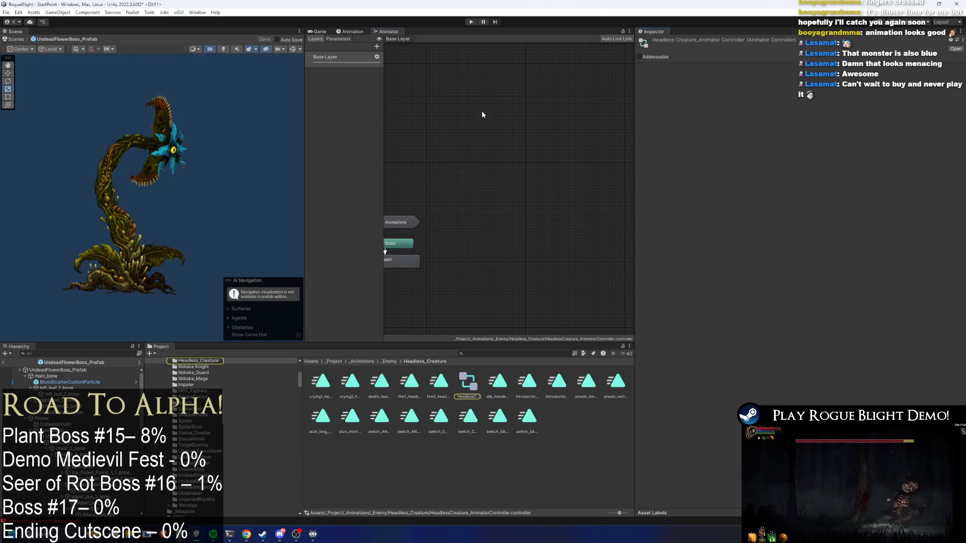
{"action": "double_click", "coordinate": [480, 238]}
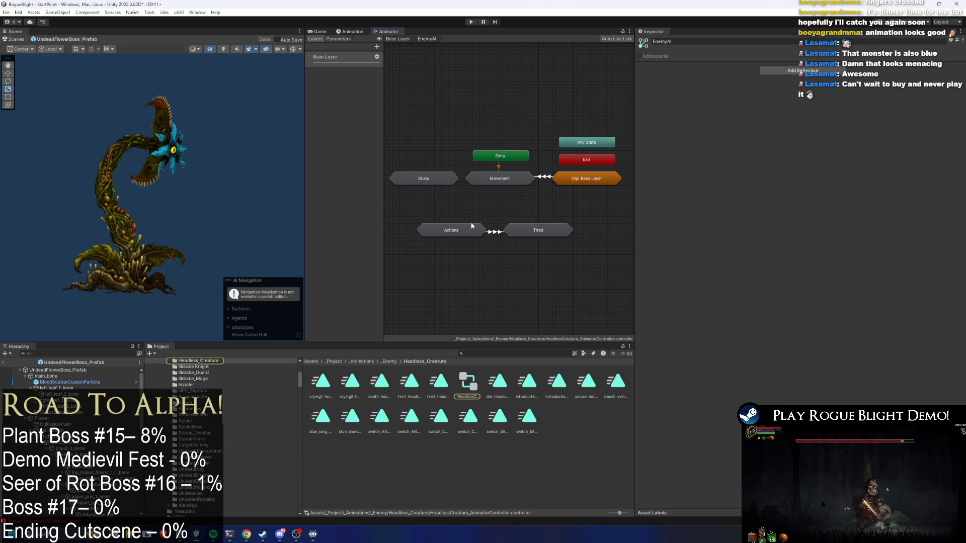
Inspect Headless Creature's ANGER and SADNESS transitions and its SADNESS and Crying1 states
{"action": "double_click", "coordinate": [458, 232]}
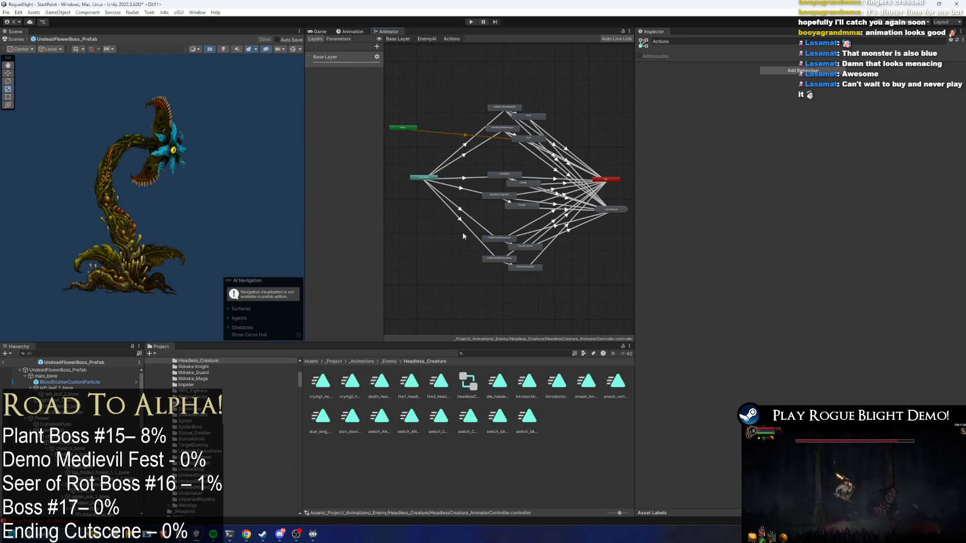
{"action": "scroll", "coordinate": [505, 132], "scroll_direction": "up", "scroll_amount": 3}
{"action": "scroll", "coordinate": [504, 131], "scroll_direction": "up", "scroll_amount": 2}
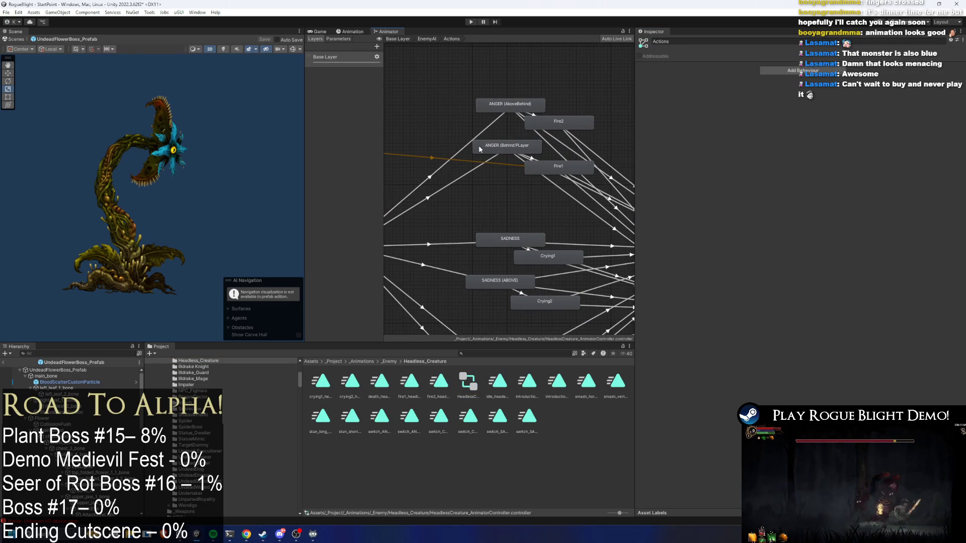
{"action": "left_click", "coordinate": [435, 174]}
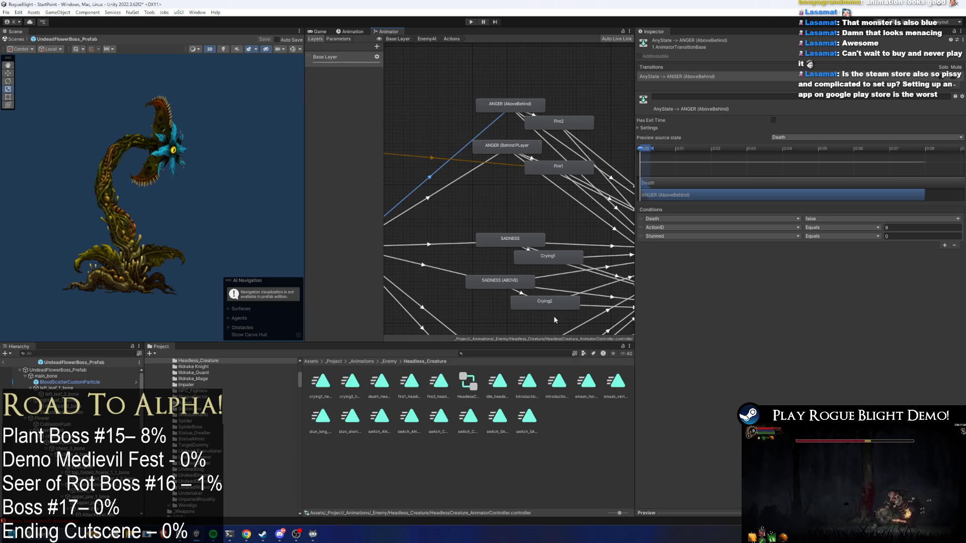
{"action": "left_click", "coordinate": [441, 247]}
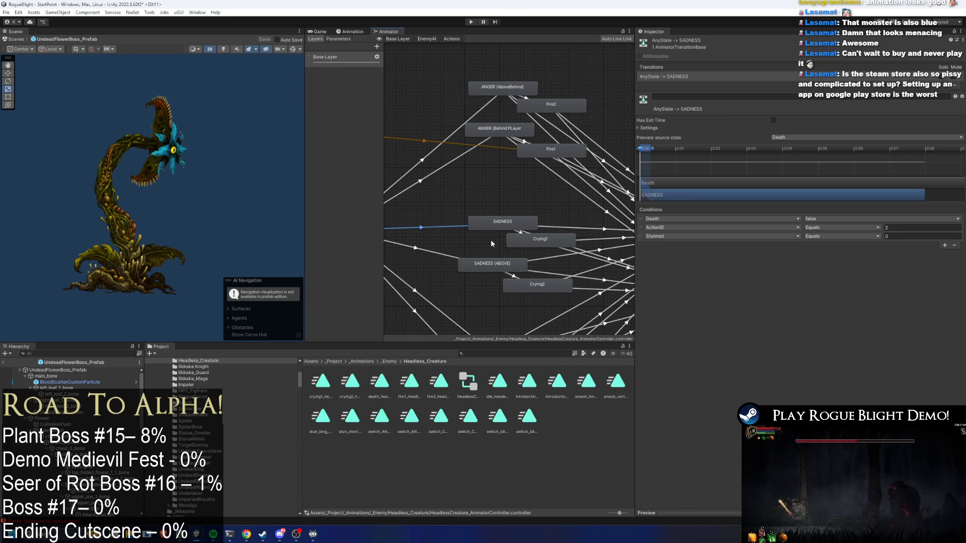
{"action": "left_click", "coordinate": [510, 224]}
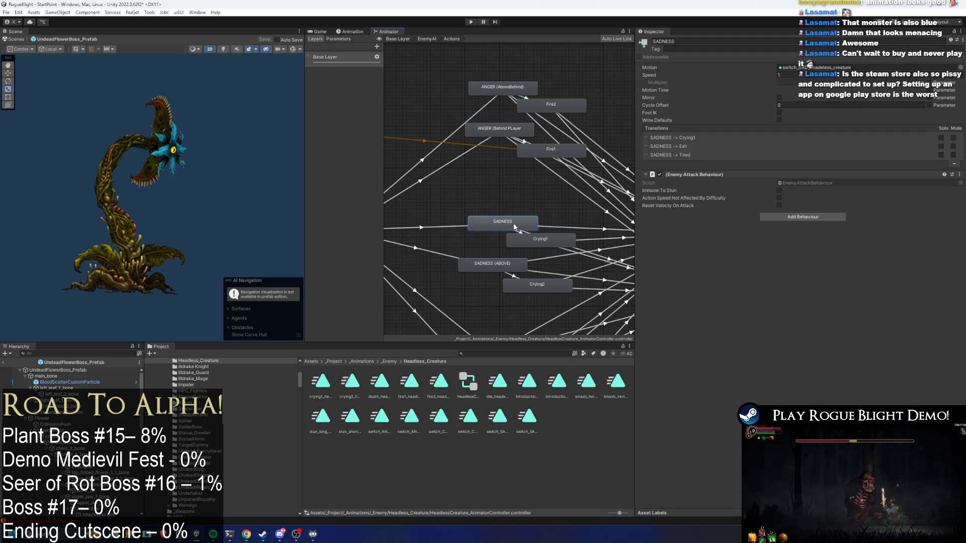
{"action": "left_click", "coordinate": [553, 243]}
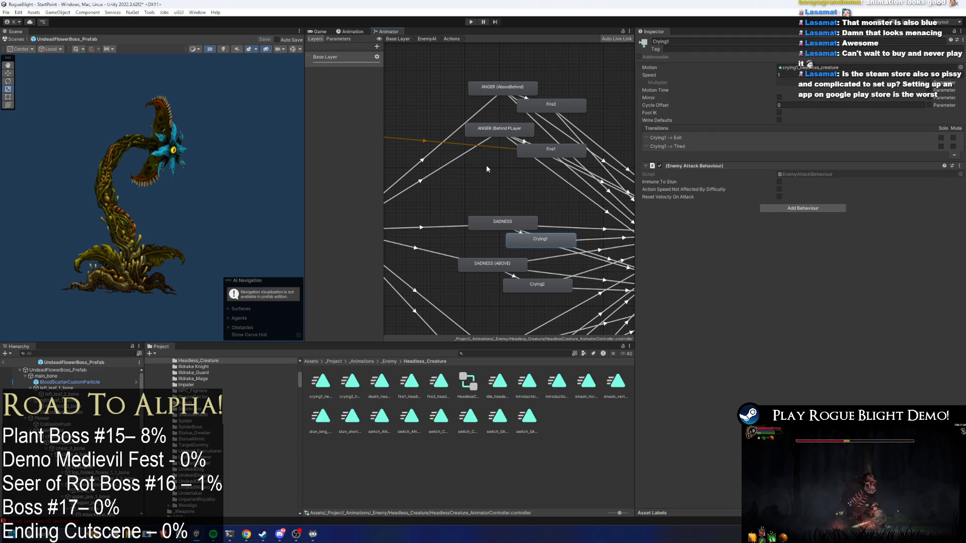
Return to UndeadFlowerBoss_Prefab's animator, showing its form-switch states beside EnemyAI
{"action": "scroll", "coordinate": [486, 174], "scroll_direction": "down", "scroll_amount": 5}
{"action": "scroll", "coordinate": [508, 208], "scroll_direction": "up", "scroll_amount": 4}
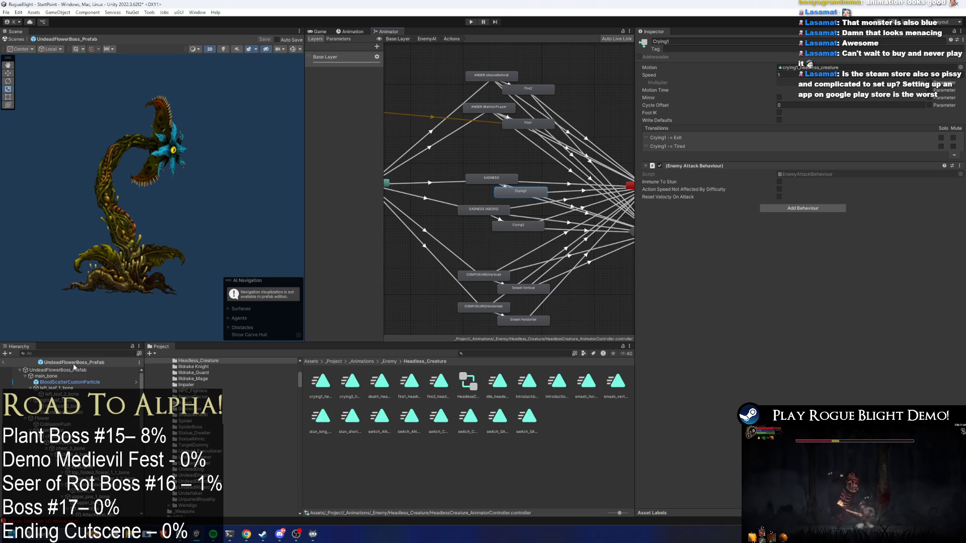
{"action": "left_click", "coordinate": [87, 371]}
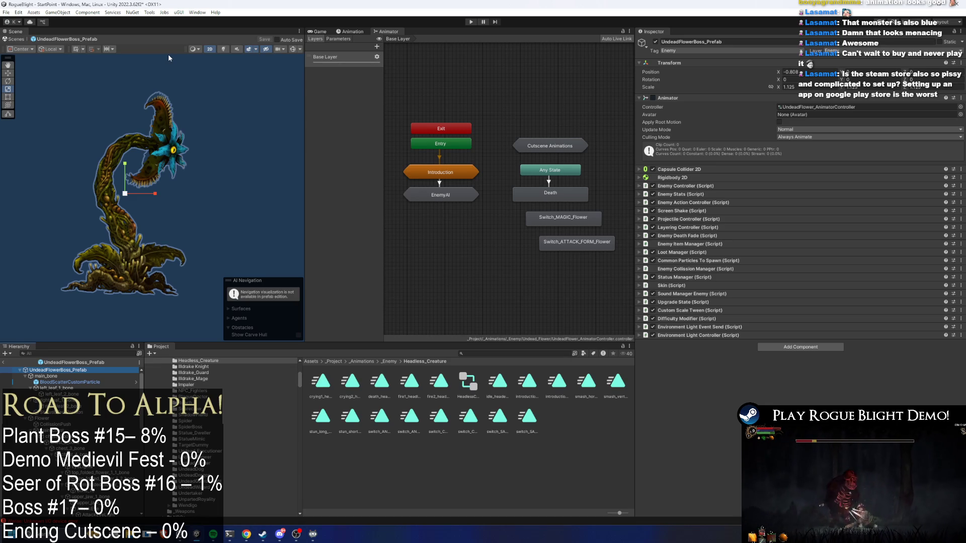
Turn off Loop Time on the Switch_MAGIC_TO_ATTACK_FORM_Flower clip
{"action": "left_click", "coordinate": [552, 222]}
{"action": "left_click", "coordinate": [815, 67]}
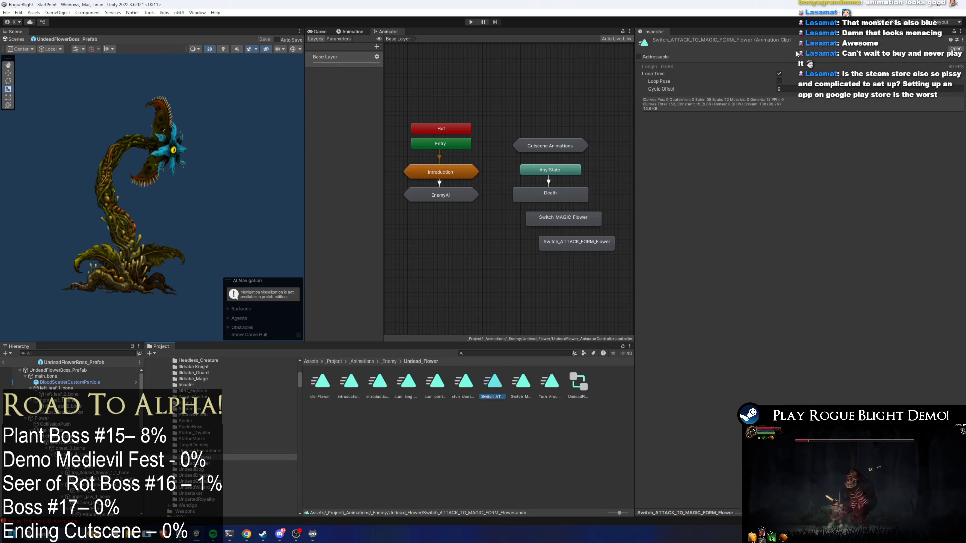
{"action": "left_click", "coordinate": [589, 240]}
{"action": "left_click", "coordinate": [815, 67]}
{"action": "left_click", "coordinate": [522, 382]}
{"action": "left_click", "coordinate": [779, 73]}
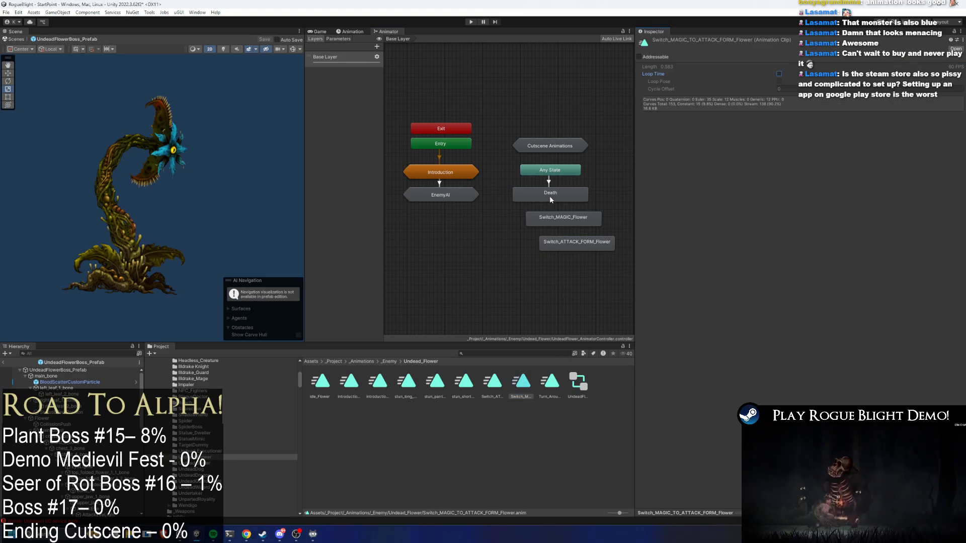
Move both Switch states below EnemyAI and open EnemyAI's Actions sub-state machine
{"action": "mouse_move", "coordinate": [554, 309]}
{"action": "left_mouse_down"}
{"action": "mouse_move", "coordinate": [523, 209]}
{"action": "mouse_move", "coordinate": [419, 228]}
{"action": "left_mouse_up"}
{"action": "left_click", "coordinate": [446, 198]}
{"action": "double_click", "coordinate": [446, 198]}
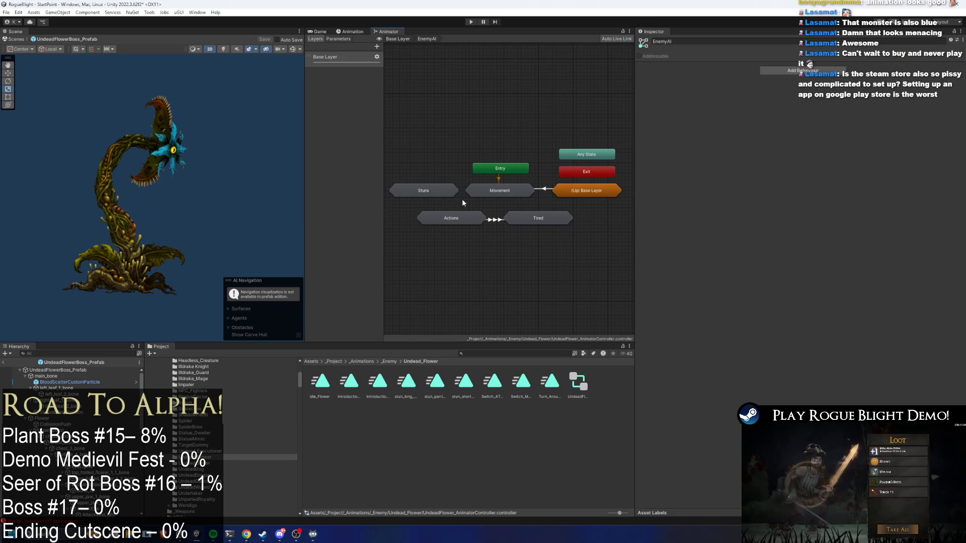
{"action": "double_click", "coordinate": [461, 222]}
Box-select the flower's nine action states and move them lower in the Actions graph
{"action": "mouse_move", "coordinate": [527, 304]}
{"action": "left_mouse_down"}
{"action": "mouse_move", "coordinate": [459, 158]}
{"action": "mouse_move", "coordinate": [460, 113]}
{"action": "mouse_move", "coordinate": [485, 124]}
{"action": "left_mouse_up"}
{"action": "mouse_move", "coordinate": [495, 177]}
{"action": "left_mouse_down"}
{"action": "mouse_move", "coordinate": [499, 209]}
{"action": "mouse_move", "coordinate": [493, 190]}
{"action": "left_mouse_up"}
{"action": "left_click", "coordinate": [576, 264]}
{"action": "left_click", "coordinate": [491, 245]}
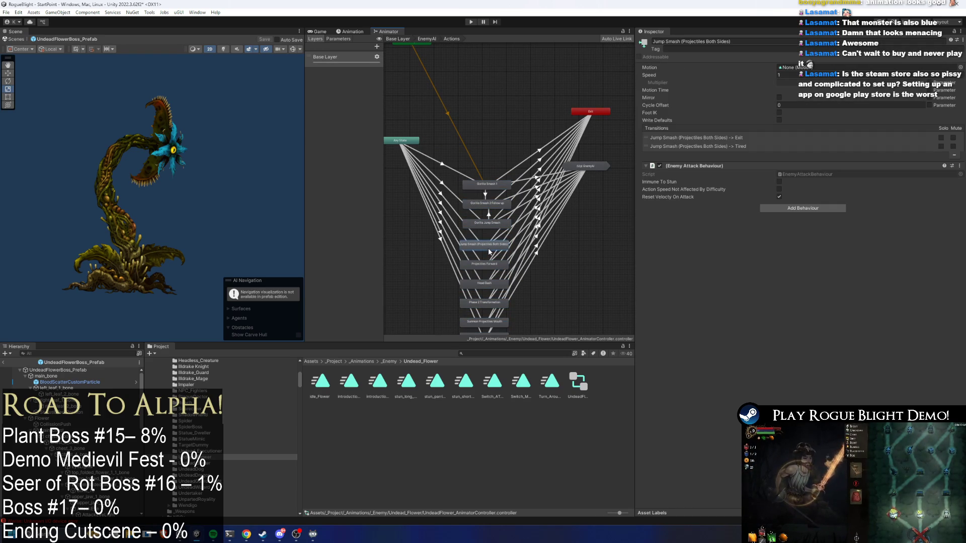
Set the ActionID condition to 99 on the Gorilla Jump Smash transitions
{"action": "left_click", "coordinate": [446, 167]}
{"action": "left_click", "coordinate": [890, 172]}
{"action": "left_click", "coordinate": [485, 195]}
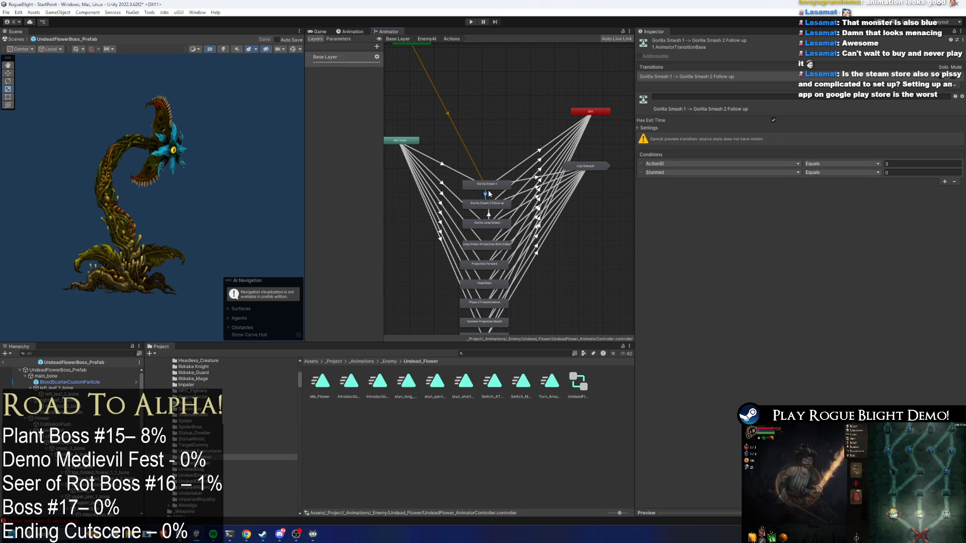
{"action": "left_click", "coordinate": [489, 216]}
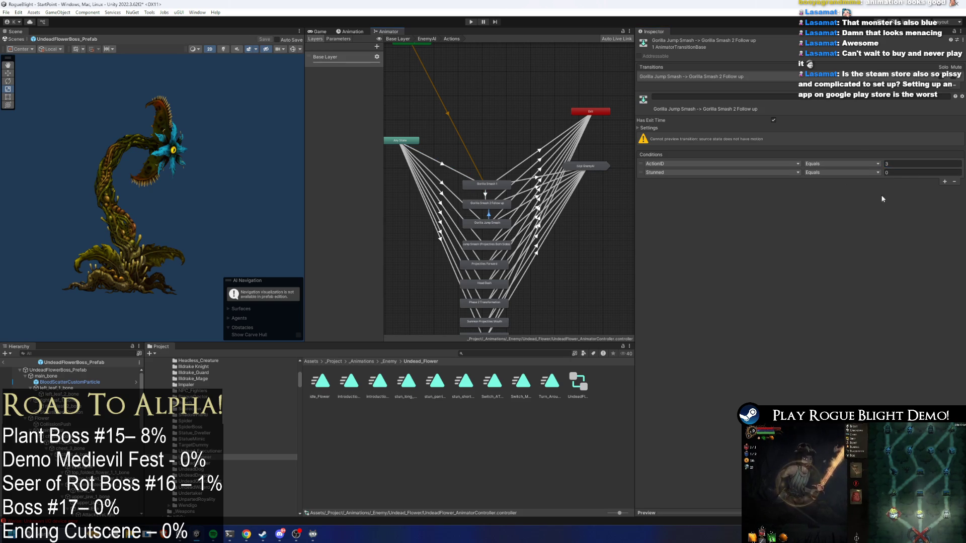
{"action": "left_click", "coordinate": [913, 165]}
{"action": "type", "text": "99"}
{"action": "left_click", "coordinate": [451, 193]}
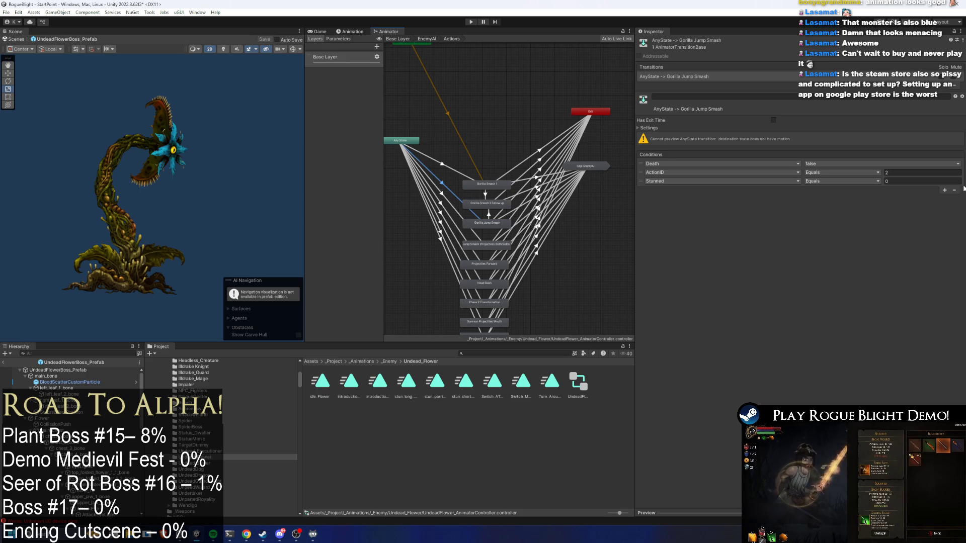
{"action": "left_click", "coordinate": [921, 173]}
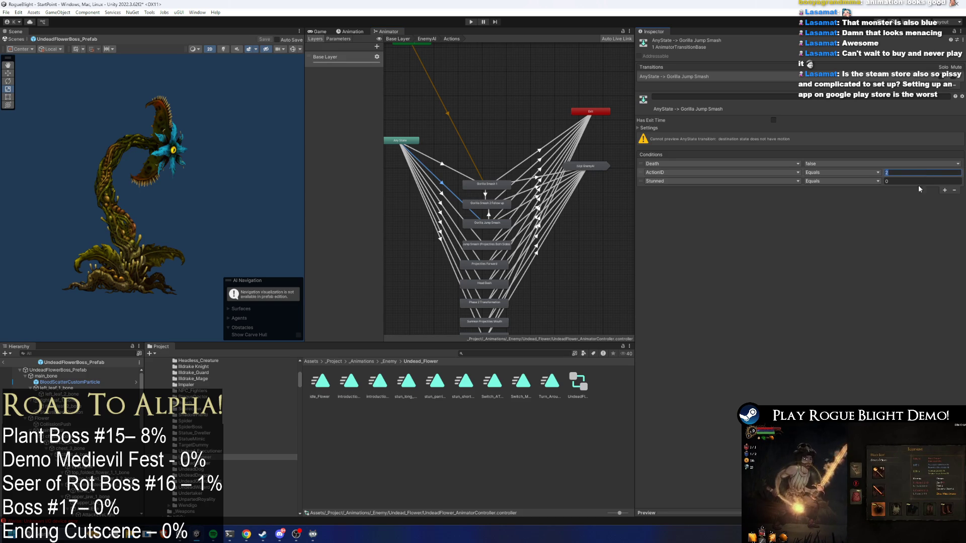
{"action": "type", "text": "99"}
Set the AnyState → Projectiles Forward ActionID condition to 5
{"action": "left_click", "coordinate": [436, 186]}
{"action": "left_click", "coordinate": [440, 202]}
{"action": "left_click", "coordinate": [912, 173]}
{"action": "type", "text": "5"}
{"action": "key", "text": "Tab"}
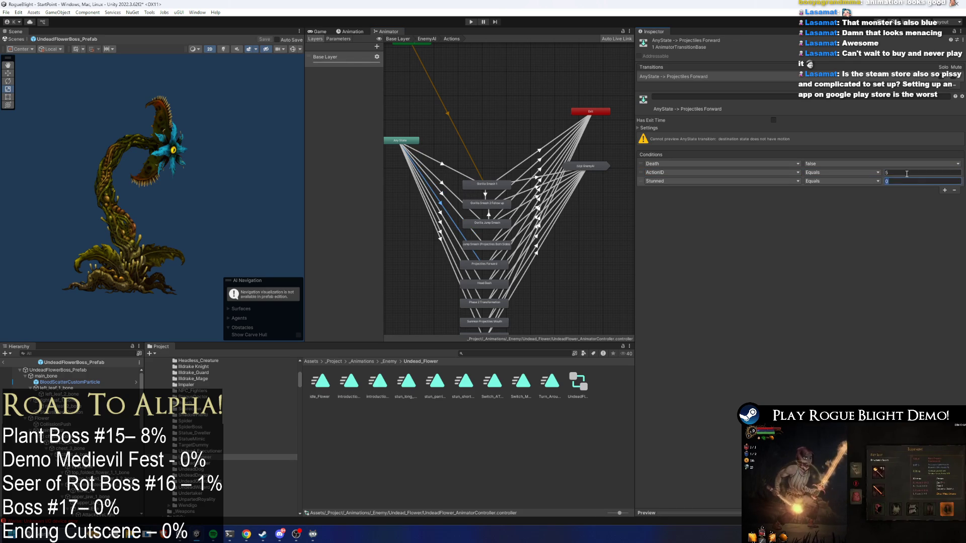
Review ActionID conditions for Head Bash, Phase 2 Transformation, Summon Projectiles Mouth and Summon Stone
{"action": "left_click", "coordinate": [439, 215]}
{"action": "left_click", "coordinate": [909, 171]}
{"action": "left_click", "coordinate": [438, 232]}
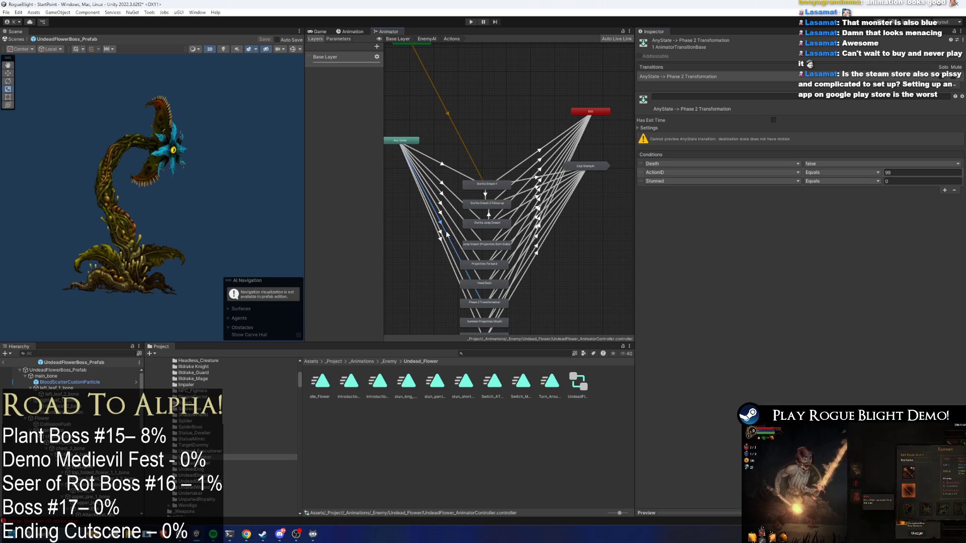
{"action": "left_click", "coordinate": [440, 234]}
{"action": "left_click", "coordinate": [911, 173]}
{"action": "left_click", "coordinate": [429, 229]}
{"action": "left_click", "coordinate": [441, 241]}
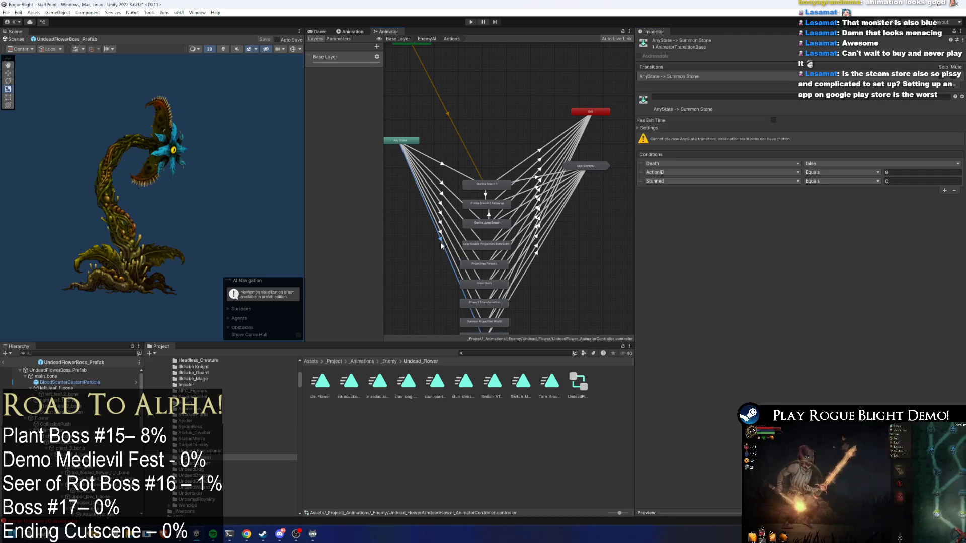
Move Jump Smash (Projectiles Both Sides) and Projectiles Forward to the top and check their ActionID conditions
{"action": "left_click_drag", "start_coordinate": [499, 243], "coordinate": [491, 120]}
{"action": "mouse_move", "coordinate": [495, 265]}
{"action": "left_mouse_down"}
{"action": "mouse_move", "coordinate": [489, 146]}
{"action": "mouse_move", "coordinate": [500, 123]}
{"action": "mouse_move", "coordinate": [490, 138]}
{"action": "left_mouse_up"}
{"action": "left_click", "coordinate": [444, 132]}
{"action": "left_click", "coordinate": [920, 172]}
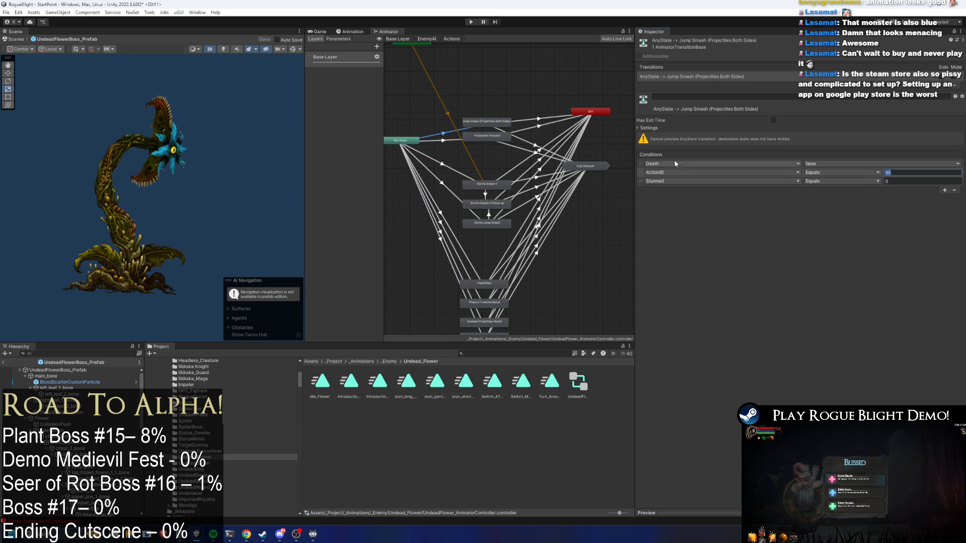
{"action": "left_click", "coordinate": [450, 142]}
{"action": "left_click", "coordinate": [901, 171]}
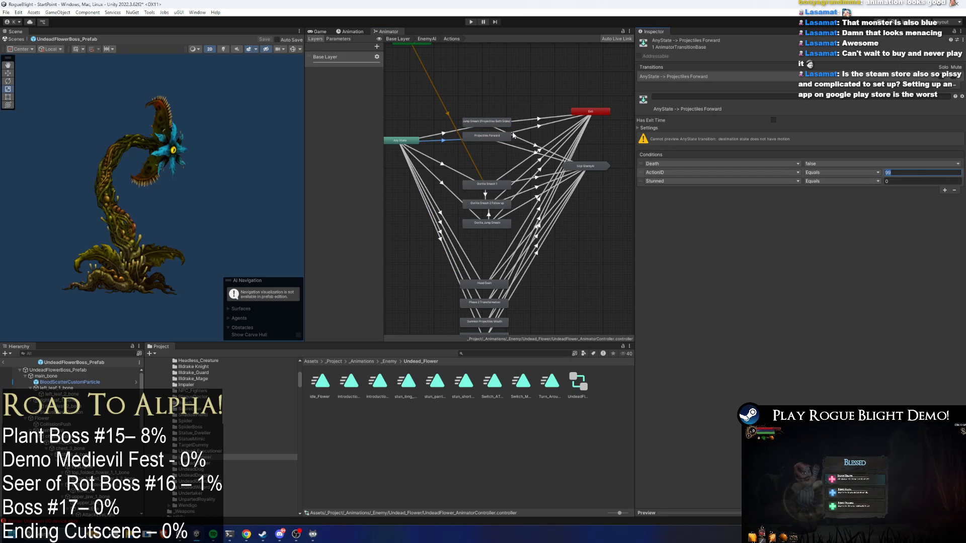
Assign Switch_MAGIC_TO_ATTACK_FORM_Flower as Jump Smash's Motion and preview the AnyState transitions
{"action": "left_click", "coordinate": [490, 123]}
{"action": "mouse_move", "coordinate": [522, 381]}
{"action": "left_mouse_down"}
{"action": "mouse_move", "coordinate": [705, 81]}
{"action": "mouse_move", "coordinate": [820, 70]}
{"action": "left_mouse_up"}
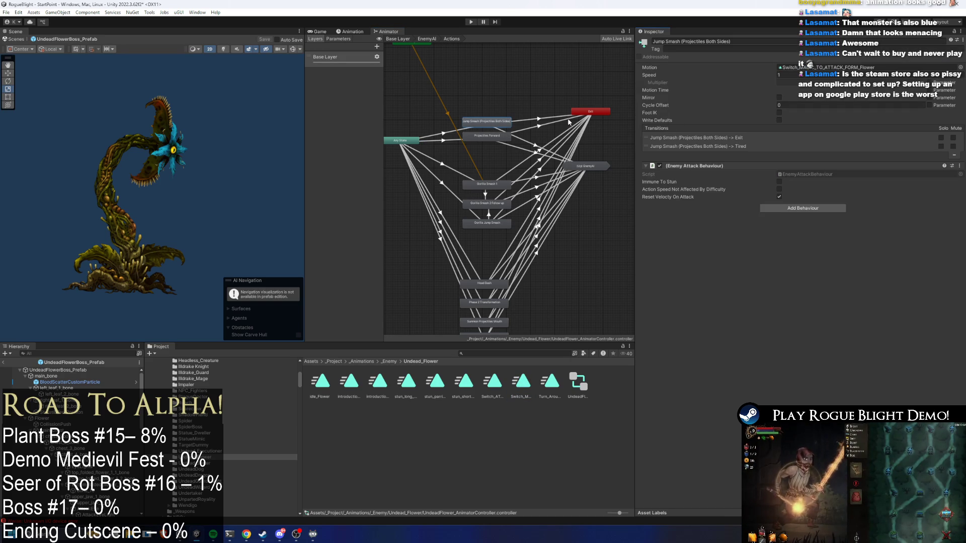
{"action": "left_click", "coordinate": [495, 137]}
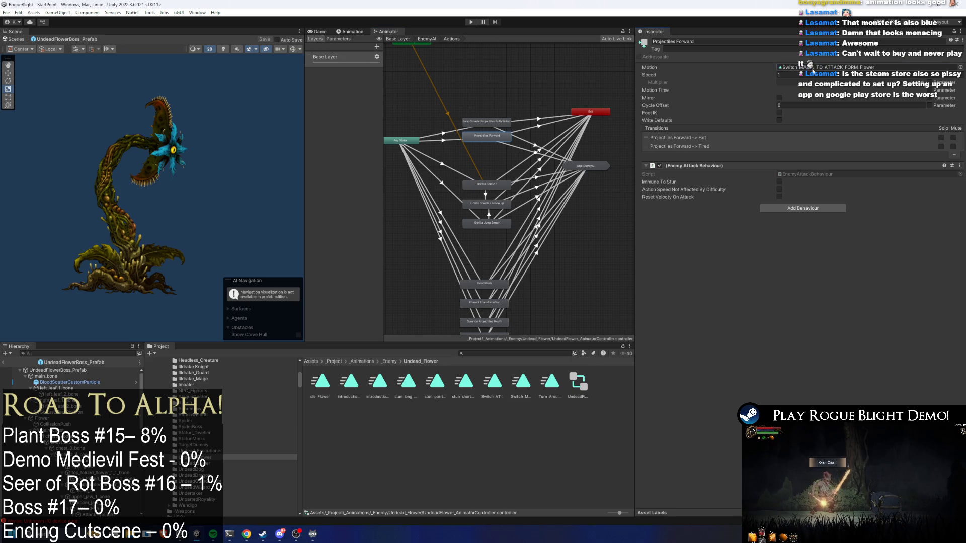
{"action": "left_click", "coordinate": [444, 134]}
{"action": "left_click", "coordinate": [444, 134]}
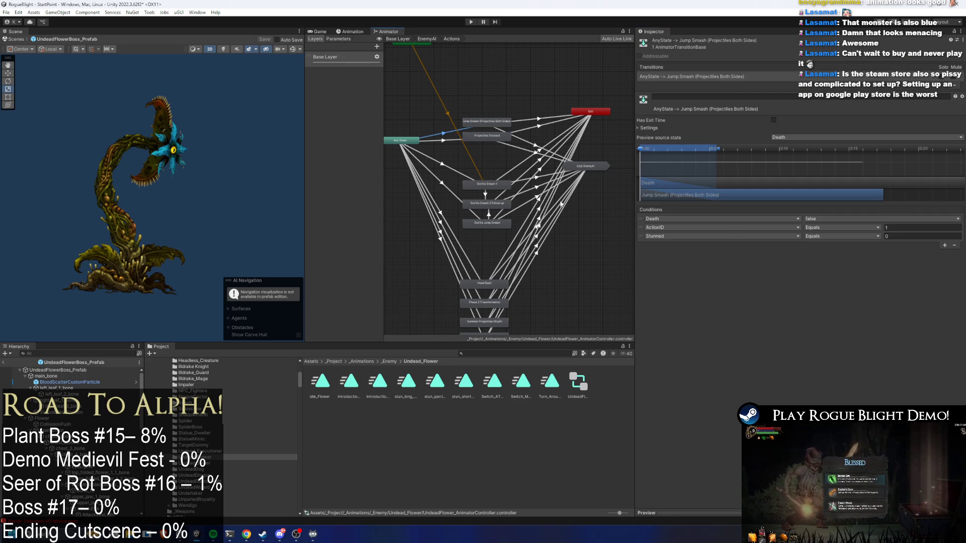
{"action": "left_click", "coordinate": [443, 140]}
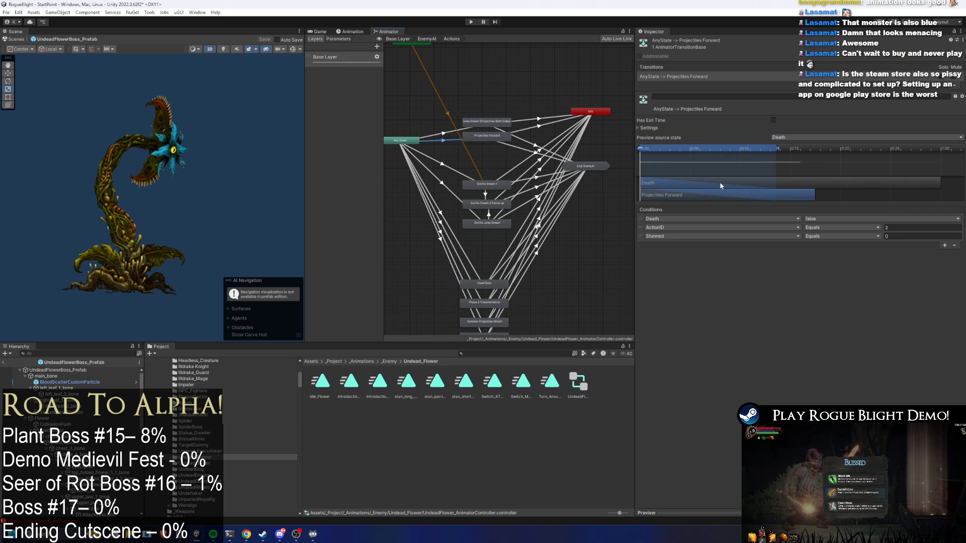
{"action": "mouse_move", "coordinate": [779, 150]}
{"action": "left_mouse_down"}
{"action": "mouse_move", "coordinate": [651, 148]}
{"action": "mouse_move", "coordinate": [680, 146]}
{"action": "mouse_move", "coordinate": [658, 150]}
{"action": "mouse_move", "coordinate": [667, 151]}
{"action": "left_mouse_up"}
Compare the AnyState transitions and review the Exit and Tired transitions' timing settings
{"action": "left_click", "coordinate": [445, 134]}
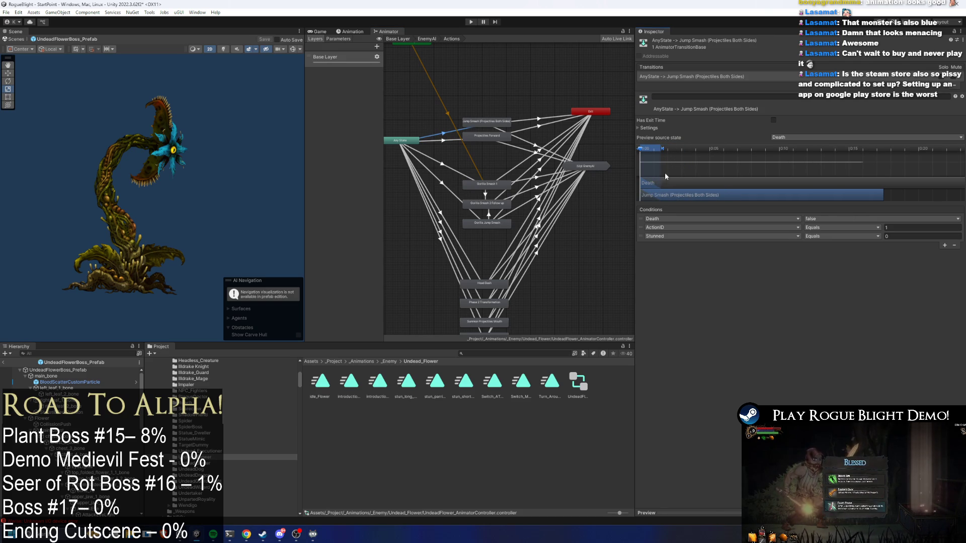
{"action": "left_click", "coordinate": [449, 141]}
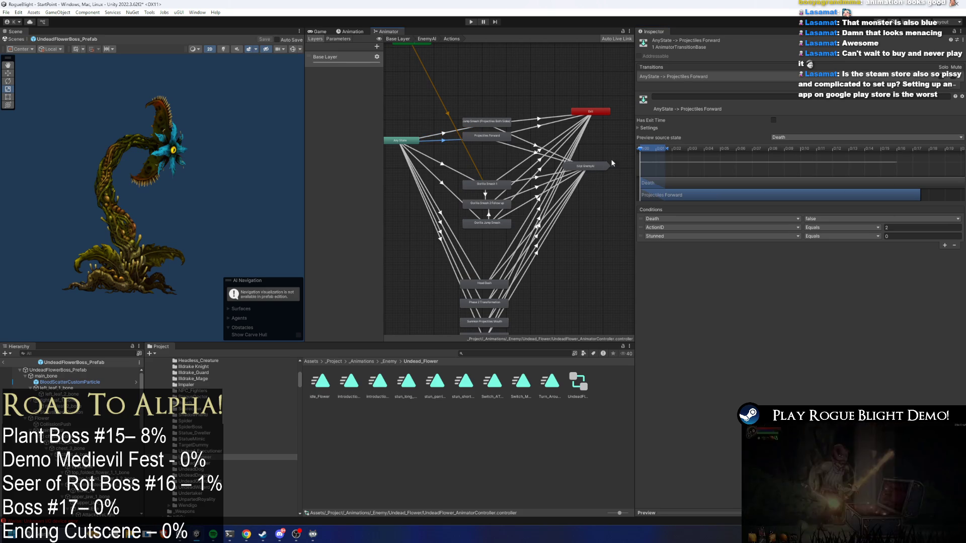
{"action": "left_click", "coordinate": [537, 118]}
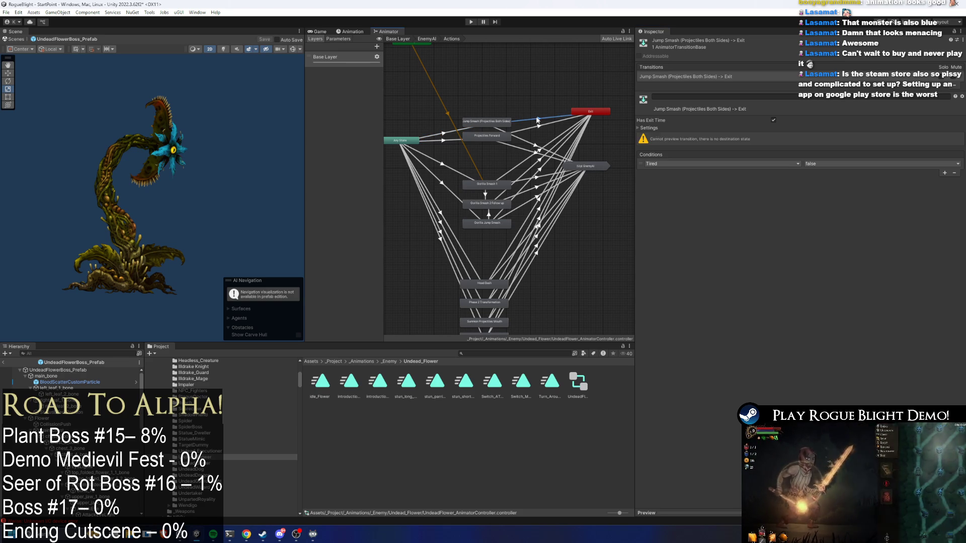
{"action": "left_click", "coordinate": [648, 128]}
{"action": "left_click", "coordinate": [526, 142]}
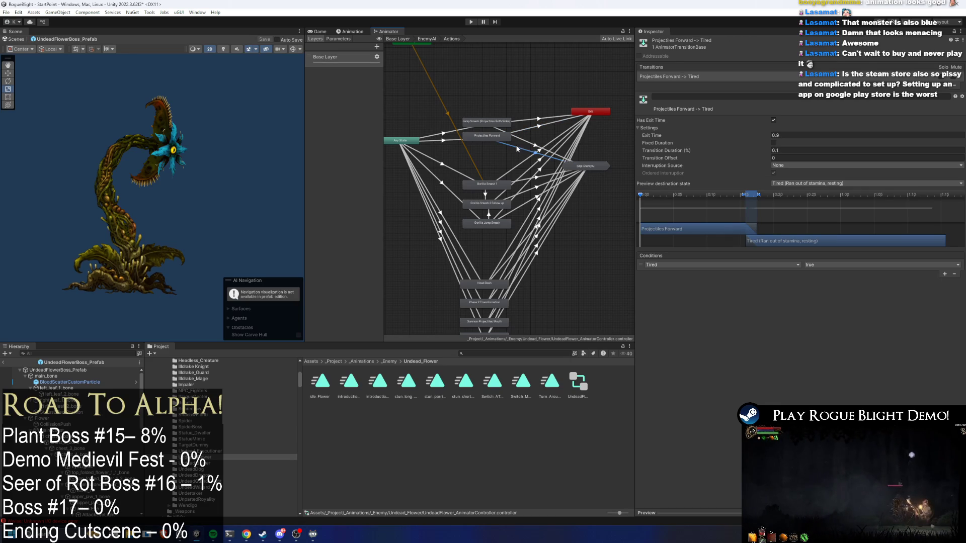
{"action": "left_click", "coordinate": [535, 130]}
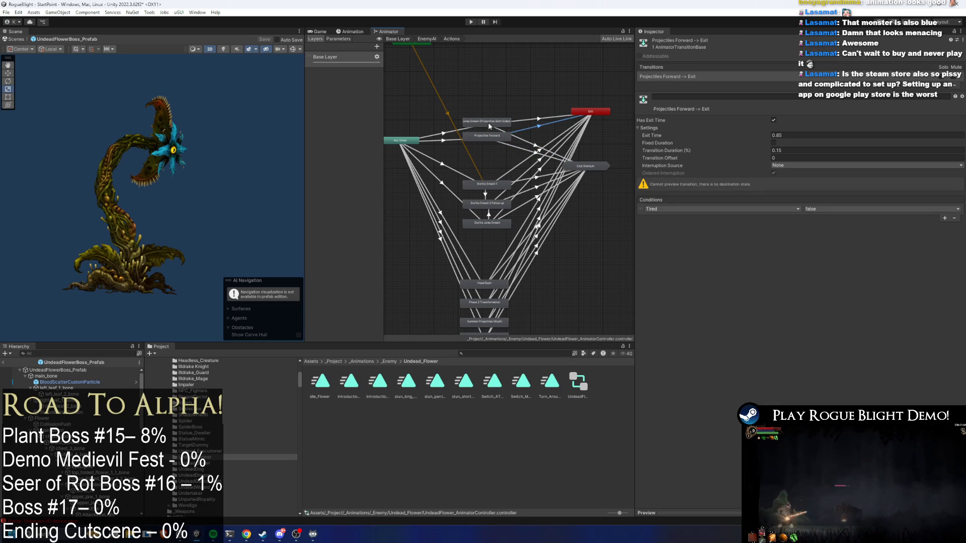
{"action": "left_click", "coordinate": [498, 140]}
{"action": "left_click", "coordinate": [470, 122]}
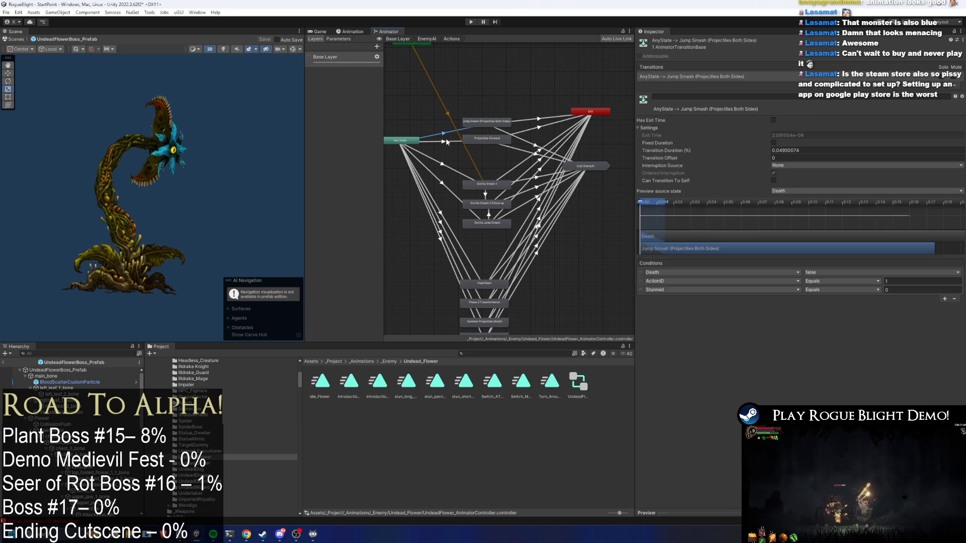
Rename the Jump Smash state to MAGIC TO ATTACK
{"action": "left_click", "coordinate": [777, 43]}
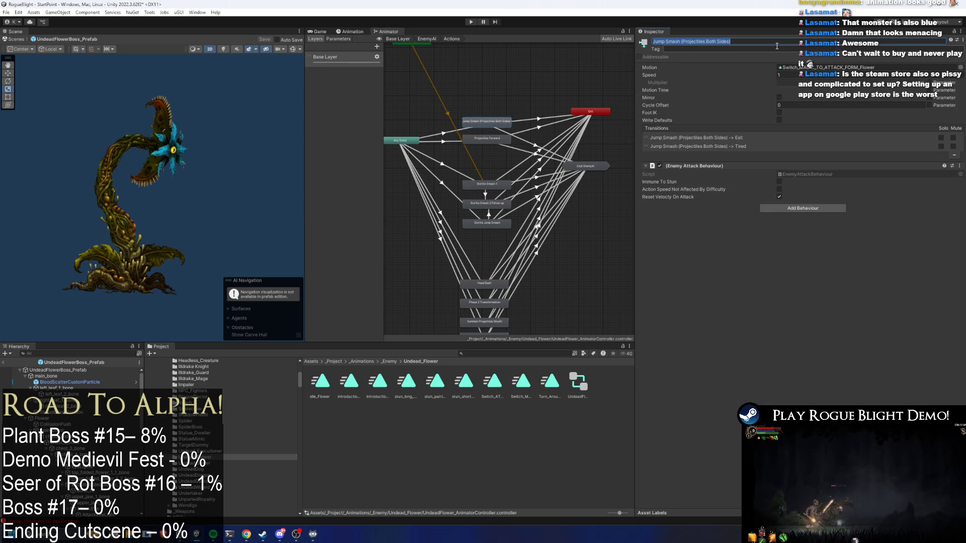
{"action": "type", "text": "MAGIC"}
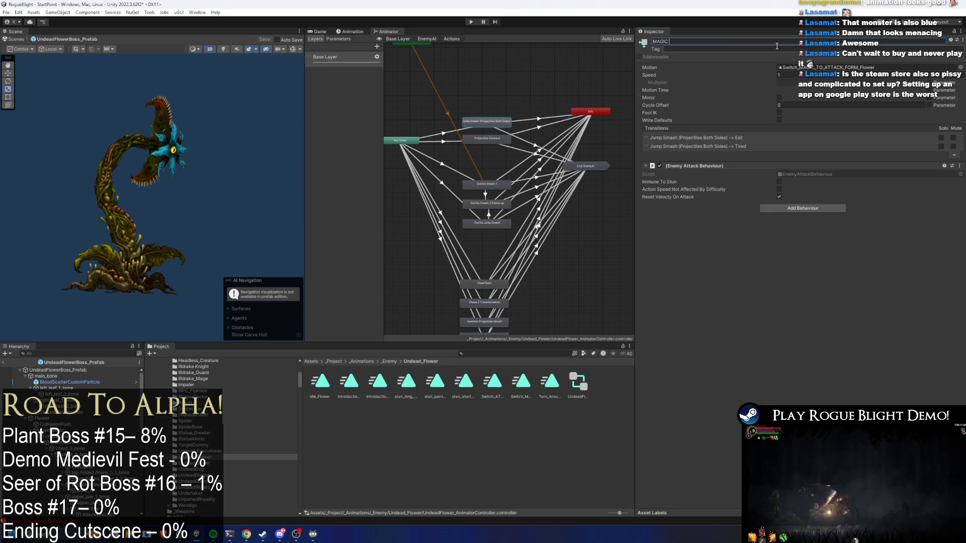
{"action": "type", "text": " TO ATTACK"}
{"action": "key", "text": "Return"}
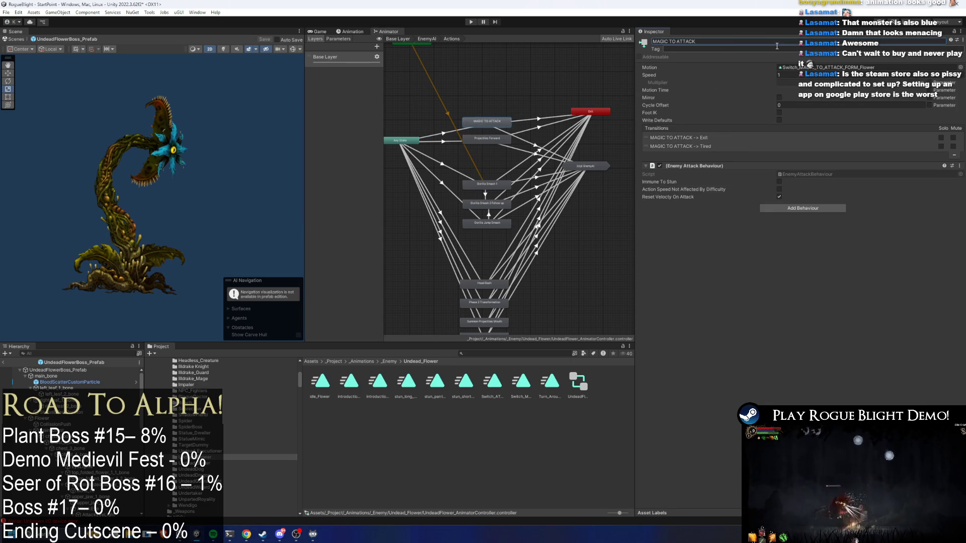
{"action": "left_click", "coordinate": [490, 141]}
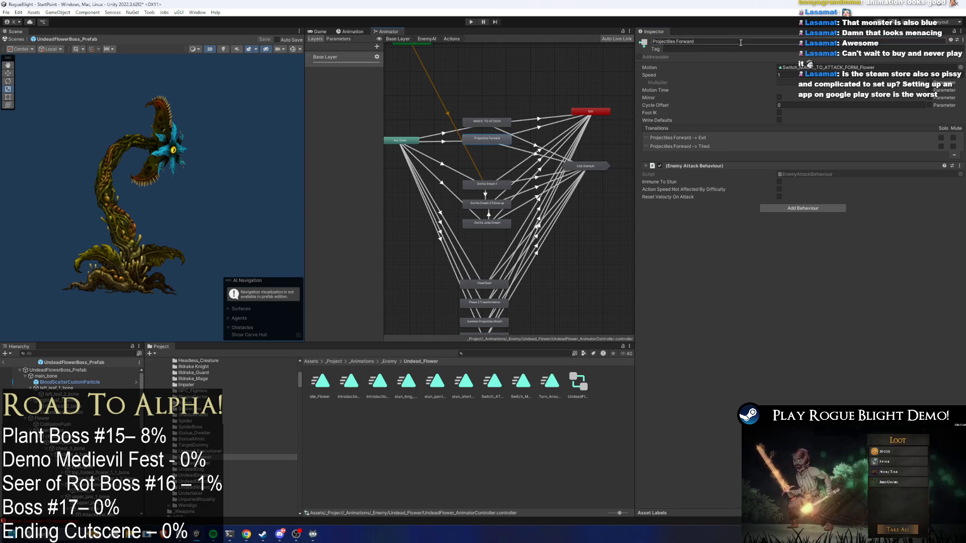
{"action": "left_click", "coordinate": [488, 122]}
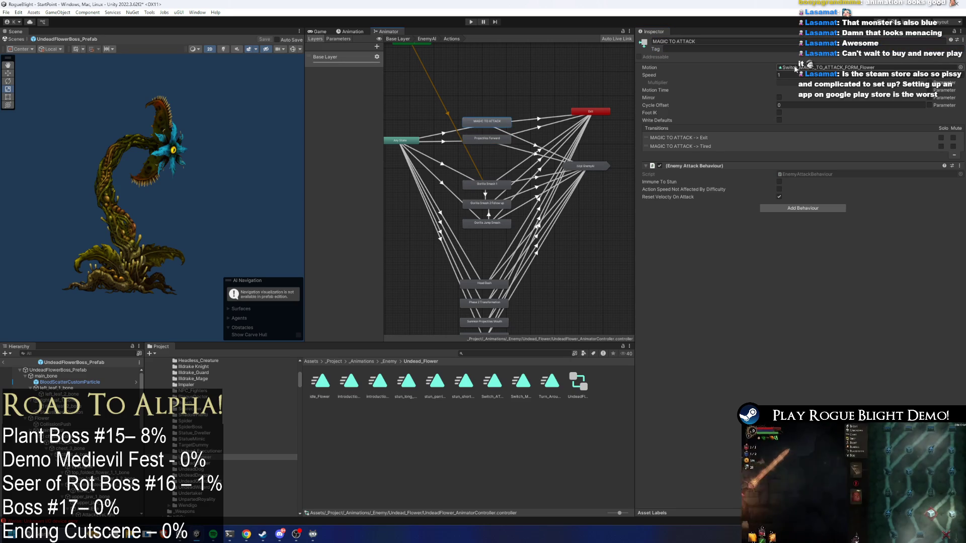
Copy that name onto the Projectiles Forward state, making it MAGIC TO ATTACK 0
{"action": "left_click", "coordinate": [472, 142]}
{"action": "left_click", "coordinate": [496, 122]}
{"action": "left_click", "coordinate": [714, 41]}
{"action": "key", "text": "ctrl+c"}
{"action": "left_click", "coordinate": [484, 140]}
{"action": "left_click", "coordinate": [729, 41]}
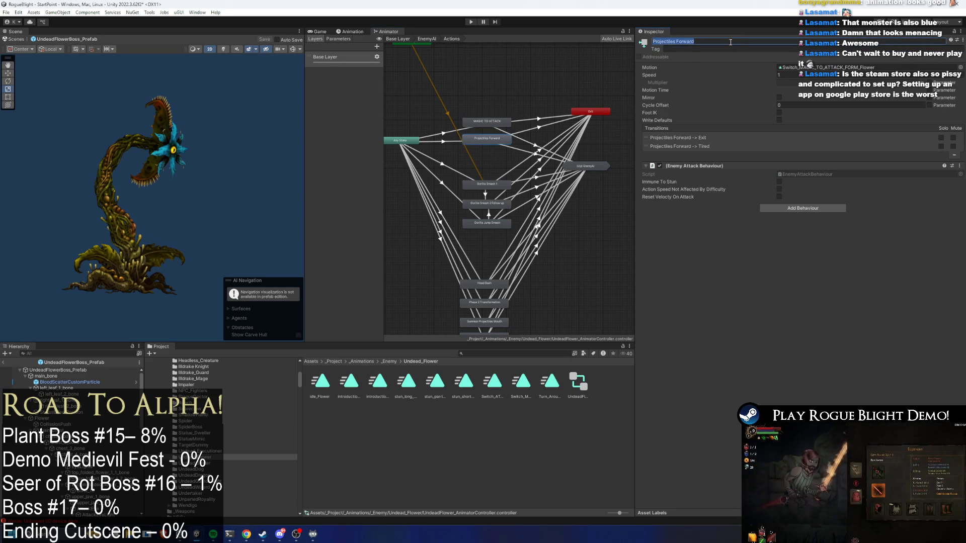
{"action": "key", "text": "ctrl+v"}
Rename the top state to ATTACK TO MAGIC
{"action": "left_click", "coordinate": [491, 125]}
{"action": "left_click", "coordinate": [750, 41]}
{"action": "type", "text": "AT"}
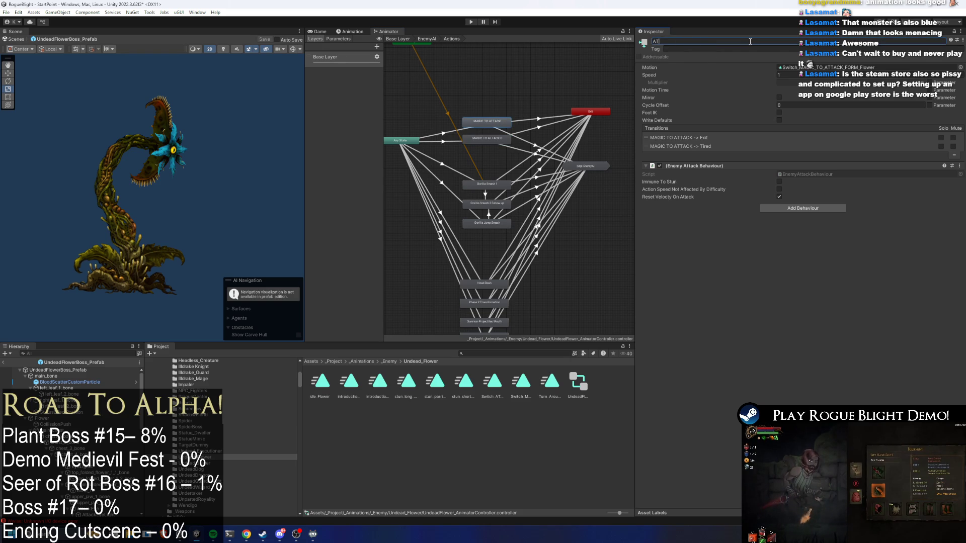
{"action": "key", "text": "Return"}
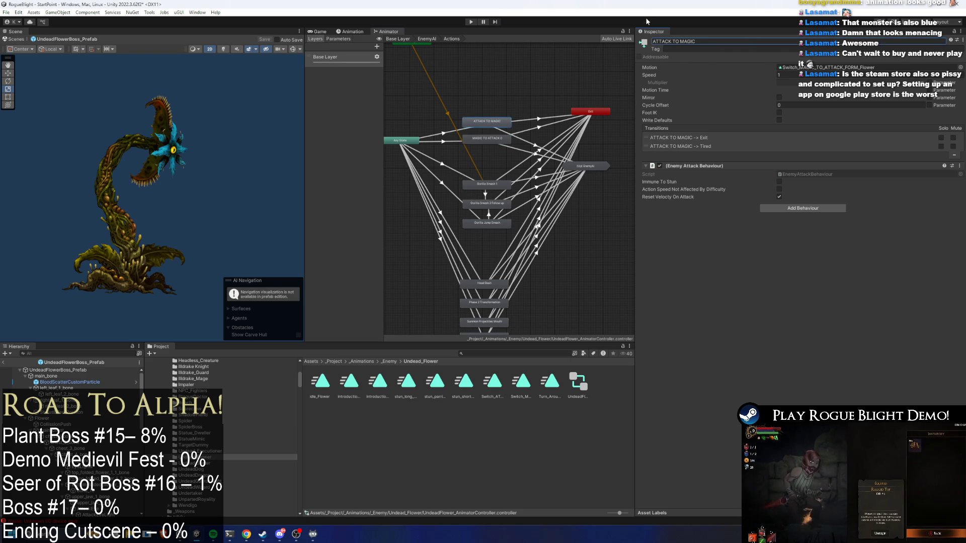
Check MAGIC TO ATTACK 0's clip and both states' Any State transitions
{"action": "left_click", "coordinate": [486, 138]}
{"action": "left_click", "coordinate": [855, 66]}
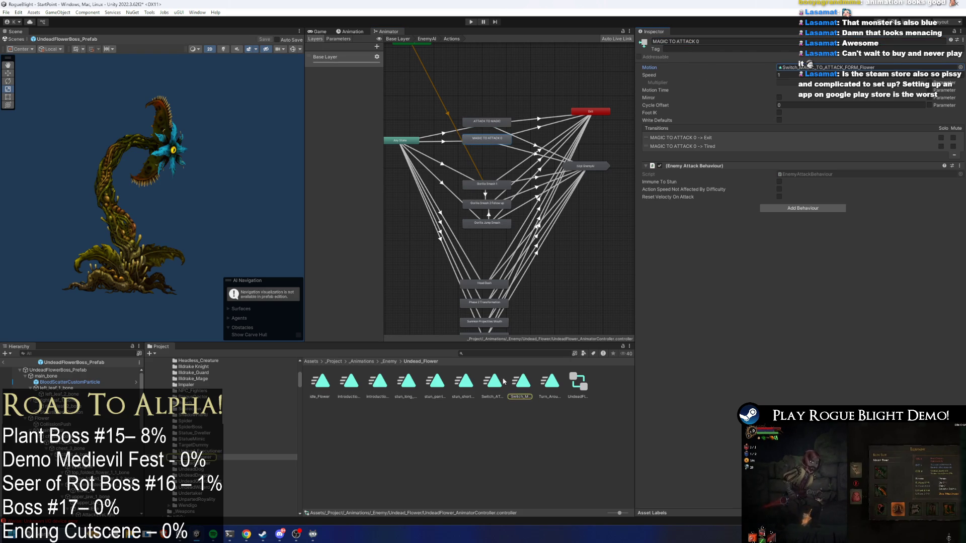
{"action": "left_click", "coordinate": [437, 140]}
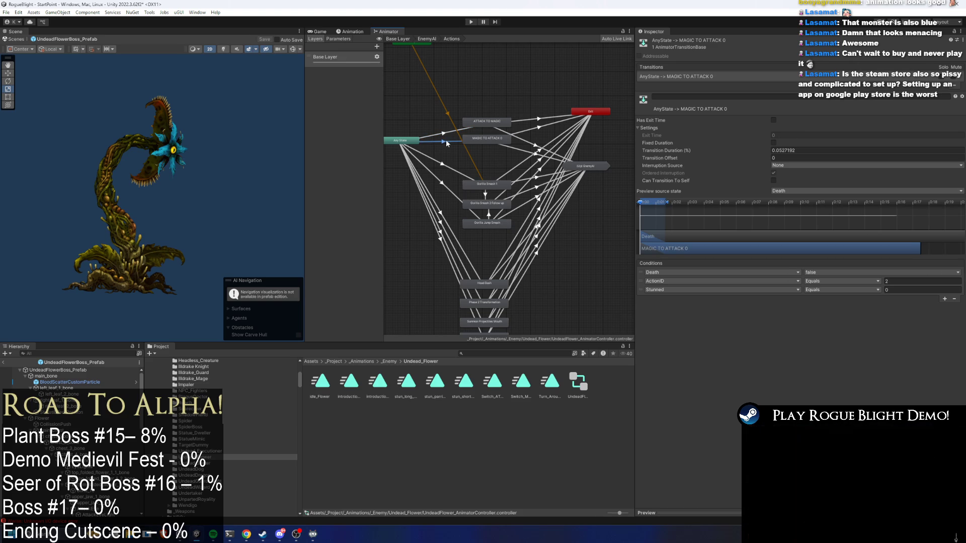
{"action": "left_click", "coordinate": [515, 142]}
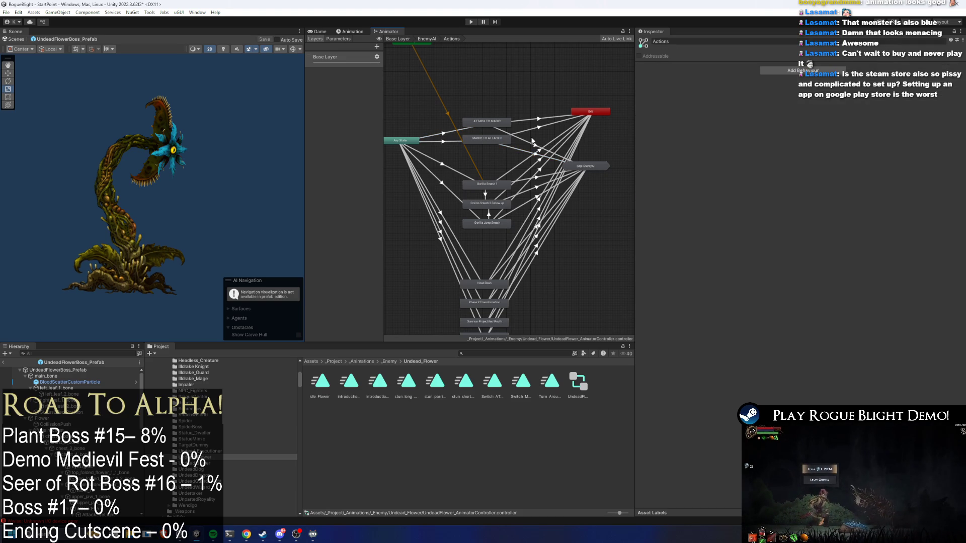
{"action": "left_click", "coordinate": [460, 136]}
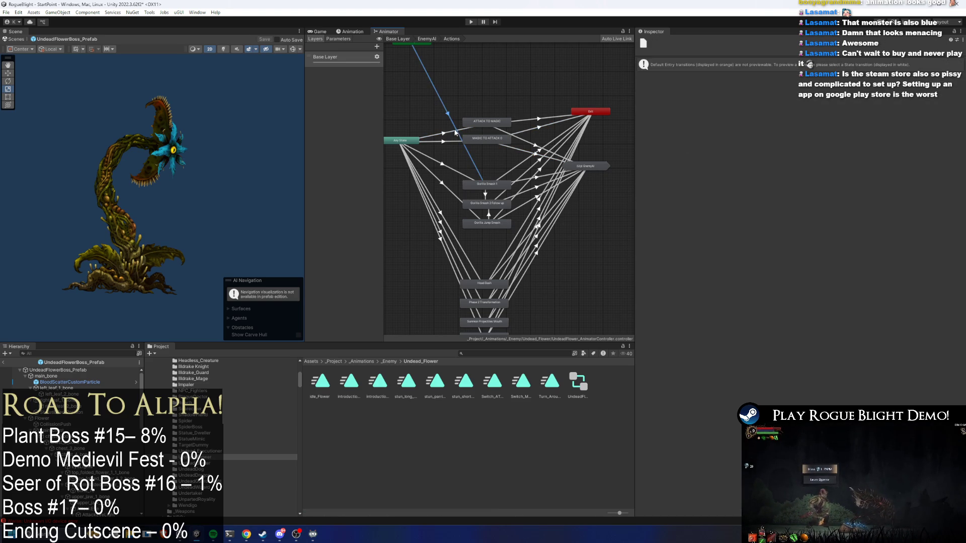
On the flower boss's Enemy Action Controller, keep one action pattern and name it FORM CHANGE
{"action": "left_click", "coordinate": [77, 369]}
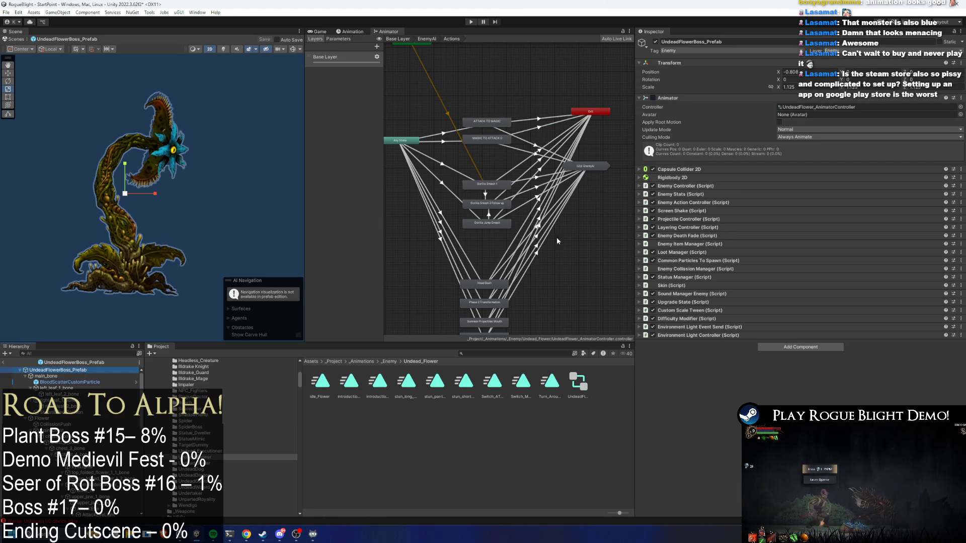
{"action": "left_click", "coordinate": [721, 188]}
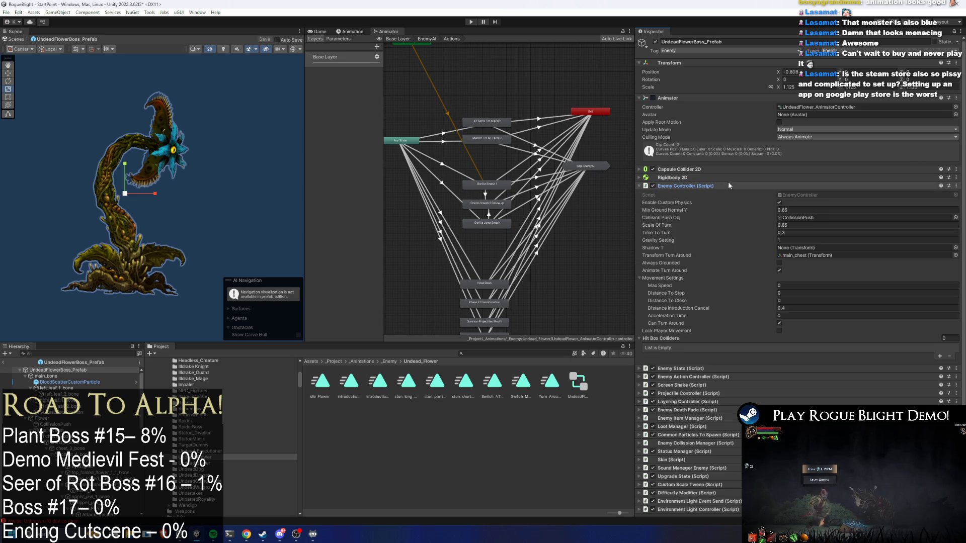
{"action": "left_click", "coordinate": [707, 187]}
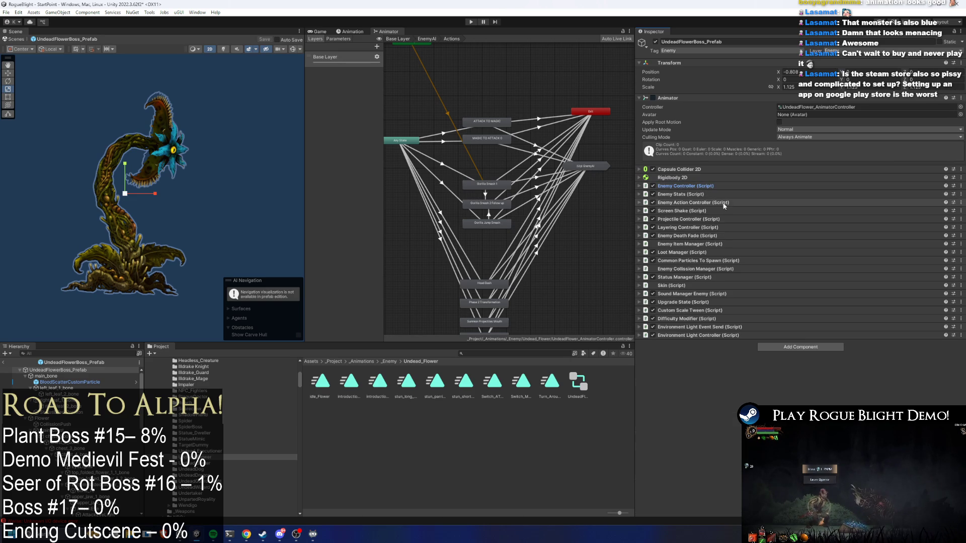
{"action": "left_click", "coordinate": [733, 202]}
{"action": "left_click", "coordinate": [948, 219]}
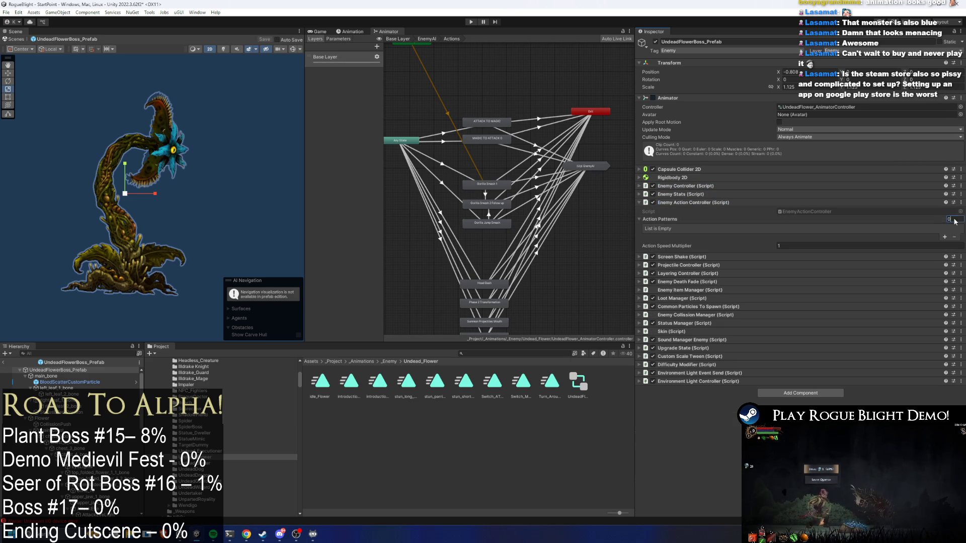
{"action": "type", "text": "2"}
{"action": "key", "text": "Return"}
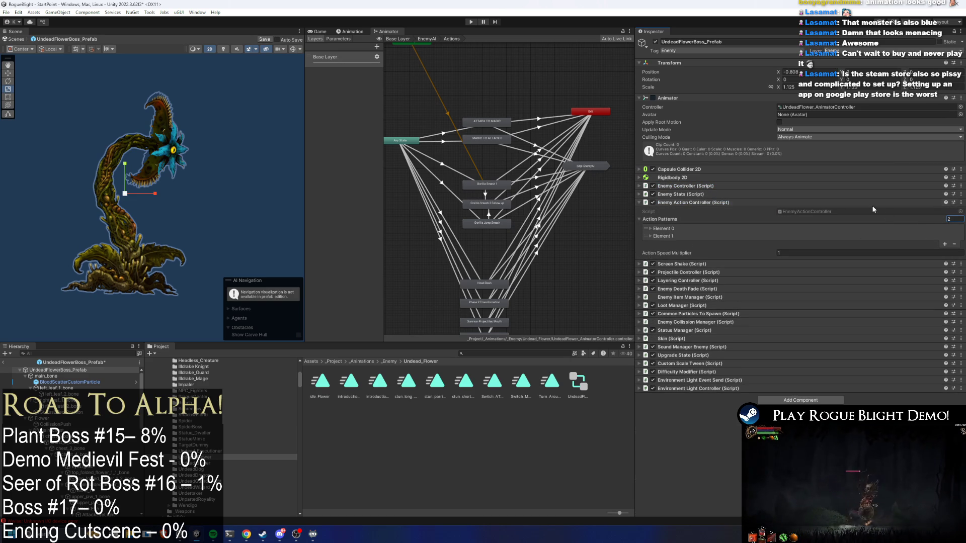
{"action": "type", "text": "1"}
{"action": "key", "text": "Return"}
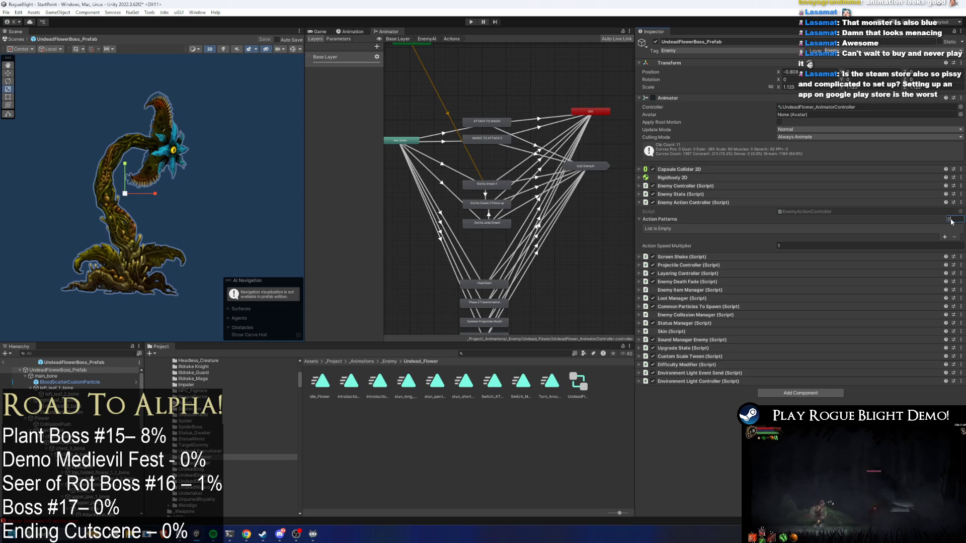
{"action": "left_click", "coordinate": [706, 228]}
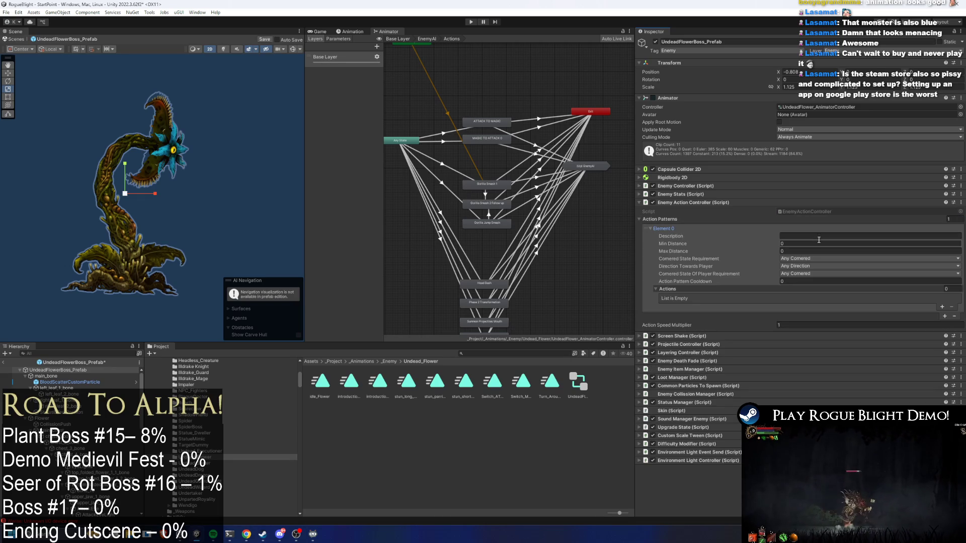
{"action": "left_click", "coordinate": [846, 235]}
{"action": "type", "text": "FORM CHANGE"}
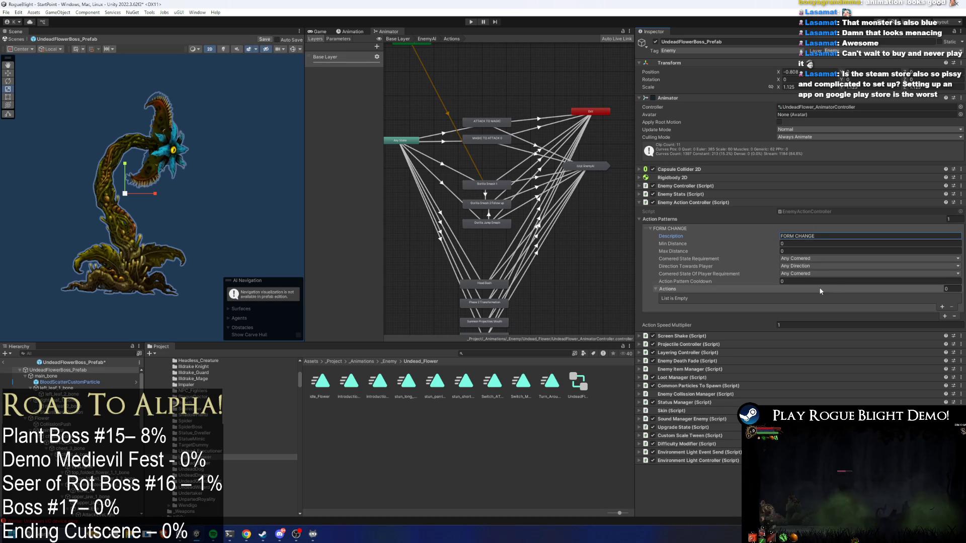
Set cooldown 5 and max distance 9999, and add two actions, the first with Action ID 1
{"action": "left_click", "coordinate": [814, 281]}
{"action": "type", "text": "5"}
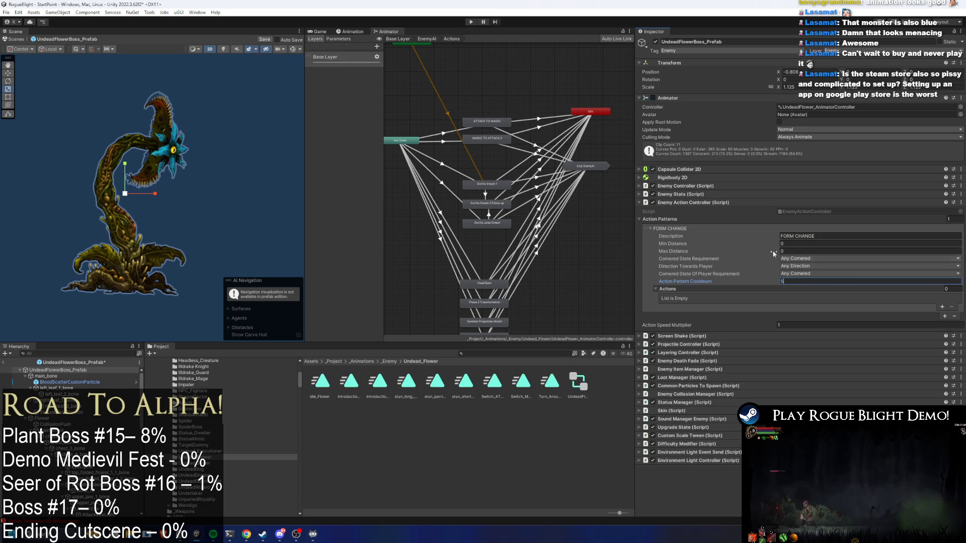
{"action": "left_click", "coordinate": [804, 251]}
{"action": "type", "text": "200"}
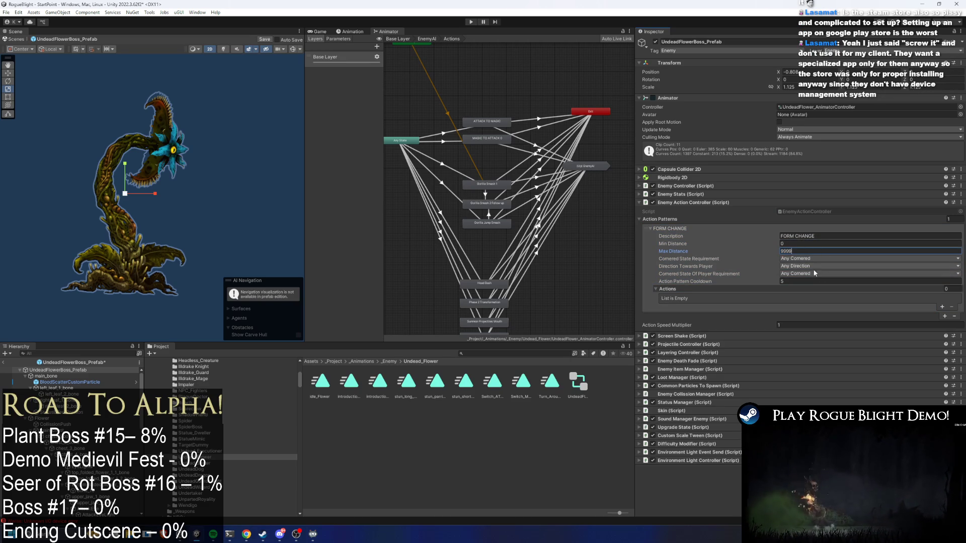
{"action": "left_click", "coordinate": [942, 307]}
{"action": "left_click", "coordinate": [779, 307]}
{"action": "type", "text": "1"}
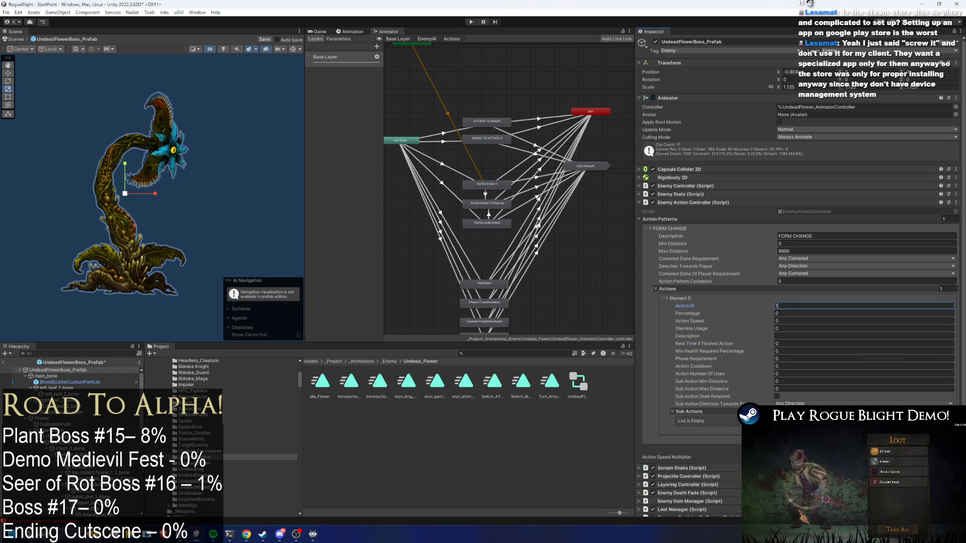
{"action": "left_click", "coordinate": [944, 436]}
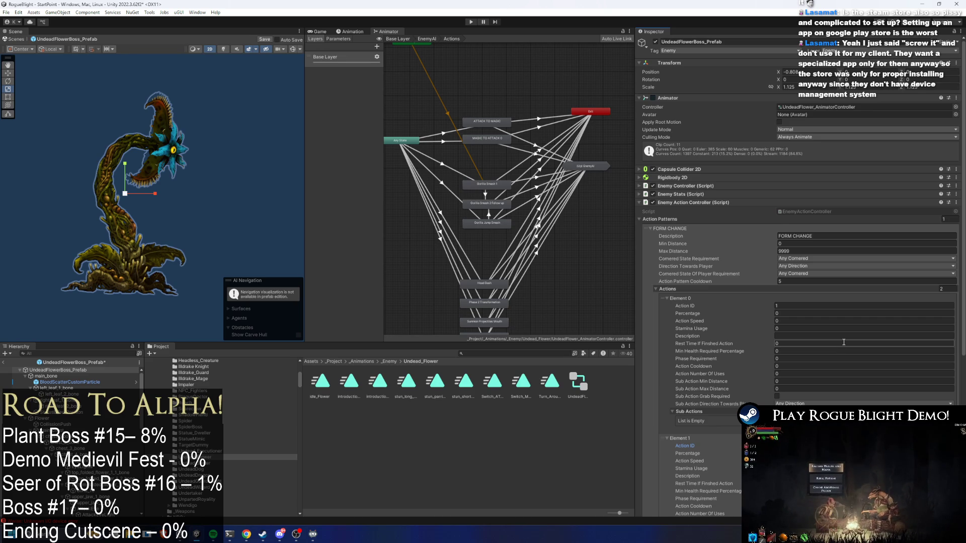
Set both actions' Percentage to 100
{"action": "scroll", "coordinate": [844, 342], "scroll_direction": "down", "scroll_amount": 3}
{"action": "scroll", "coordinate": [862, 325], "scroll_direction": "down", "scroll_amount": 2}
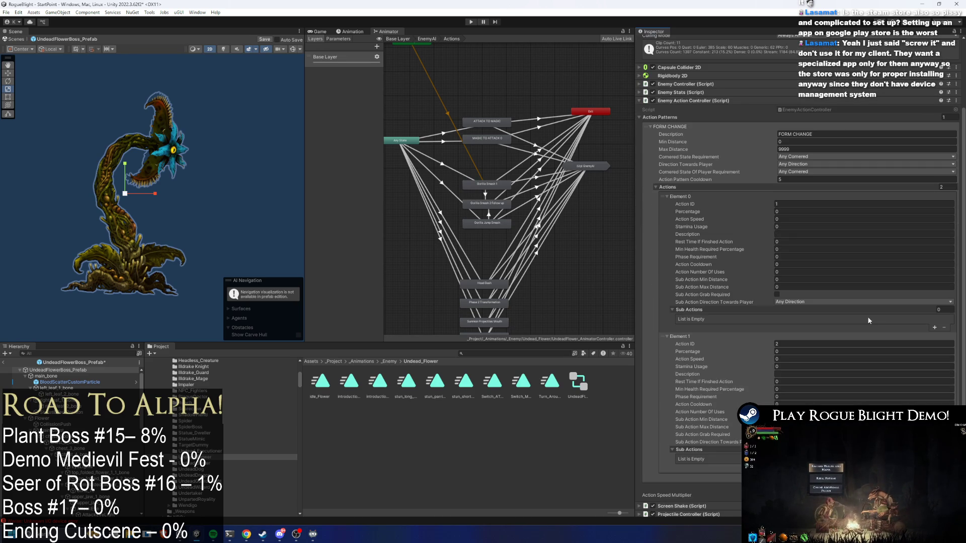
{"action": "left_click", "coordinate": [788, 210]}
{"action": "type", "text": "100"}
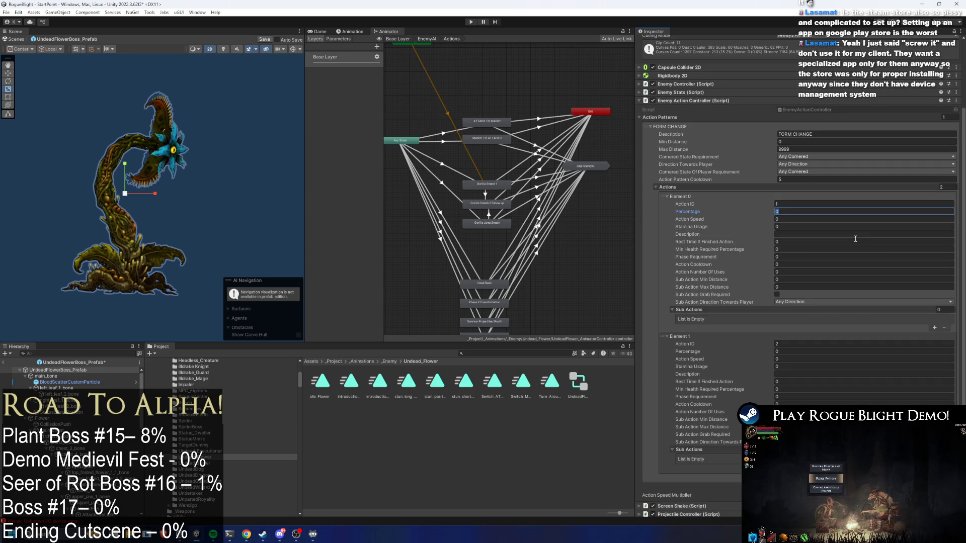
{"action": "left_click", "coordinate": [789, 352]}
{"action": "type", "text": "100"}
{"action": "left_click", "coordinate": [789, 360]}
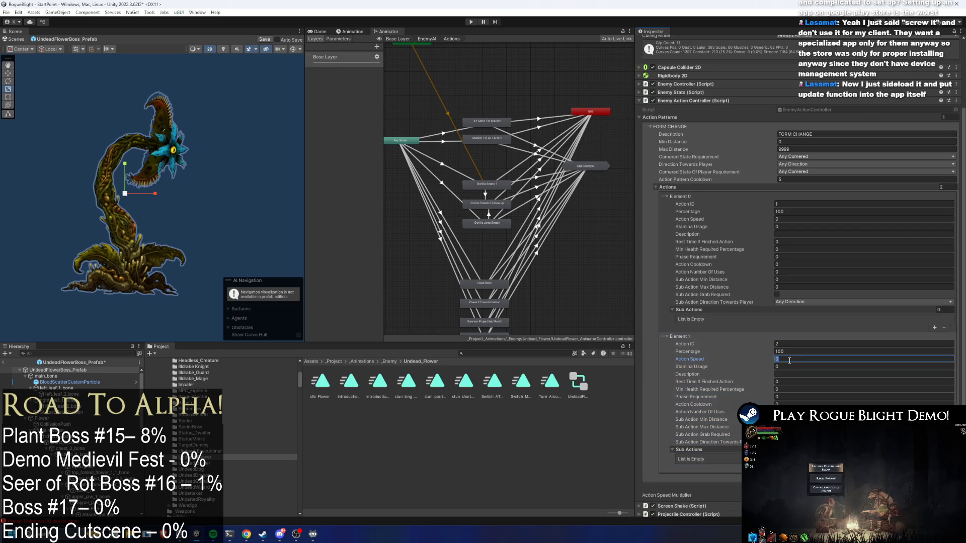
{"action": "left_click", "coordinate": [786, 367]}
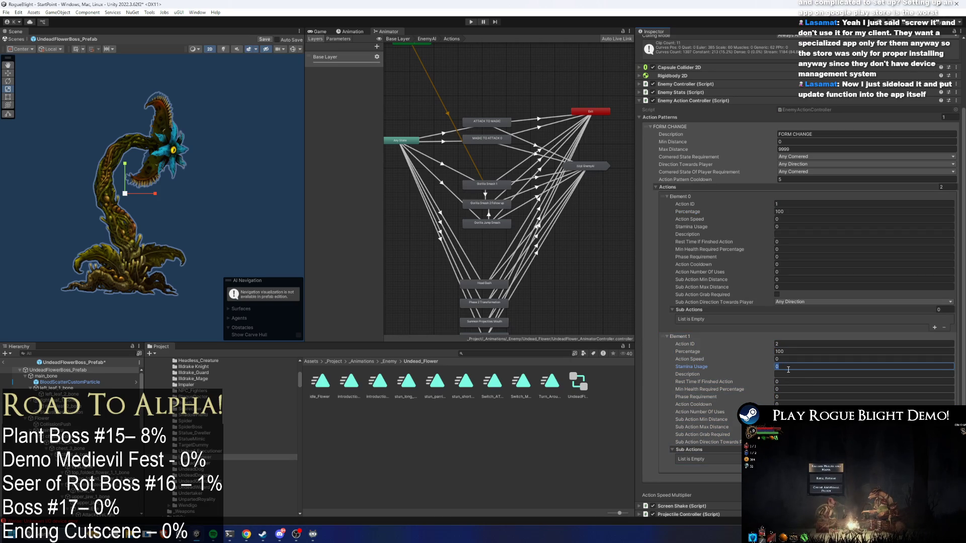
Describe the first action as ATTACK TO MAGIC and rename the pattern FORM CHANGE (P1)
{"action": "left_click", "coordinate": [786, 234]}
{"action": "type", "text": "ATTACK TO MAGIC"}
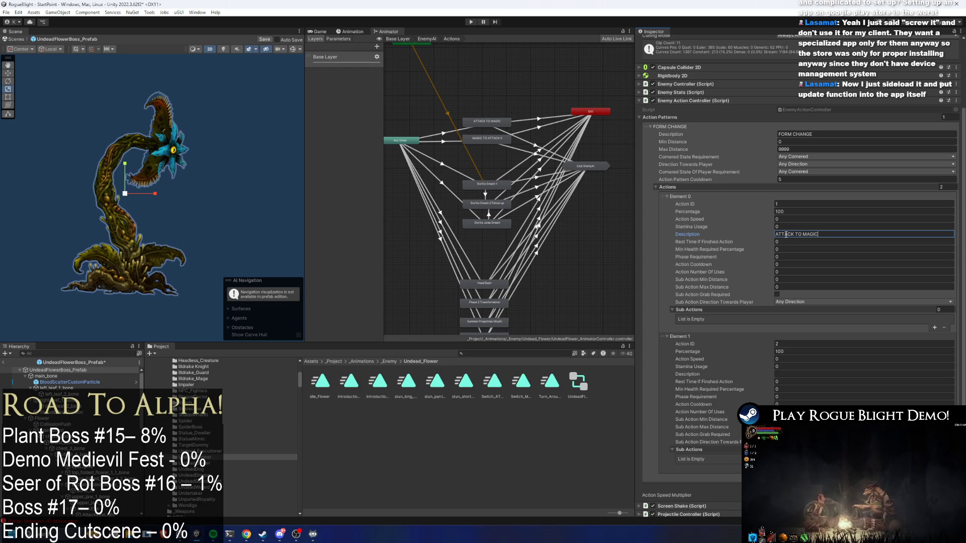
{"action": "left_click", "coordinate": [837, 134]}
{"action": "left_click", "coordinate": [837, 135]}
{"action": "type", "text": "(P1)"}
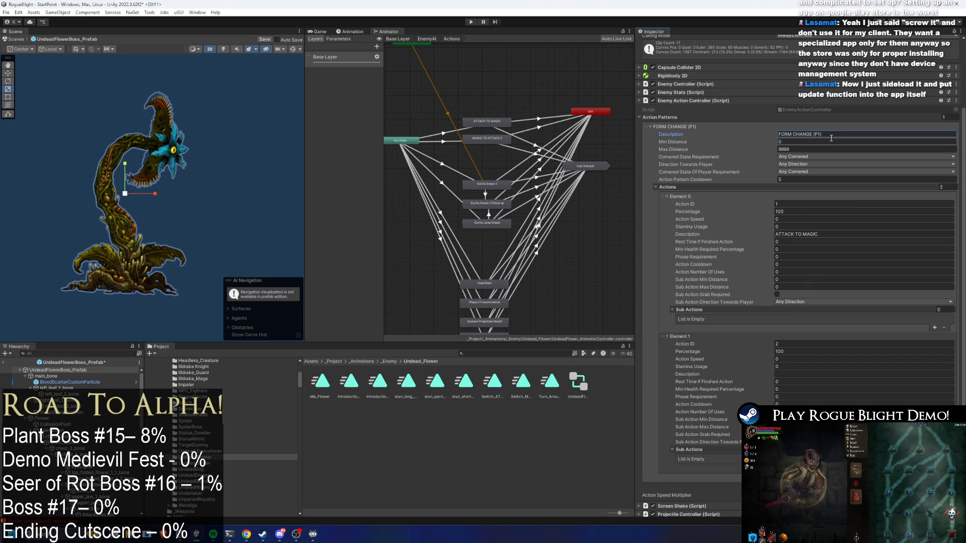
{"action": "left_click", "coordinate": [788, 374]}
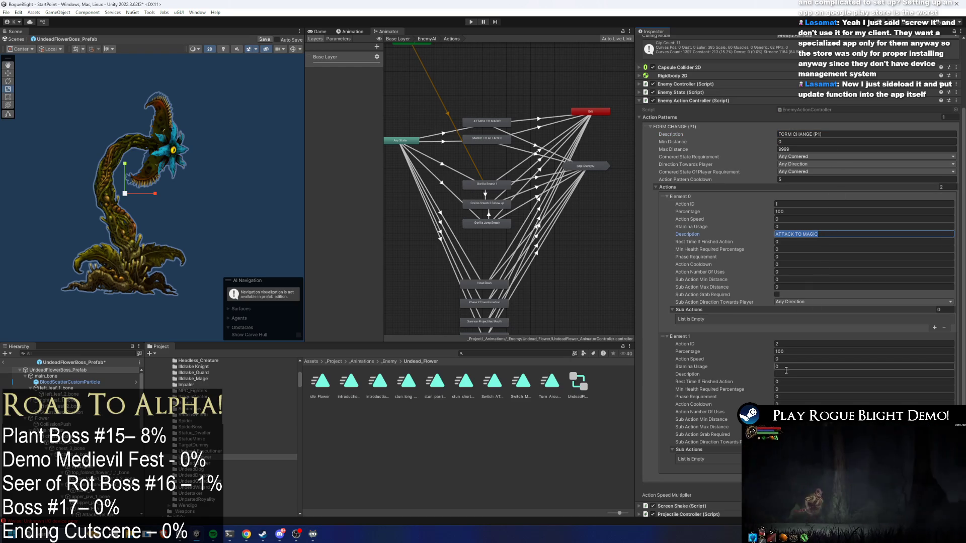
Label the second action MAGIC TO ATTACK and set both Action Speed fields to 1
{"action": "type", "text": "MAGIC TO ATTACK"}
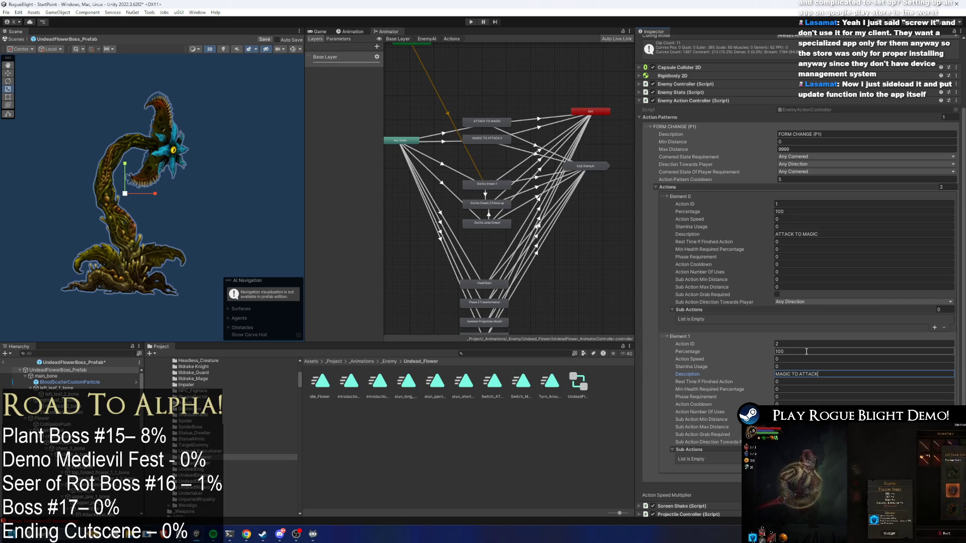
{"action": "left_click", "coordinate": [807, 352]}
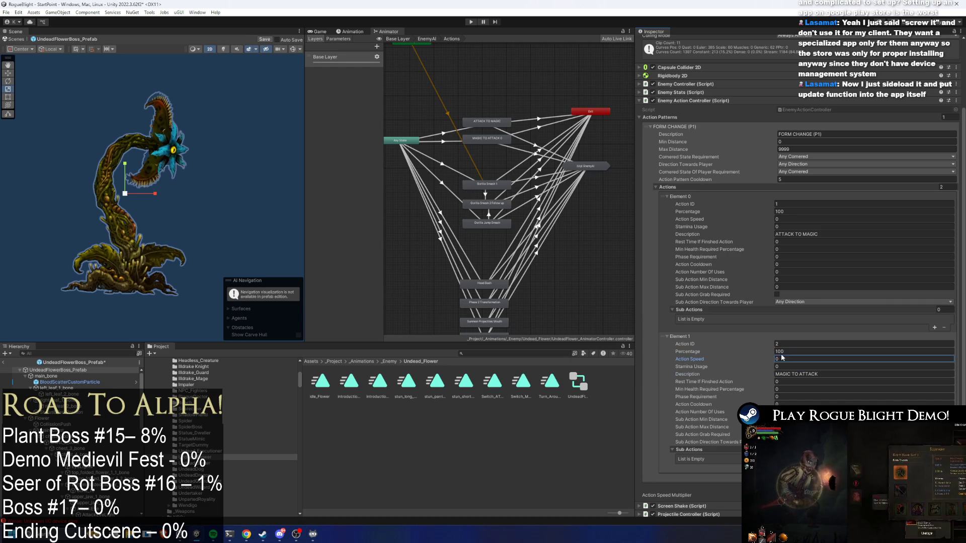
{"action": "left_click", "coordinate": [779, 359]}
{"action": "type", "text": "1"}
{"action": "left_click", "coordinate": [779, 219]}
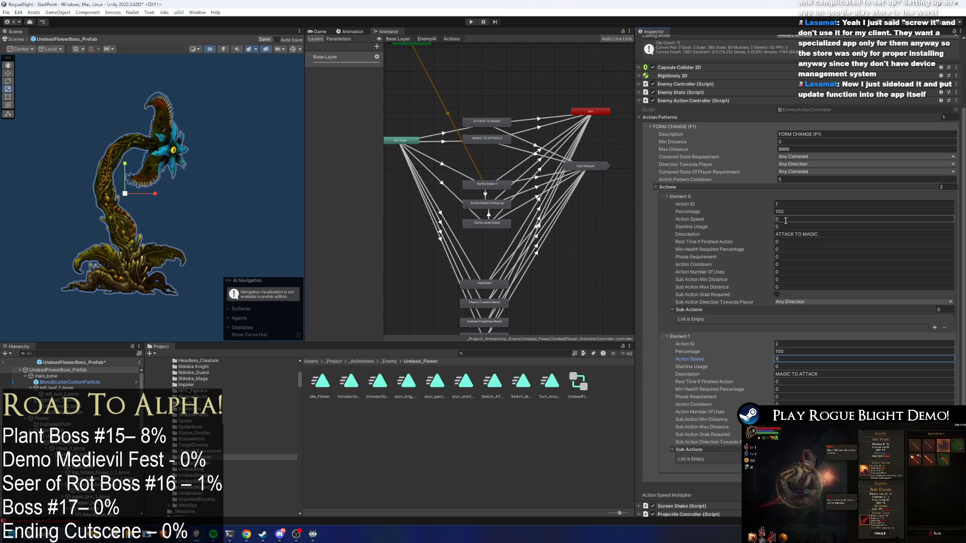
{"action": "type", "text": "1"}
Set Phase Requirement to 1 and 2, and give the first action -1 uses
{"action": "left_click", "coordinate": [789, 256]}
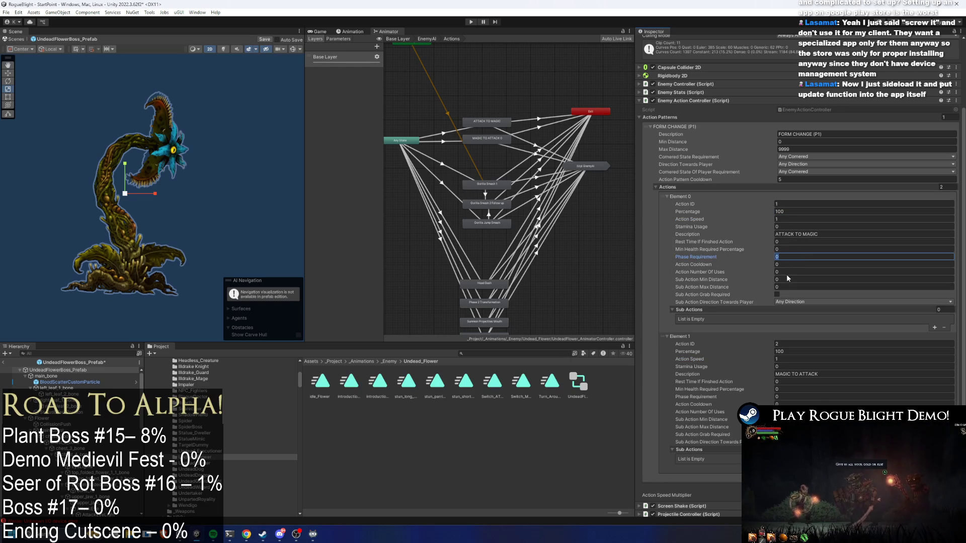
{"action": "type", "text": "1"}
{"action": "left_click", "coordinate": [782, 397]}
{"action": "type", "text": "2"}
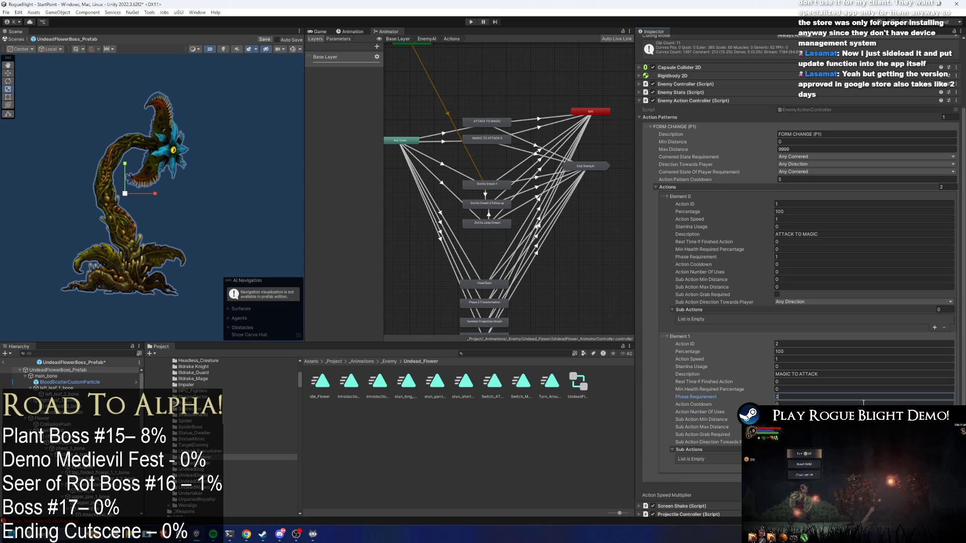
{"action": "left_click", "coordinate": [802, 270]}
{"action": "type", "text": "-1"}
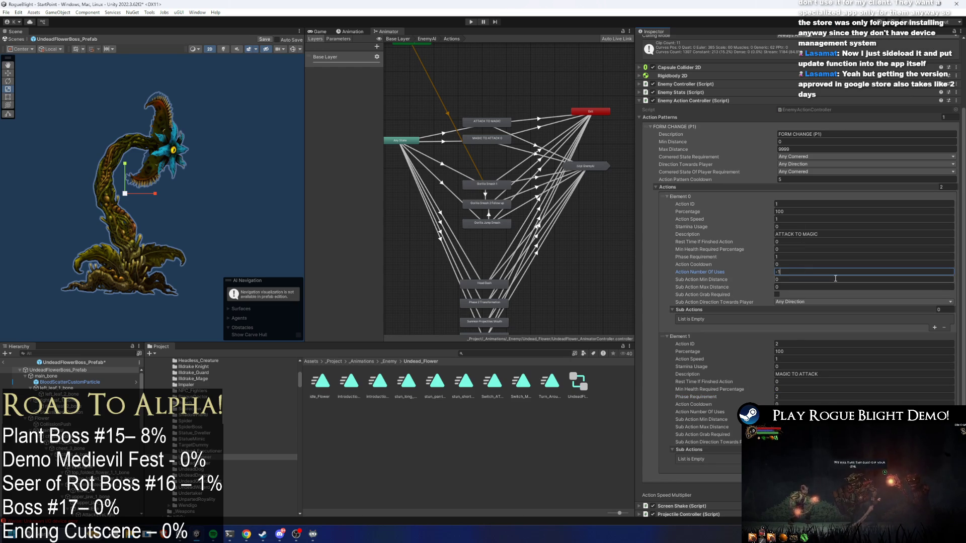
{"action": "left_click", "coordinate": [835, 412]}
{"action": "left_click", "coordinate": [526, 354]}
Find the SkullGorilla prefab and inspect its Close Range action pattern for reference
{"action": "type", "text": "orill"}
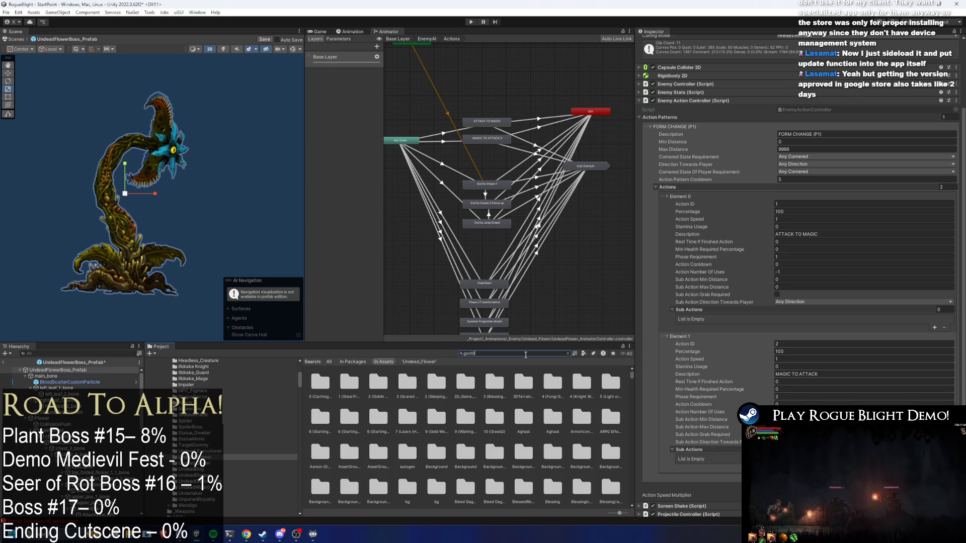
{"action": "type", "text": "a"}
{"action": "left_click", "coordinate": [434, 384]}
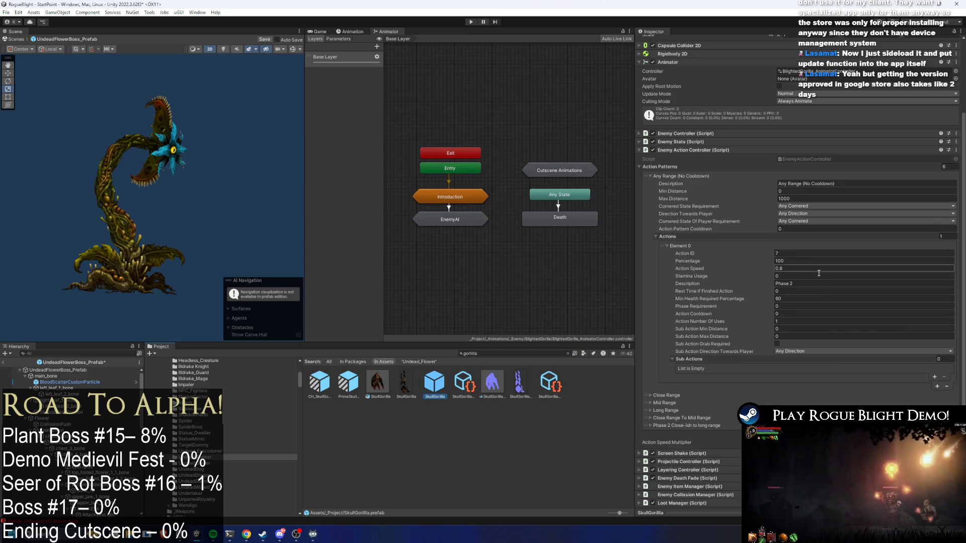
{"action": "left_click", "coordinate": [697, 400]}
{"action": "scroll", "coordinate": [698, 352], "scroll_direction": "down", "scroll_amount": 5}
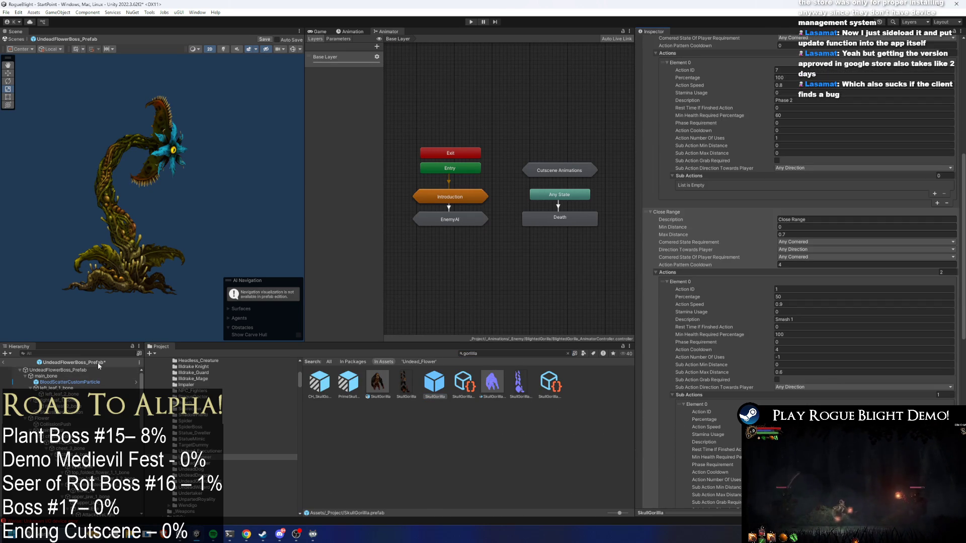
Reselect UndeadFlowerBoss_Prefab, save it with Ctrl+S, and review the second action's speed
{"action": "left_click", "coordinate": [100, 366]}
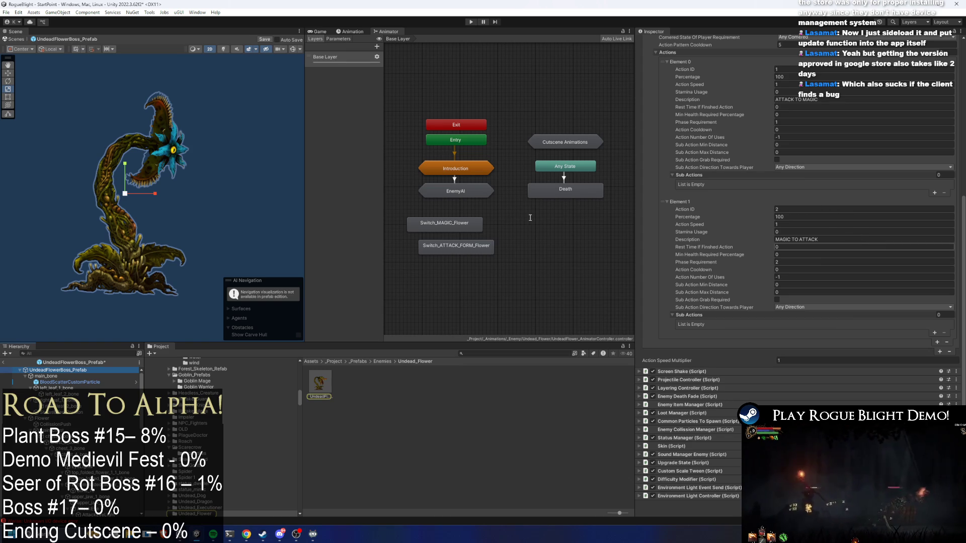
{"action": "key", "text": "ctrl+s"}
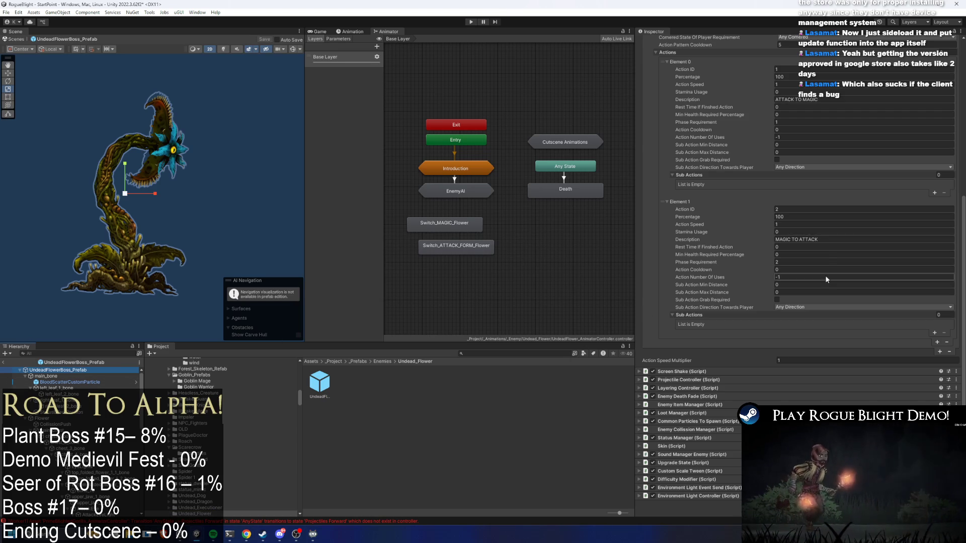
{"action": "scroll", "coordinate": [848, 270], "scroll_direction": "up", "scroll_amount": 4}
{"action": "left_click", "coordinate": [853, 306]}
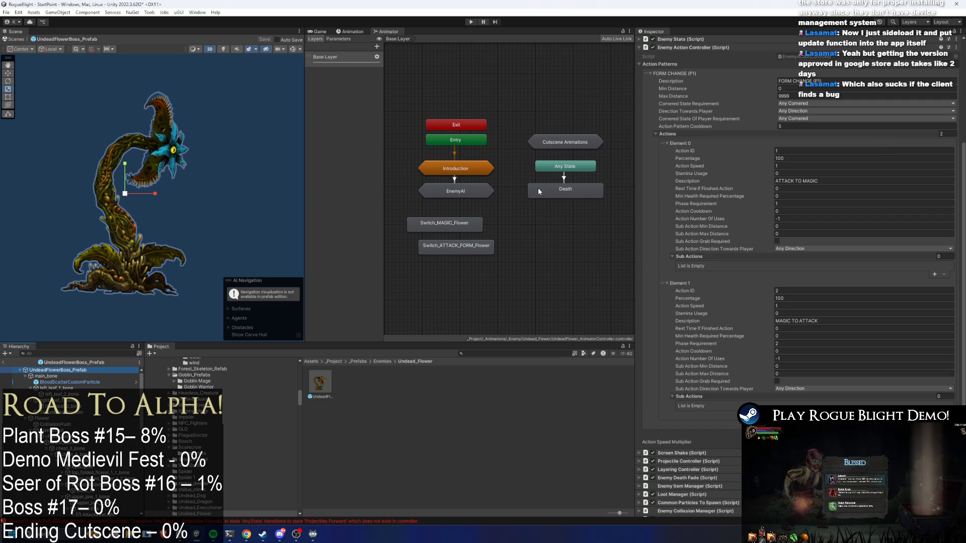
{"action": "double_click", "coordinate": [449, 193]}
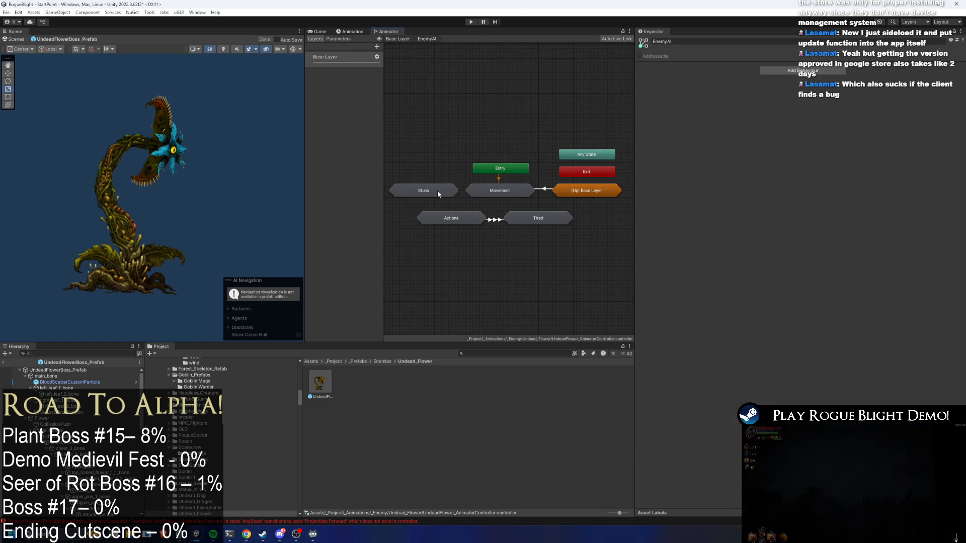
Inspect the ATTACK TO MAGIC and MAGIC TO ATTACK 0 states and their Any State transition
{"action": "double_click", "coordinate": [464, 220]}
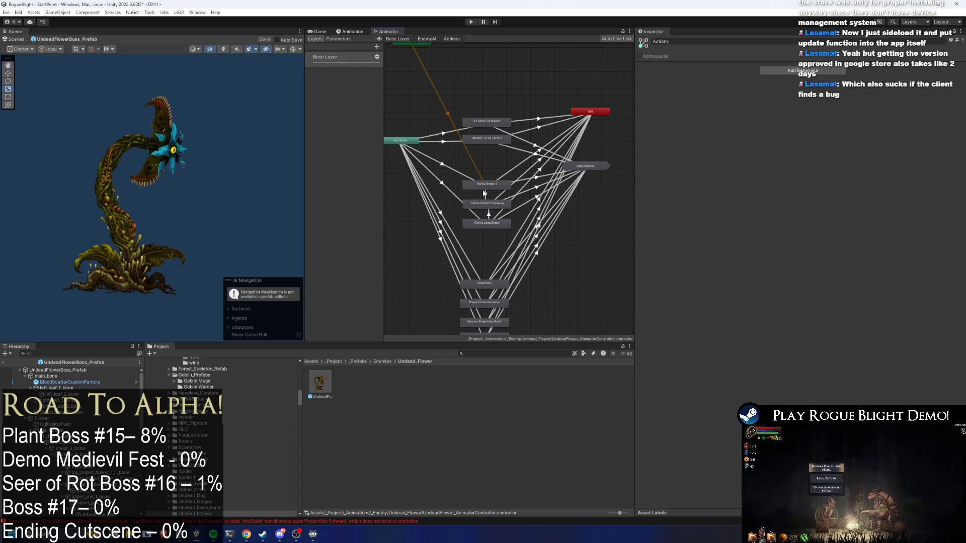
{"action": "left_click", "coordinate": [485, 139]}
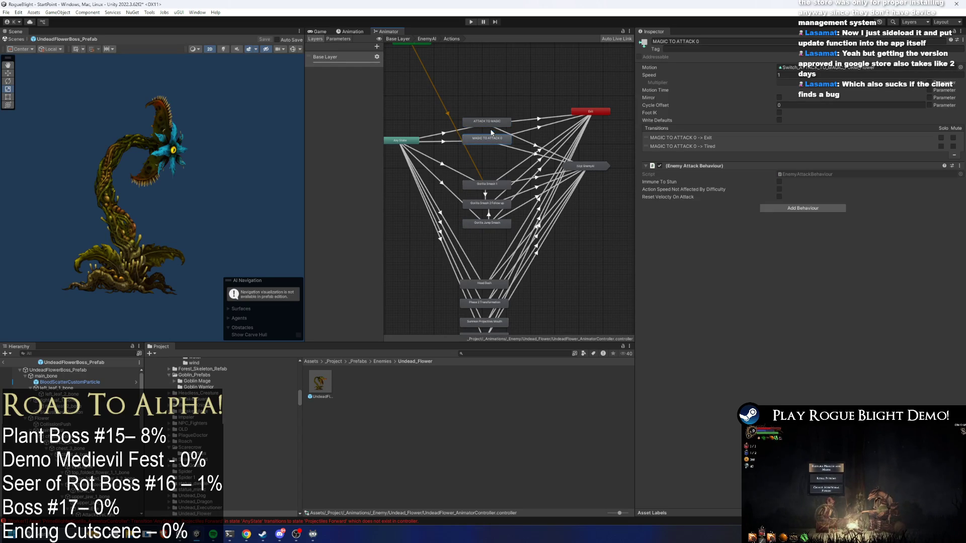
{"action": "left_click", "coordinate": [501, 120]}
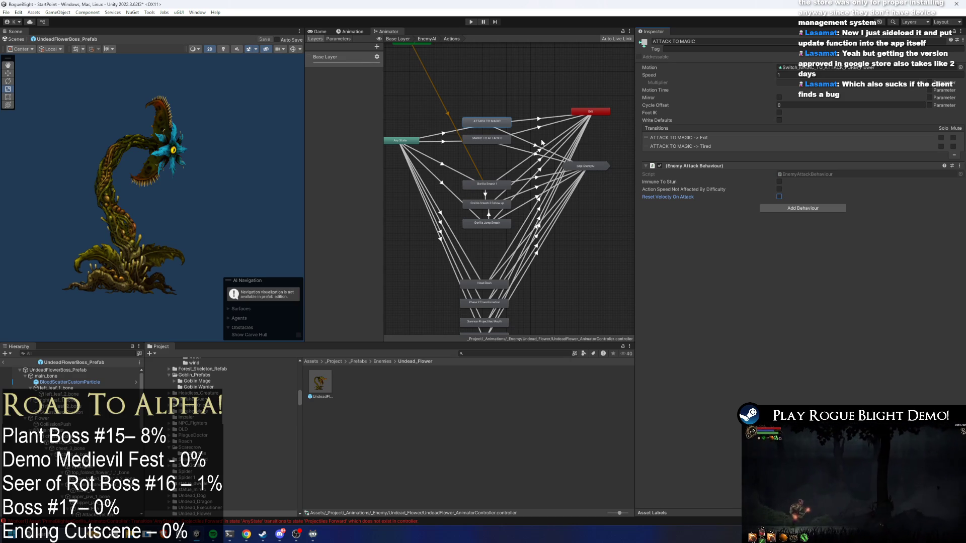
{"action": "left_click", "coordinate": [488, 139]}
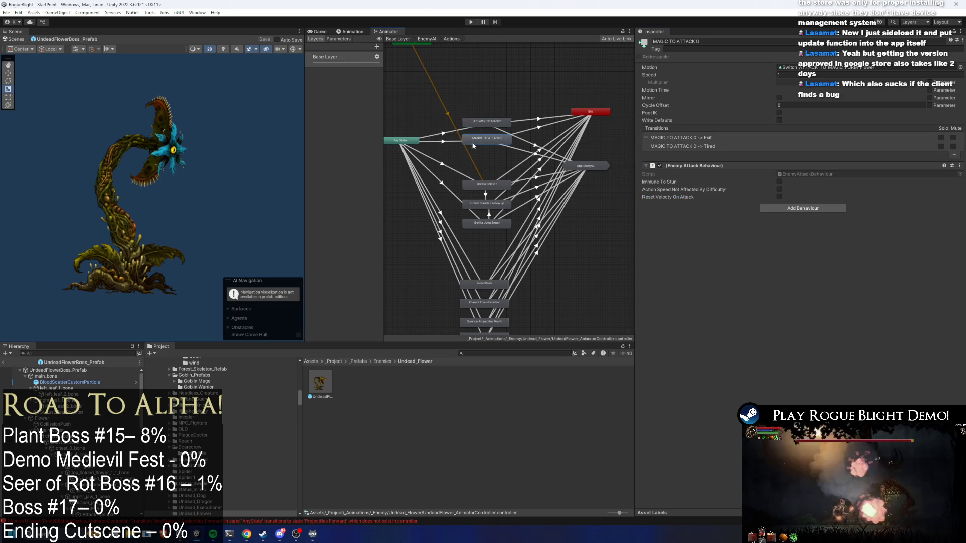
{"action": "left_click", "coordinate": [445, 141]}
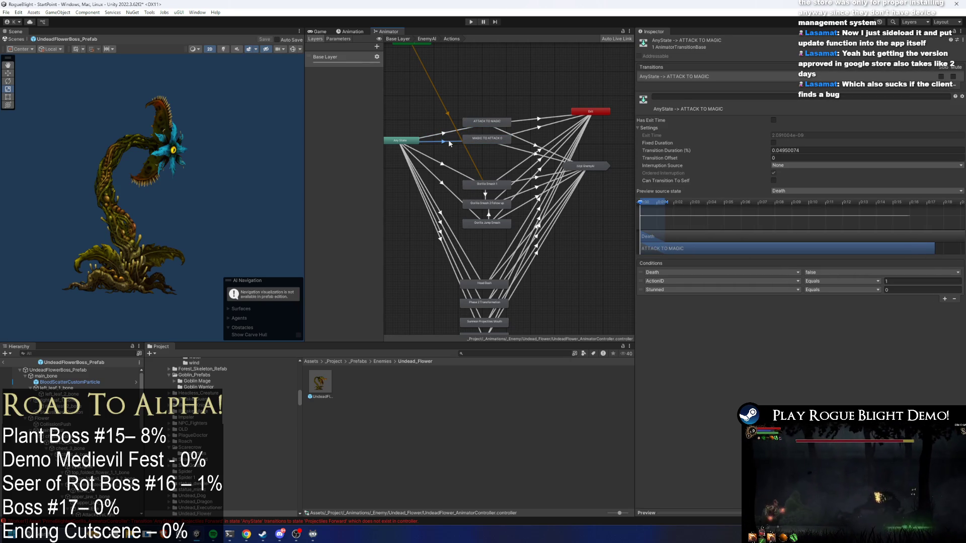
{"action": "left_click", "coordinate": [83, 371]}
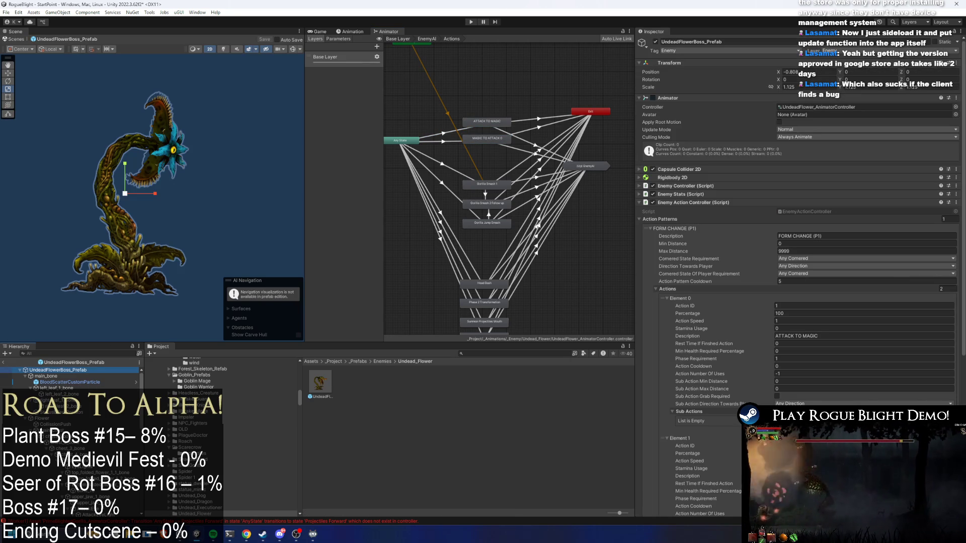
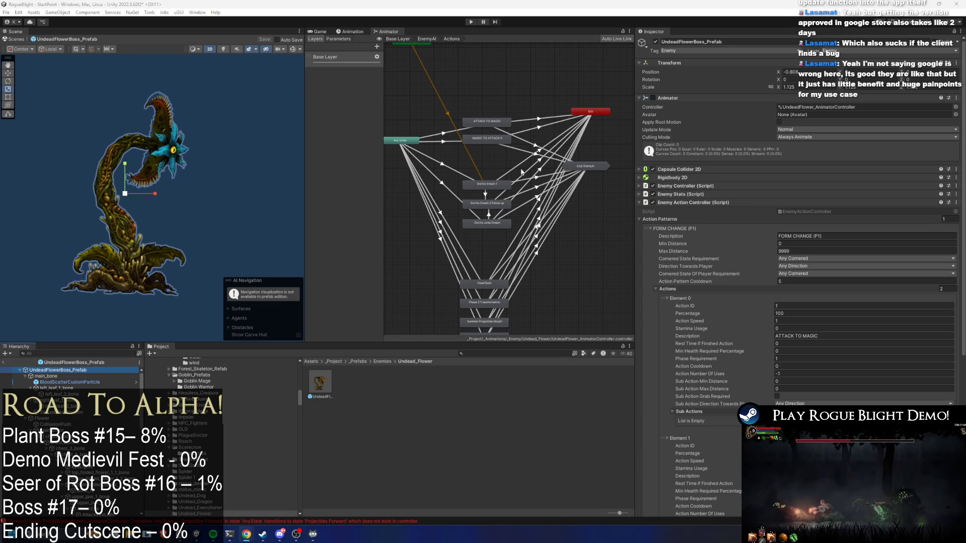
Review the MAGIC TO ATTACK 0 and ATTACK TO MAGIC transitions and their duration values
{"action": "left_click", "coordinate": [446, 141]}
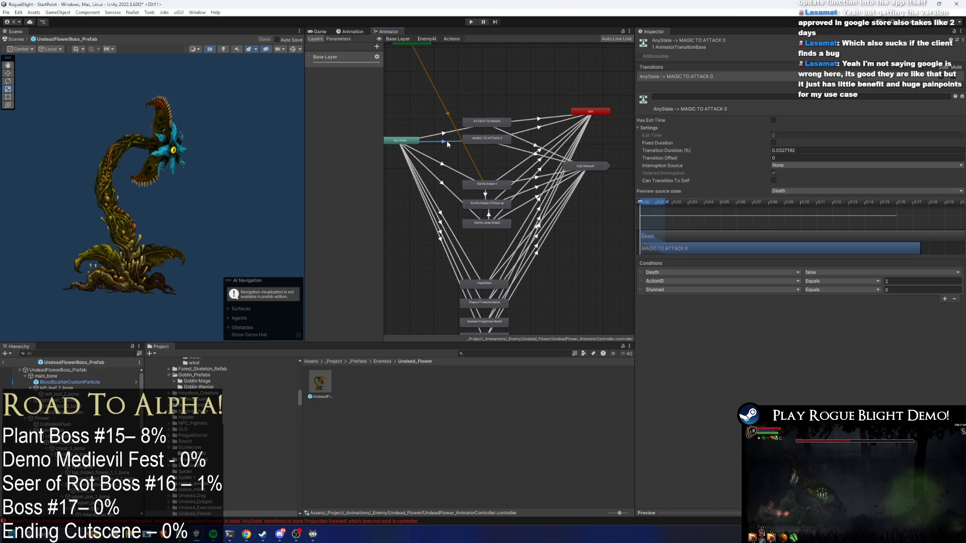
{"action": "left_click", "coordinate": [451, 131]}
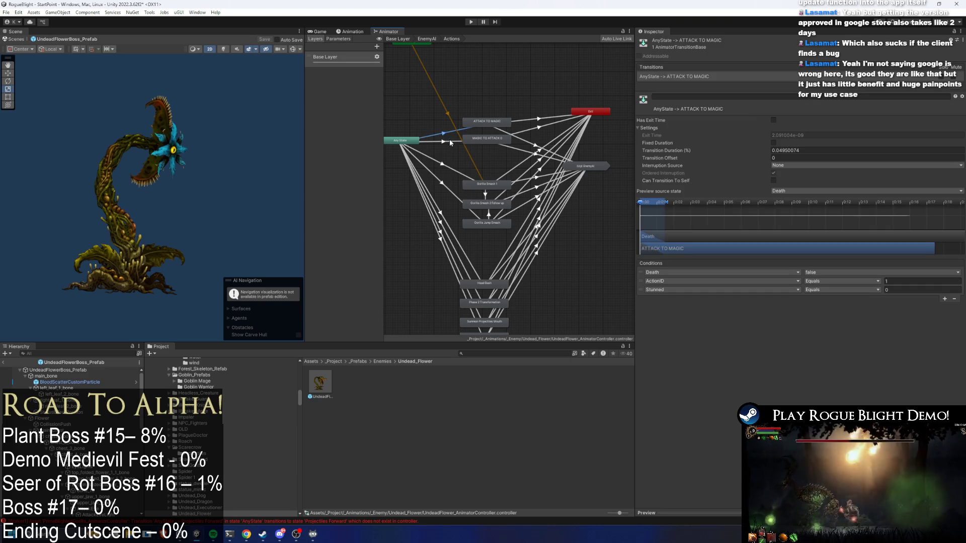
{"action": "left_click", "coordinate": [816, 151]}
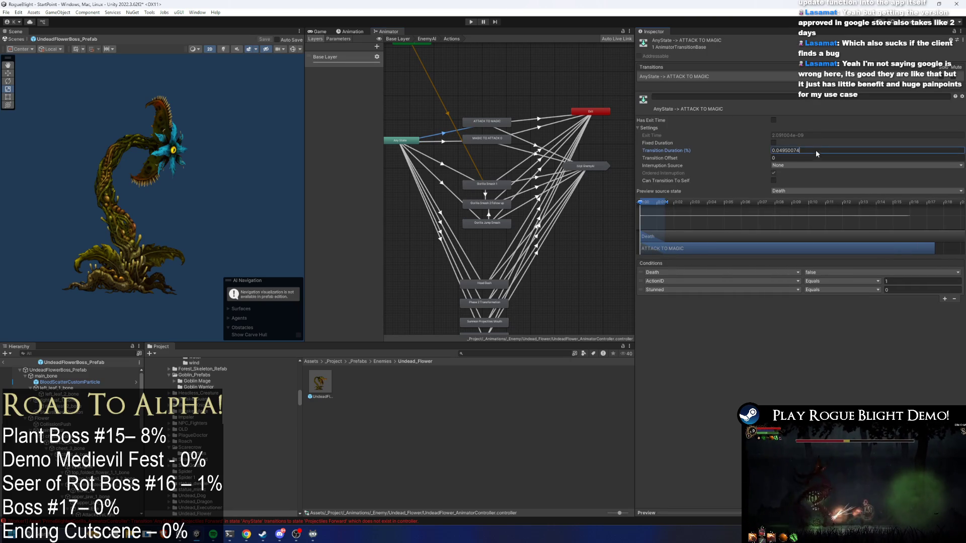
{"action": "left_click", "coordinate": [431, 142]}
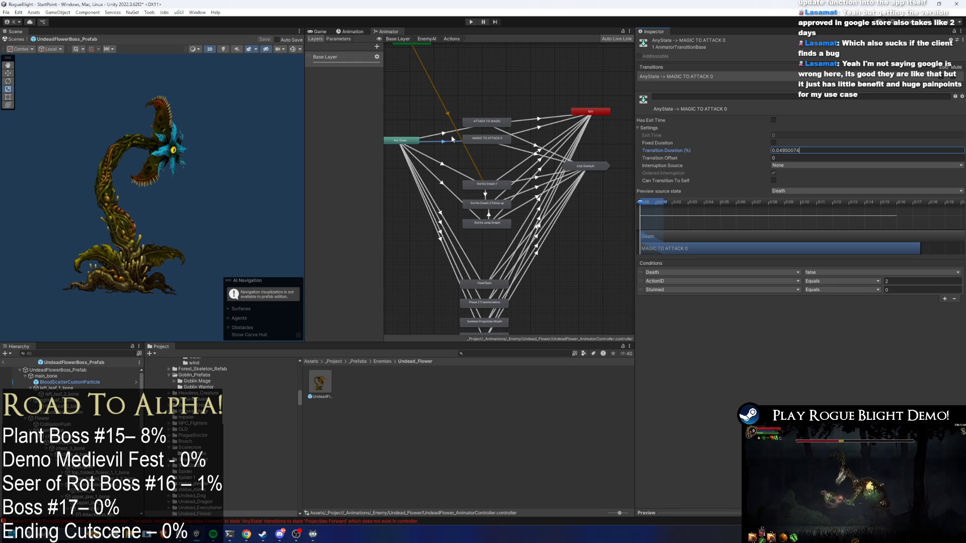
Rename the first action in the FORM CHANGE (P1) pattern to FORM CHANGE
{"action": "left_click", "coordinate": [70, 370]}
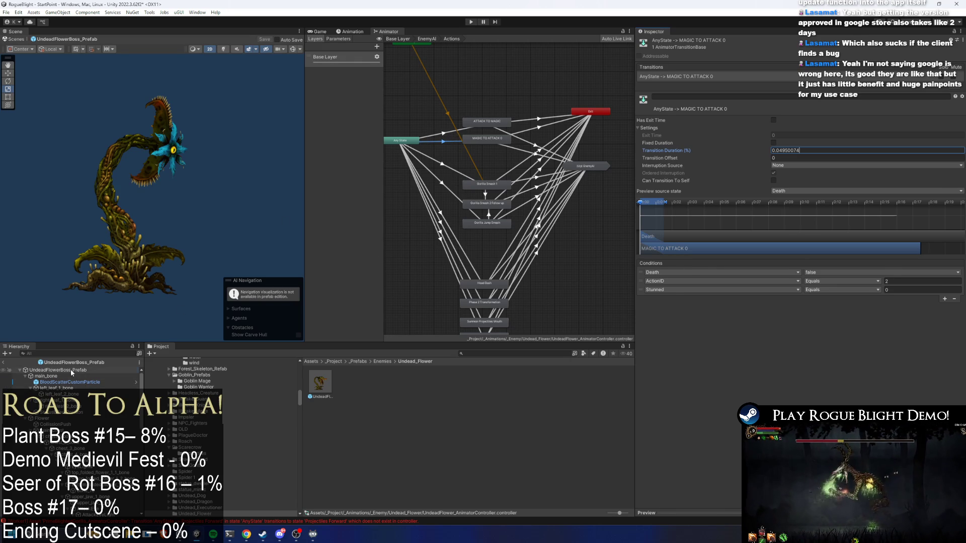
{"action": "scroll", "coordinate": [718, 277], "scroll_direction": "down", "scroll_amount": 5}
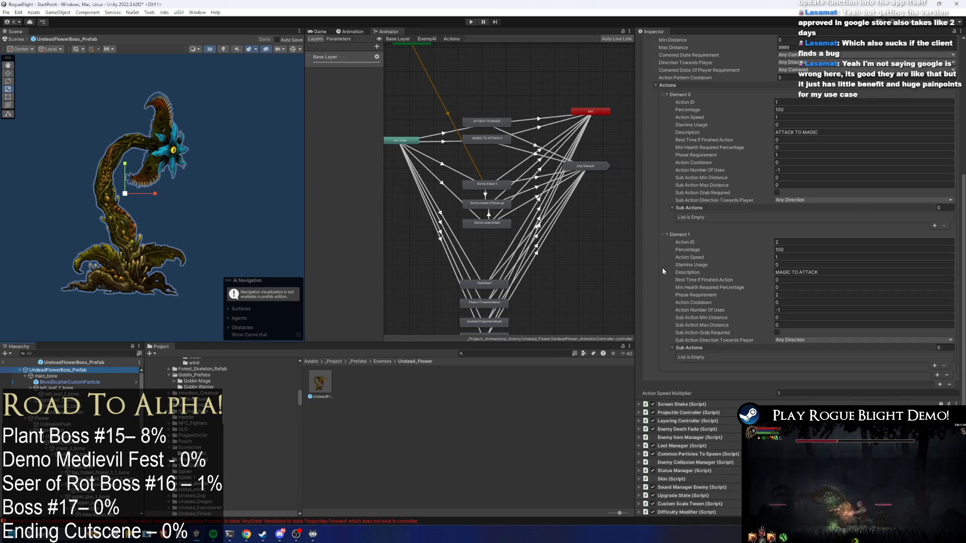
{"action": "left_click", "coordinate": [844, 125]}
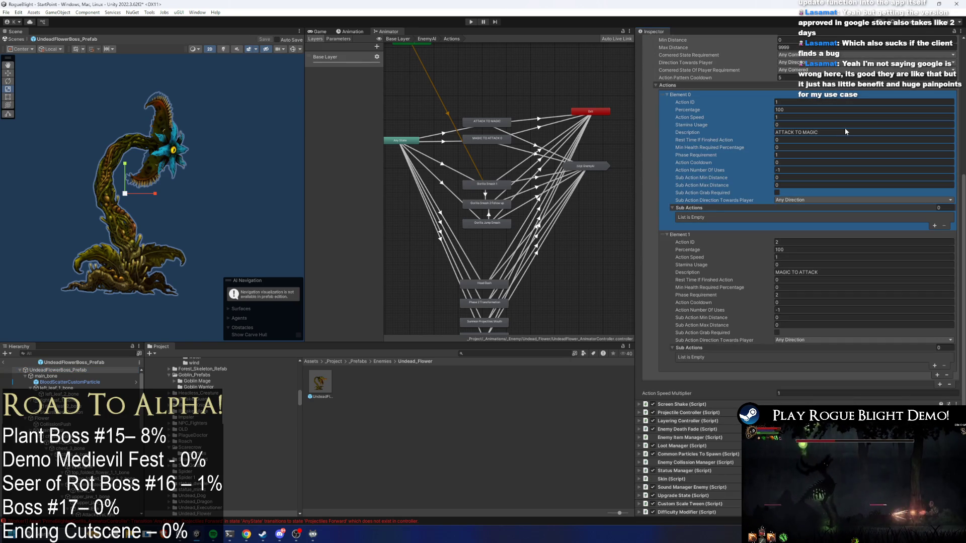
{"action": "left_click", "coordinate": [852, 132]}
{"action": "type", "text": "FORM CHANGE"}
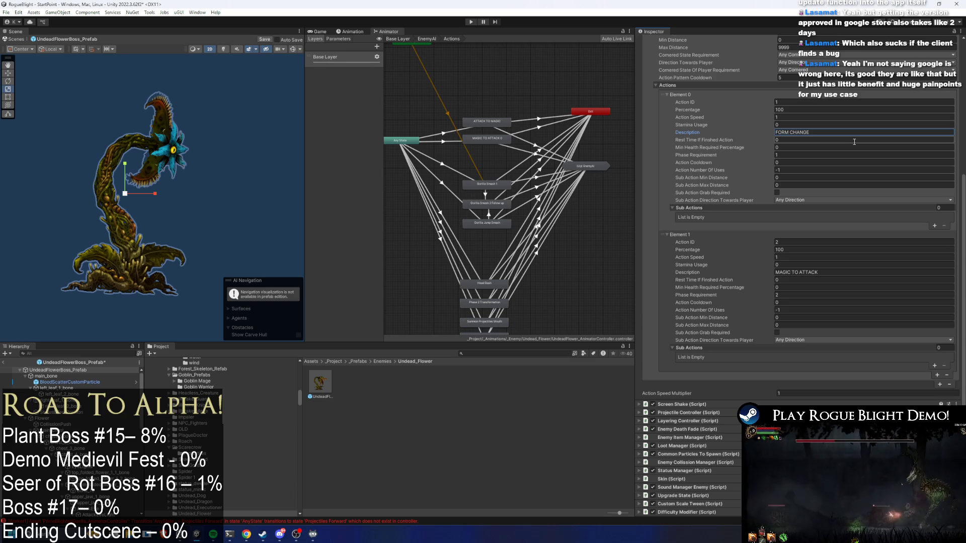
Delete the second action, MAGIC TO ATTACK, and set the remaining action's phase requirement to 0
{"action": "left_click", "coordinate": [661, 271]}
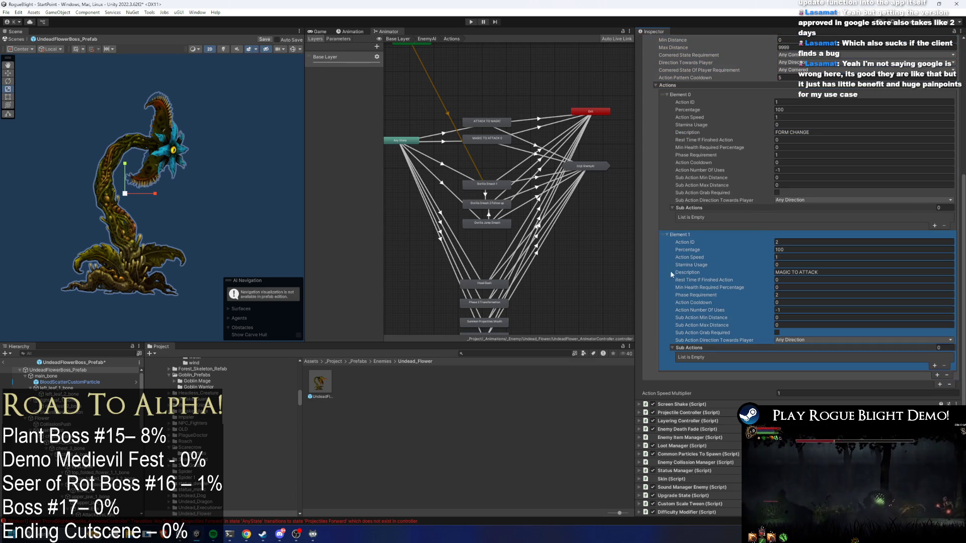
{"action": "key", "text": "Delete"}
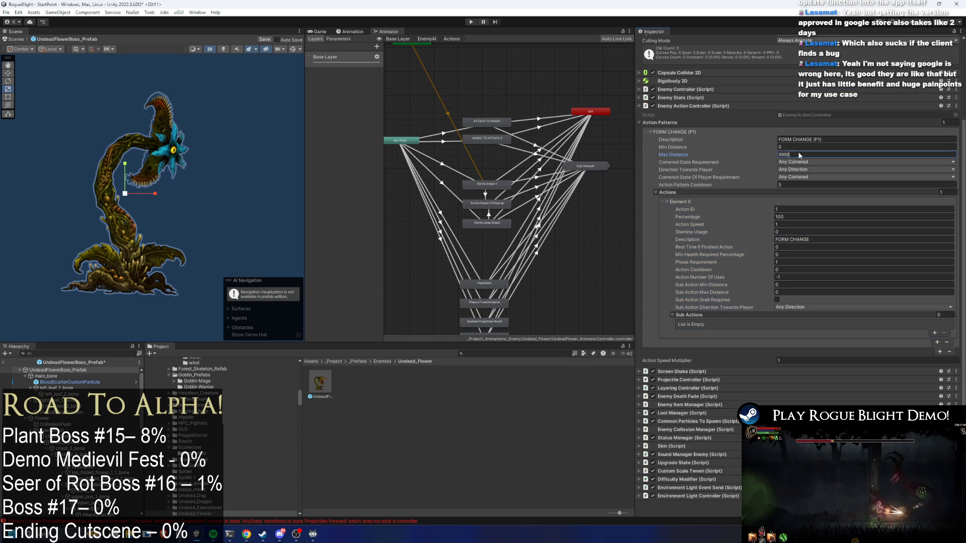
{"action": "left_click", "coordinate": [789, 262]}
{"action": "type", "text": "0"}
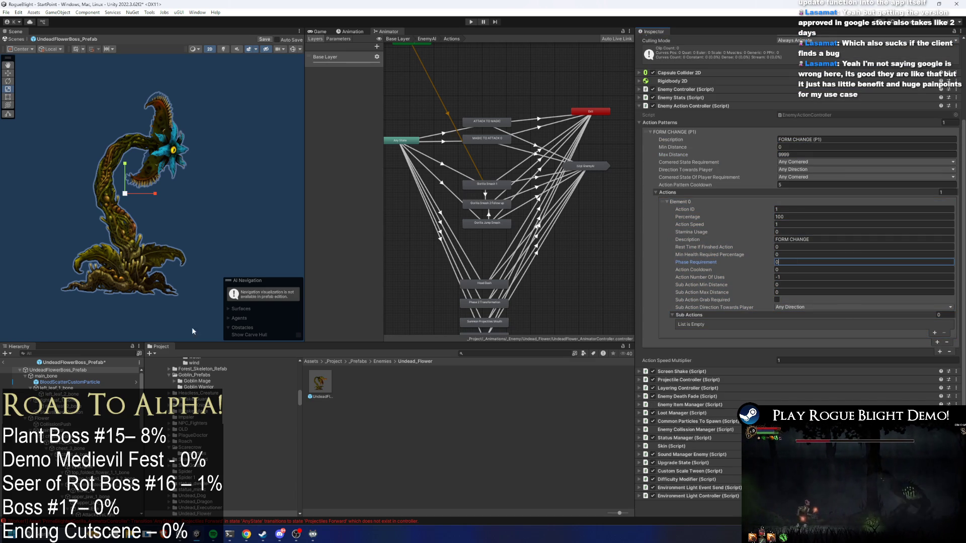
{"action": "left_click", "coordinate": [75, 370]}
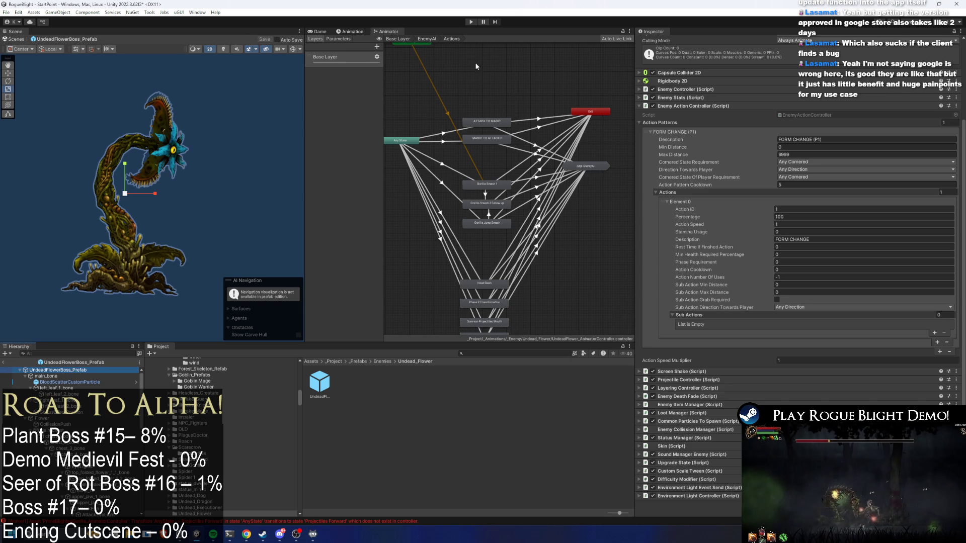
{"action": "left_click", "coordinate": [440, 140]}
Add a Phase Equals 1 condition to the ATTACK TO MAGIC transition
{"action": "left_click", "coordinate": [944, 299]}
{"action": "left_click", "coordinate": [450, 142]}
{"action": "left_click", "coordinate": [911, 281]}
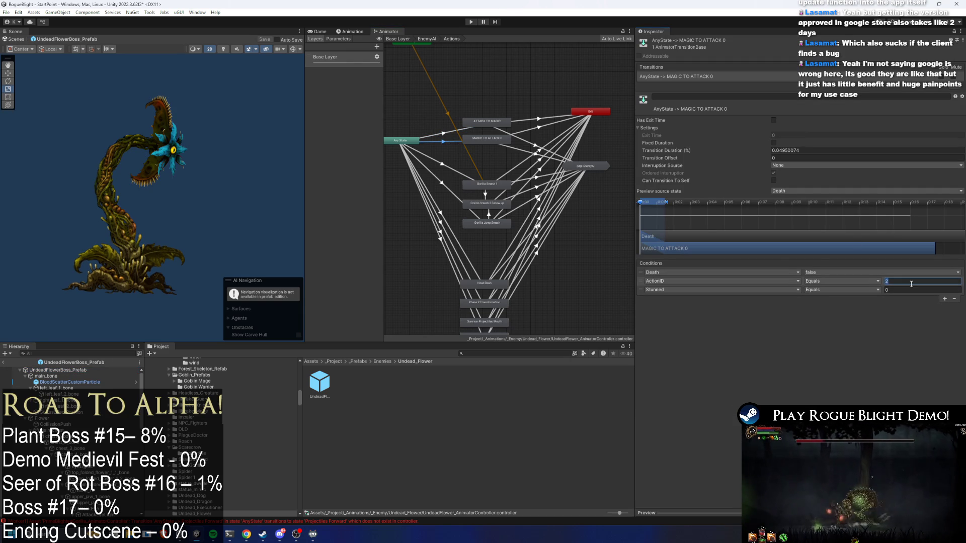
{"action": "left_click", "coordinate": [446, 134]}
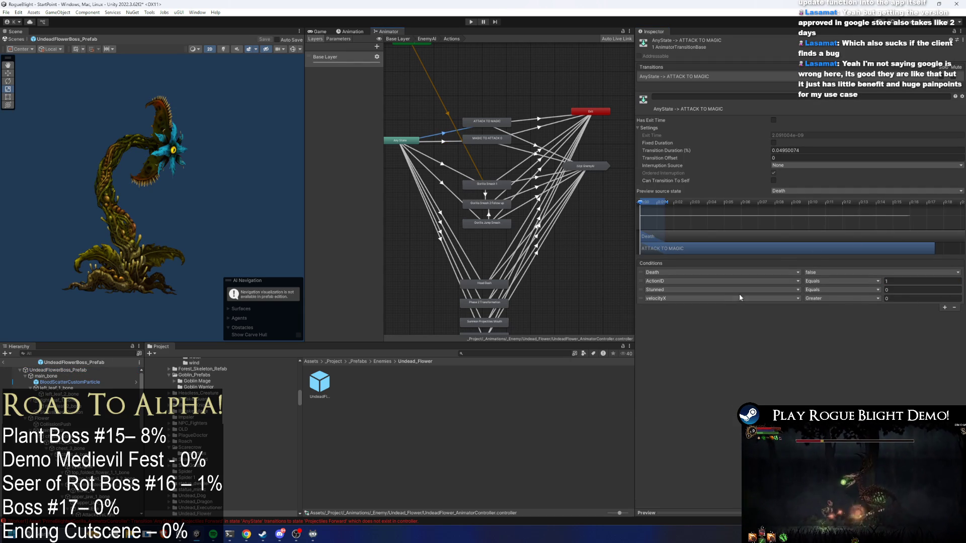
{"action": "left_click", "coordinate": [731, 298]}
{"action": "type", "text": "phase"}
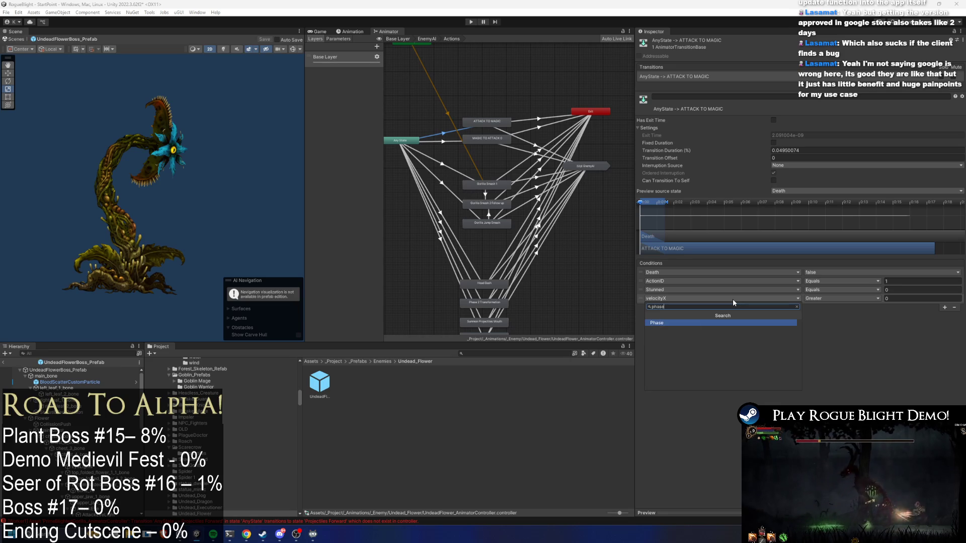
{"action": "key", "text": "Return"}
{"action": "left_click", "coordinate": [810, 298]}
{"action": "left_click", "coordinate": [817, 324]}
{"action": "key", "text": "Tab"}
{"action": "type", "text": "1"}
{"action": "left_click", "coordinate": [605, 155]}
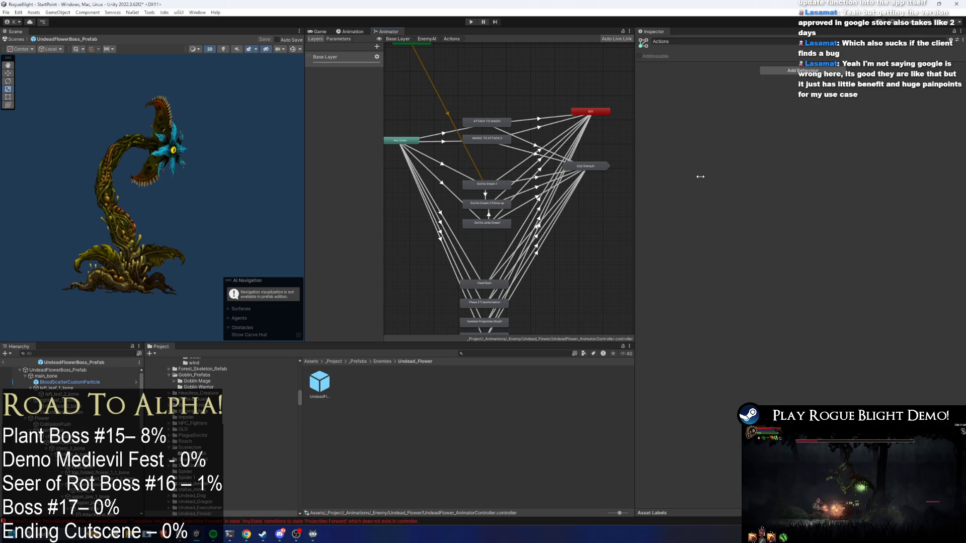
Add a Phase Equals 2 condition to the MAGIC TO ATTACK 0 transition
{"action": "left_click", "coordinate": [443, 141]}
{"action": "left_click", "coordinate": [945, 299]}
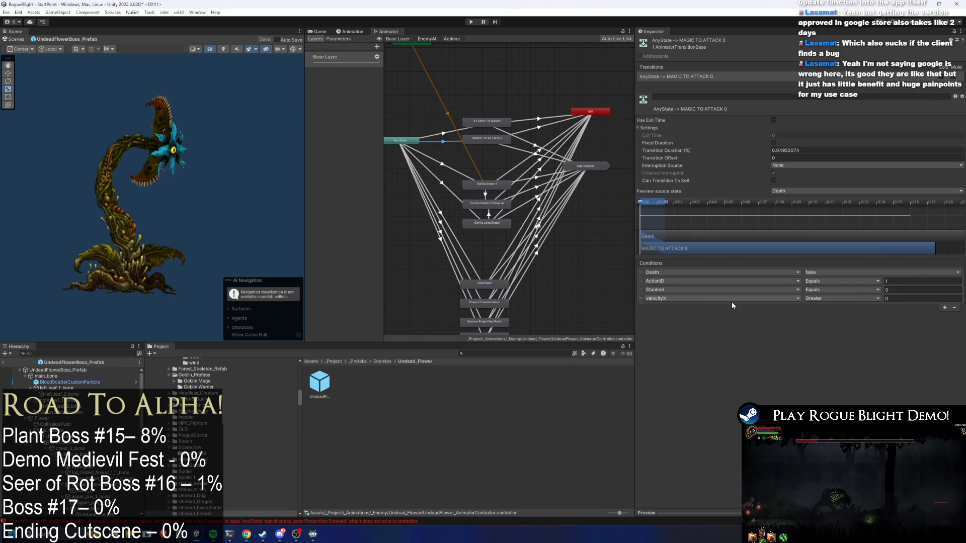
{"action": "left_click", "coordinate": [706, 298]}
{"action": "type", "text": "phase"}
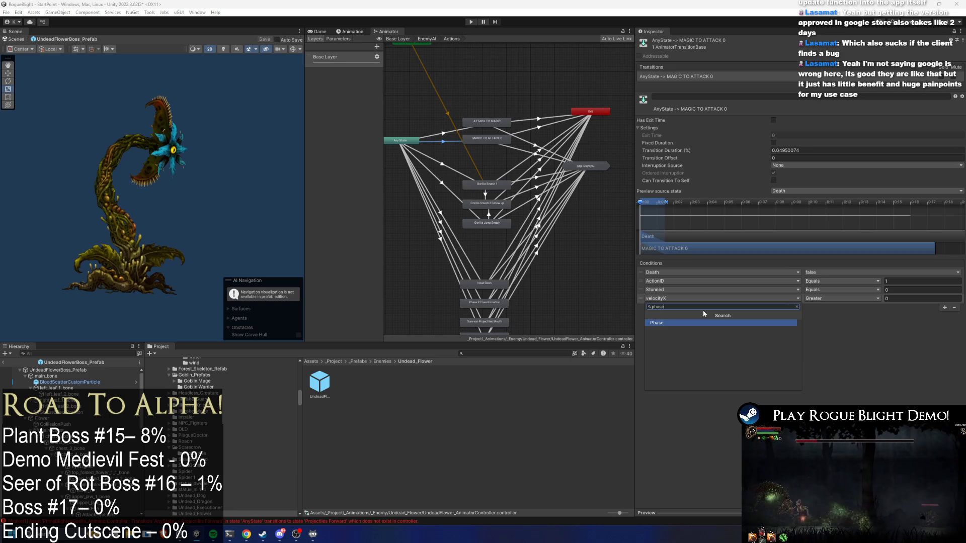
{"action": "key", "text": "Return"}
{"action": "left_click", "coordinate": [824, 300]}
{"action": "left_click", "coordinate": [836, 322]}
{"action": "left_click", "coordinate": [910, 298]}
{"action": "type", "text": "2"}
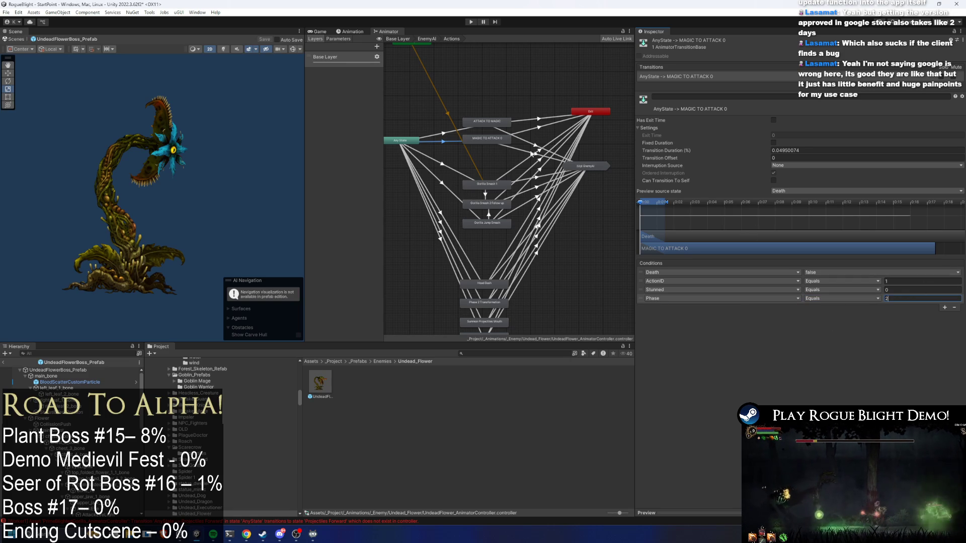
{"action": "left_click", "coordinate": [482, 130]}
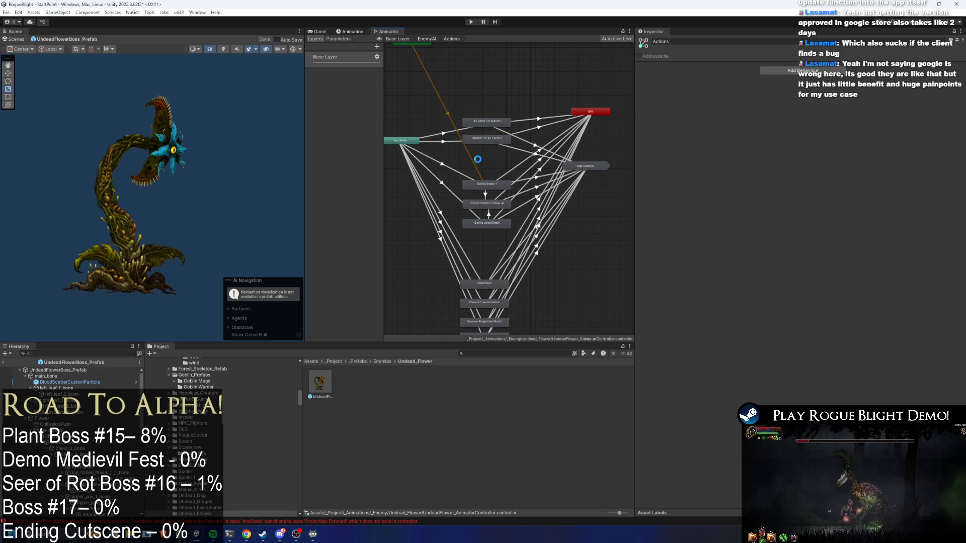
Check the boss prefab, its animation clip list, and the MAGIC TO ATTACK 0 conditions
{"action": "left_click", "coordinate": [58, 370]}
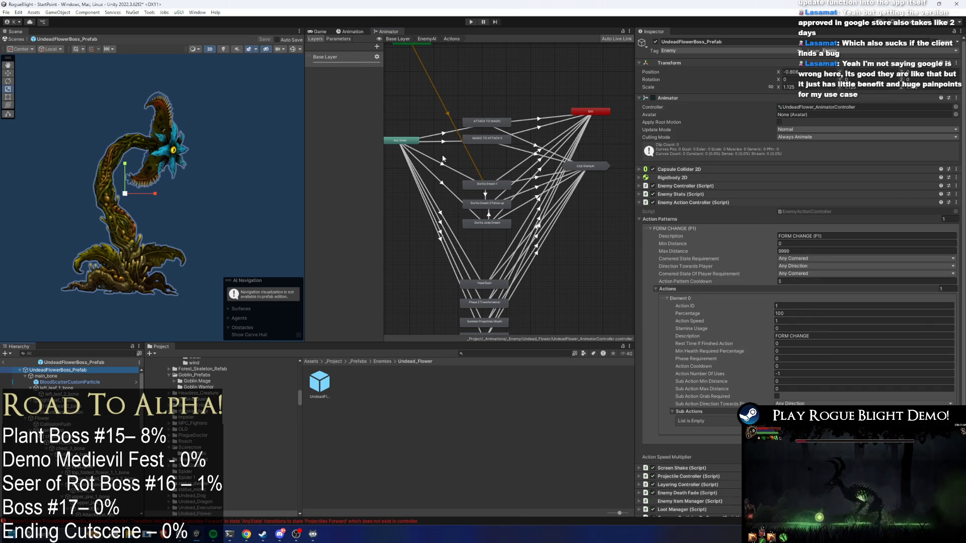
{"action": "left_click", "coordinate": [442, 134]}
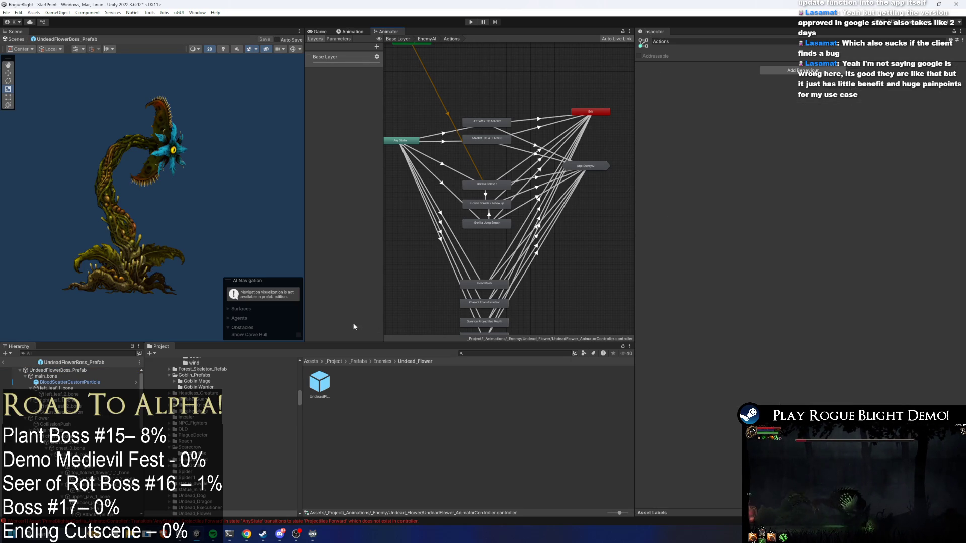
{"action": "left_click", "coordinate": [319, 381]}
{"action": "left_click", "coordinate": [351, 31]}
{"action": "left_click", "coordinate": [342, 46]}
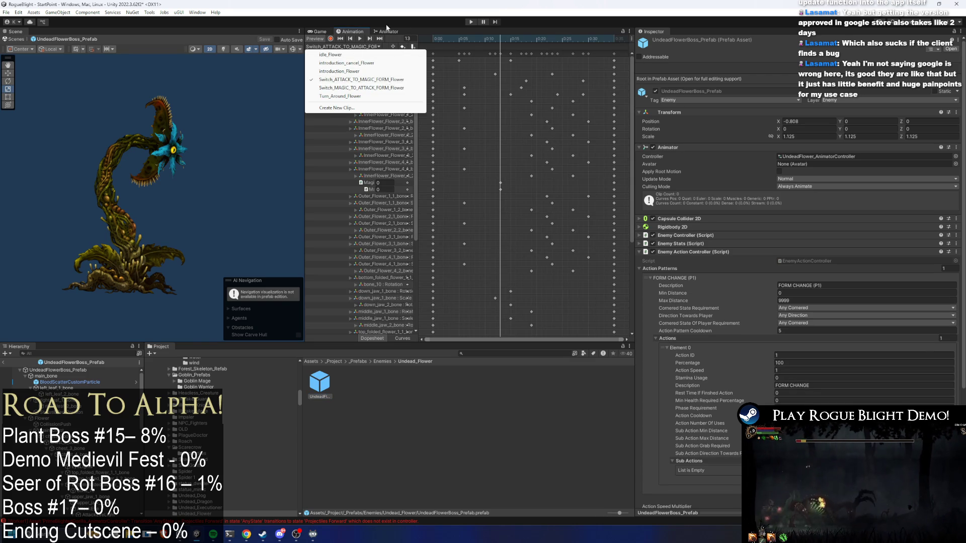
{"action": "left_click", "coordinate": [403, 32]}
{"action": "left_click", "coordinate": [481, 120]}
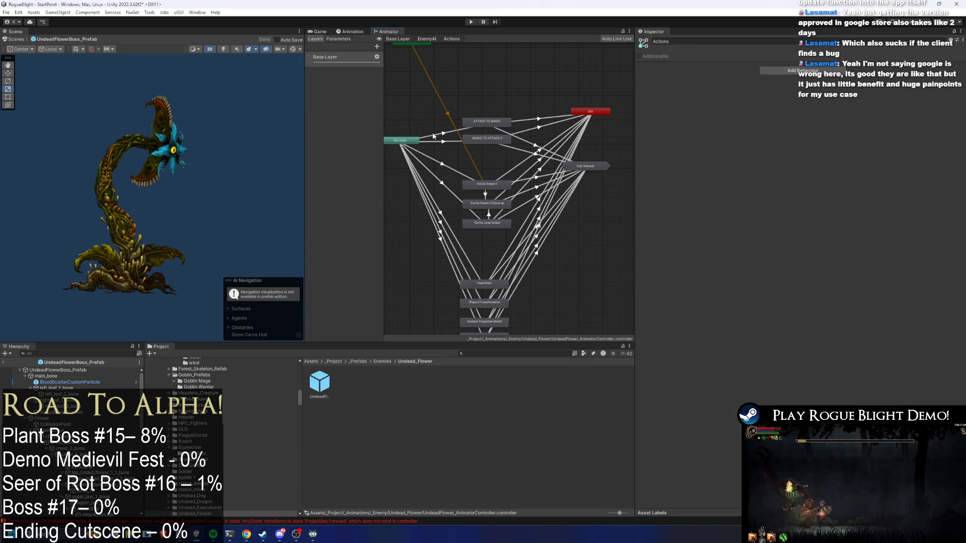
{"action": "left_click", "coordinate": [445, 141]}
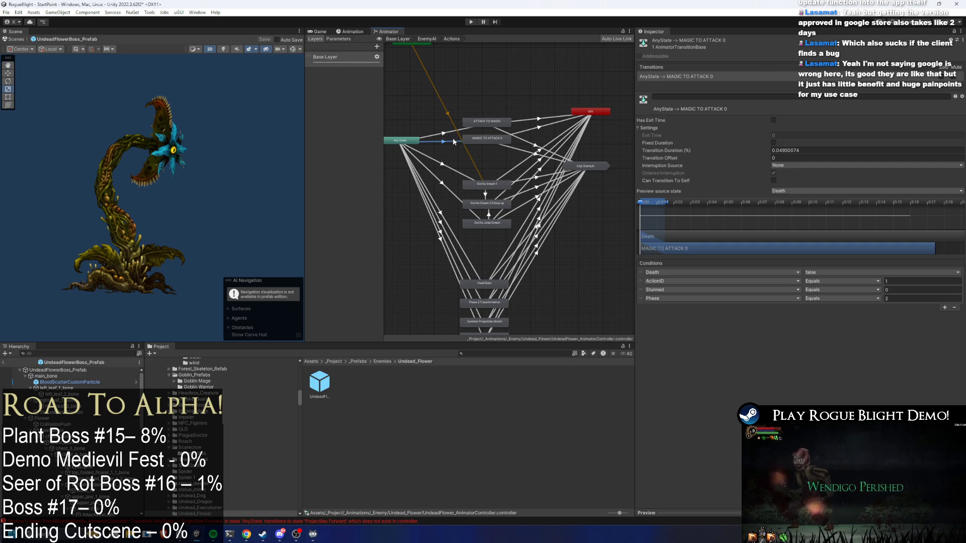
{"action": "left_click", "coordinate": [352, 31]}
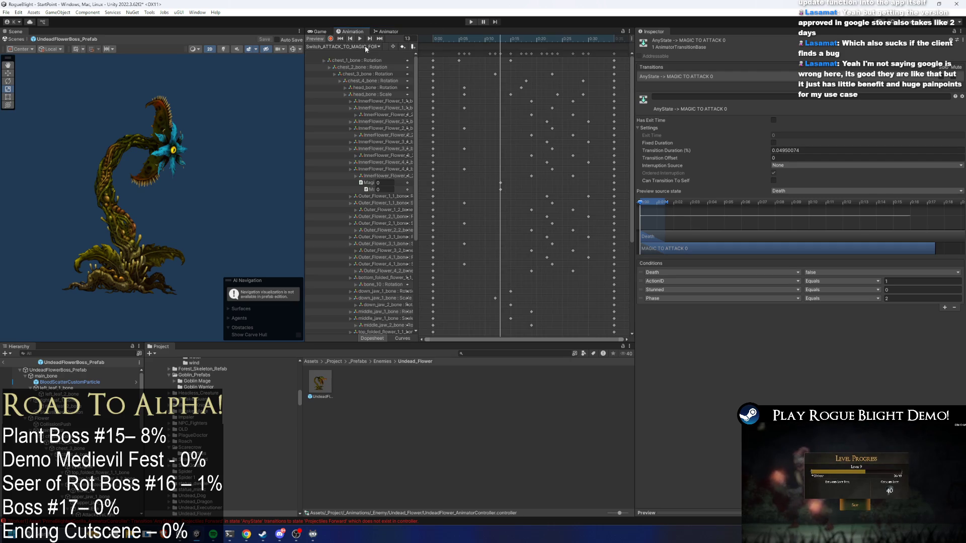
Inspect the Switch_ATTACK_TO_MAGIC_FORM_Flower clip's animation event and its Function list
{"action": "left_click", "coordinate": [438, 46]}
{"action": "left_click", "coordinate": [431, 49]}
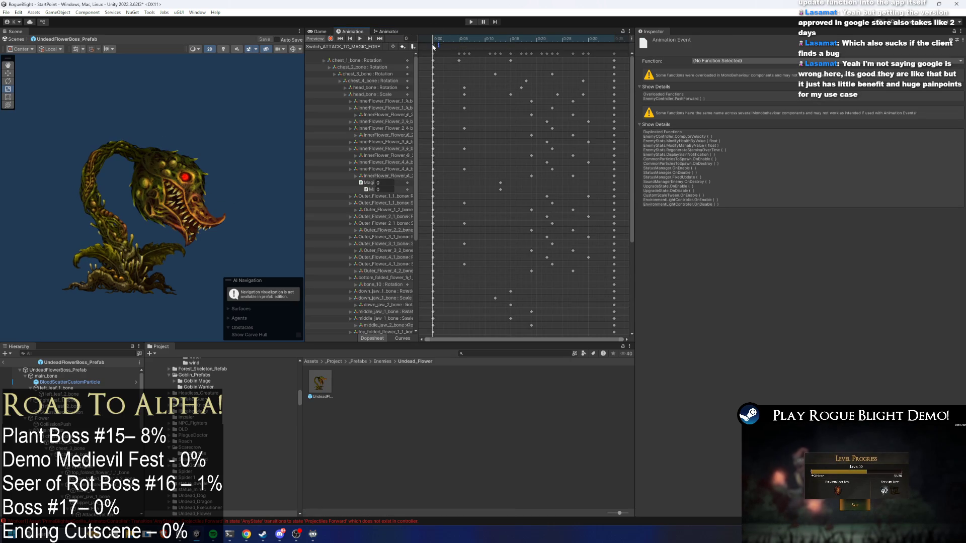
{"action": "left_click", "coordinate": [722, 61]}
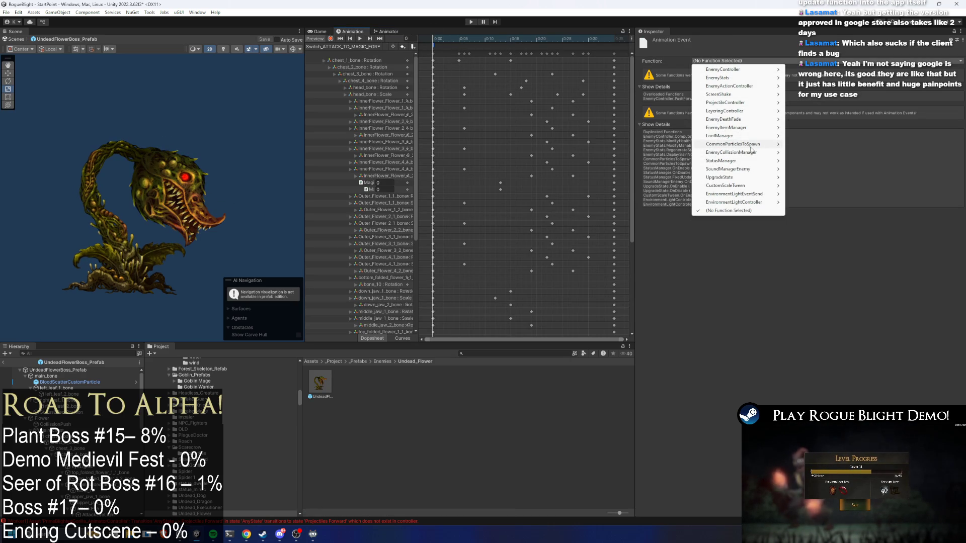
{"action": "mouse_move", "coordinate": [752, 153]}
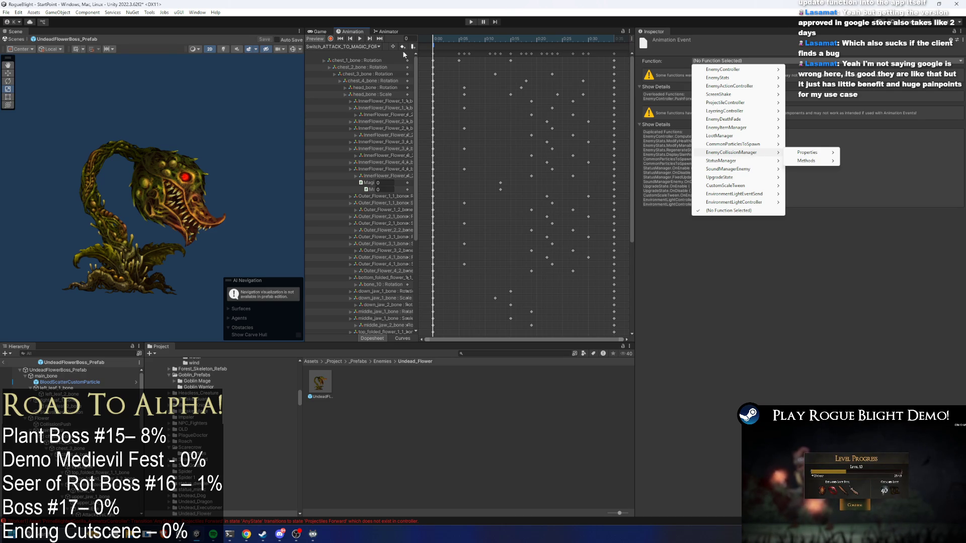
{"action": "left_click", "coordinate": [388, 31]}
{"action": "left_click", "coordinate": [389, 32]}
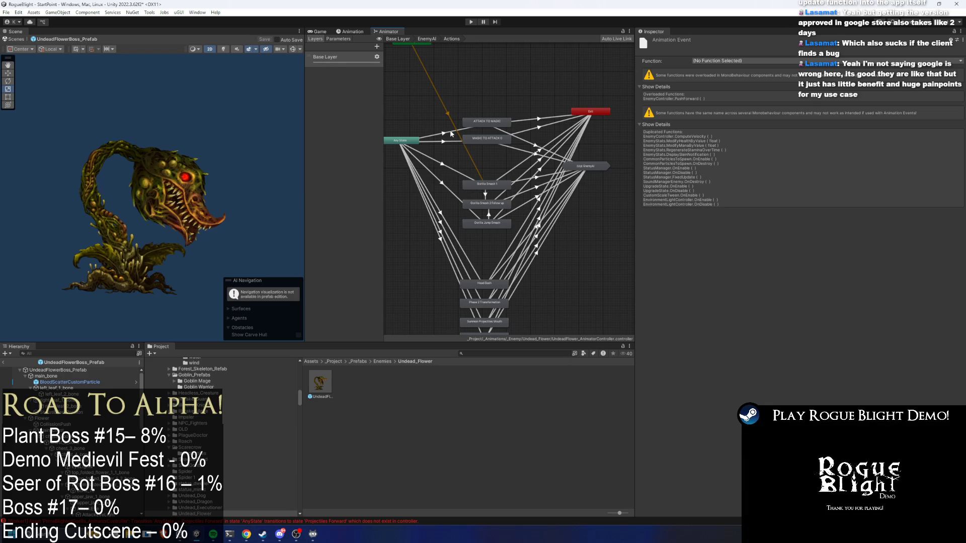
Preview the form-switch animation, compare both form-switch clips, and recheck the event's function options
{"action": "key", "text": "ctrl+6"}
{"action": "mouse_move", "coordinate": [442, 40]}
{"action": "left_mouse_down"}
{"action": "mouse_move", "coordinate": [608, 38]}
{"action": "mouse_move", "coordinate": [444, 34]}
{"action": "mouse_move", "coordinate": [536, 32]}
{"action": "mouse_move", "coordinate": [463, 34]}
{"action": "left_mouse_up"}
{"action": "left_click", "coordinate": [343, 46]}
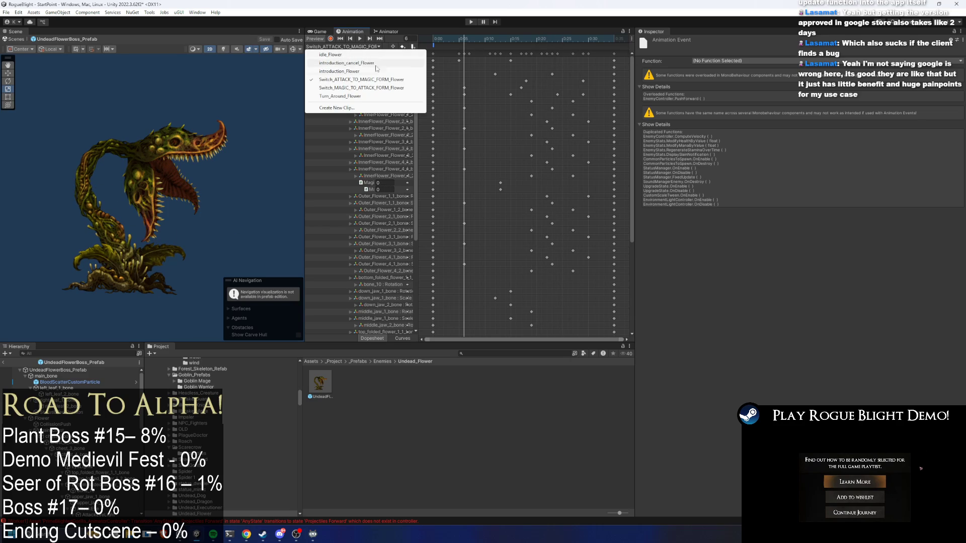
{"action": "left_click", "coordinate": [392, 88]}
{"action": "left_click", "coordinate": [375, 47]}
{"action": "left_click", "coordinate": [382, 83]}
{"action": "left_click", "coordinate": [435, 45]}
{"action": "left_click", "coordinate": [775, 61]}
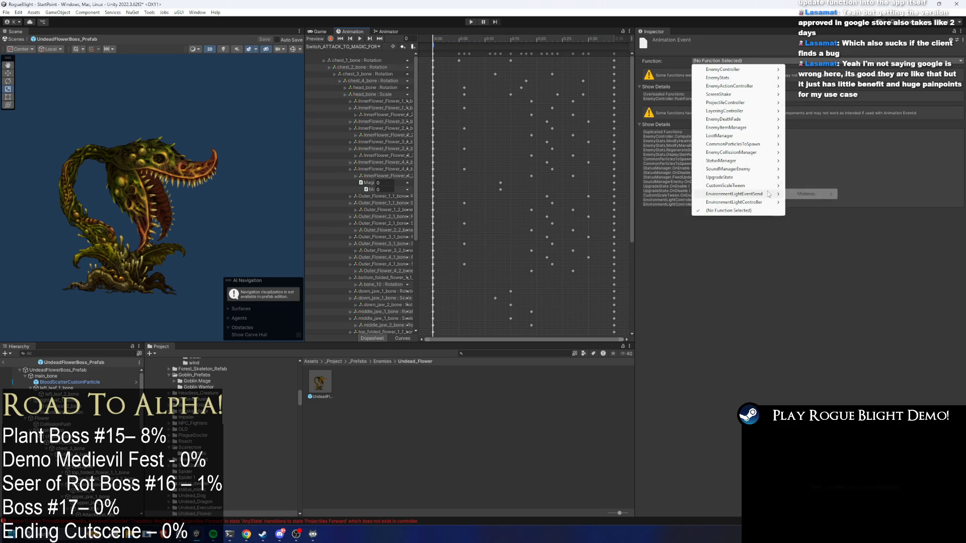
{"action": "mouse_move", "coordinate": [769, 147]}
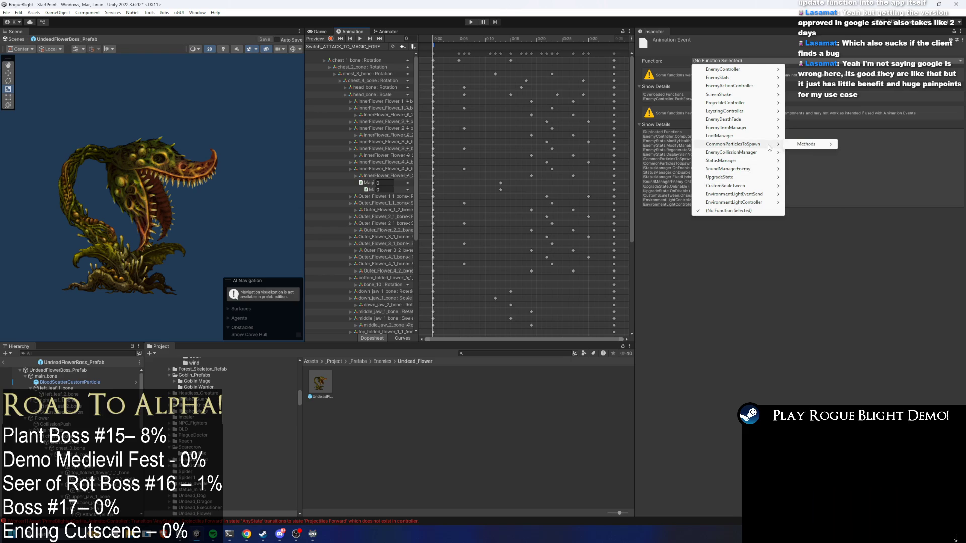
{"action": "left_click", "coordinate": [386, 31]}
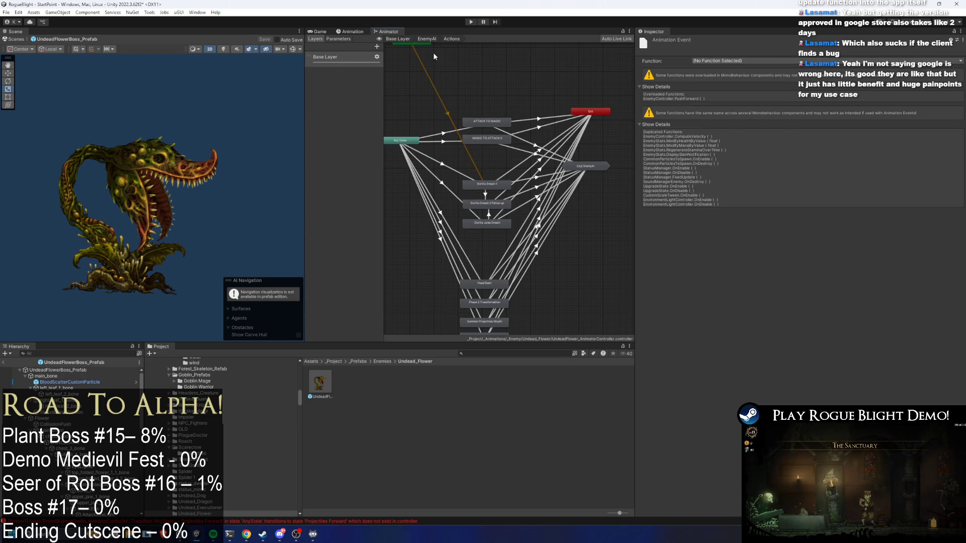
Inspect the Any State → ATTACK TO MAGIC transition, then list the flower's animation clips
{"action": "left_click", "coordinate": [446, 134]}
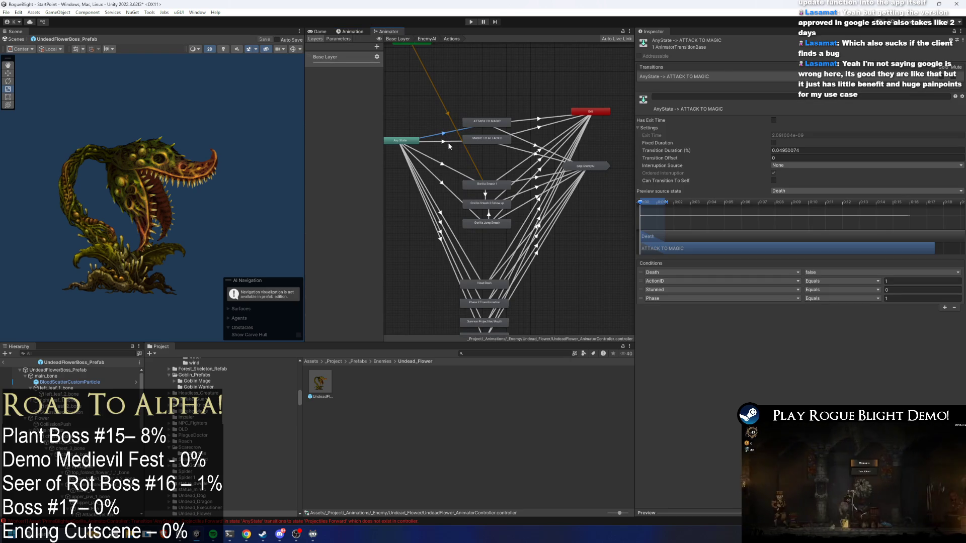
{"action": "left_click", "coordinate": [448, 147]}
{"action": "left_click", "coordinate": [351, 31]}
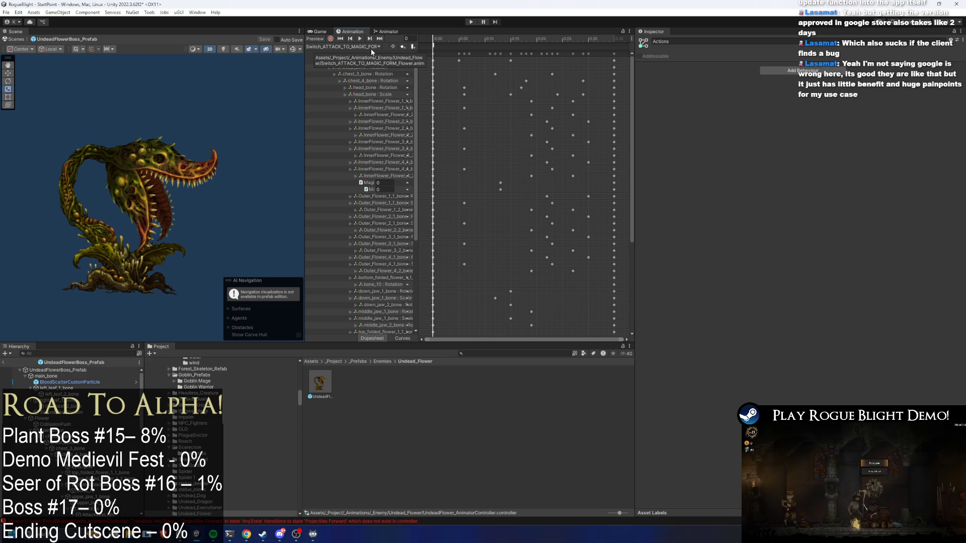
{"action": "left_click", "coordinate": [387, 30]}
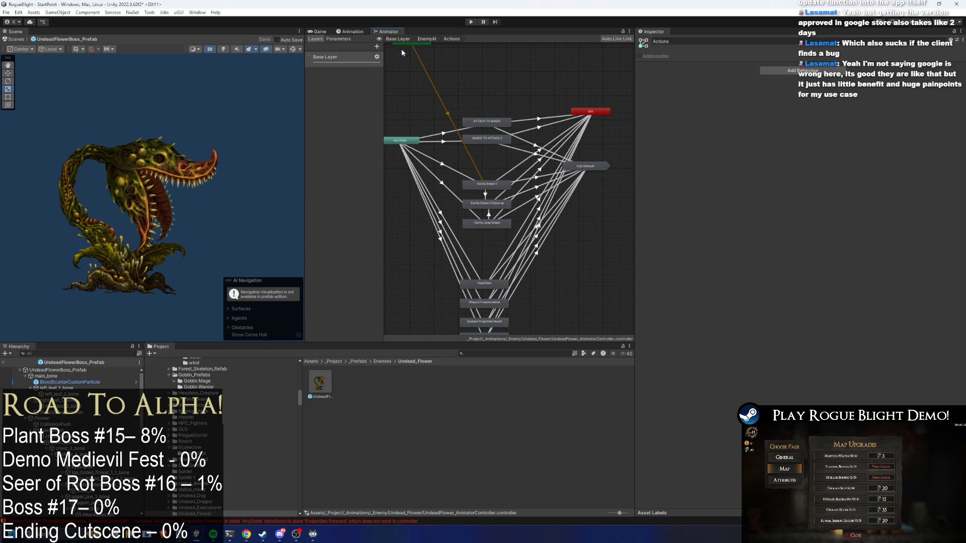
{"action": "left_click", "coordinate": [360, 31]}
{"action": "left_click", "coordinate": [367, 47]}
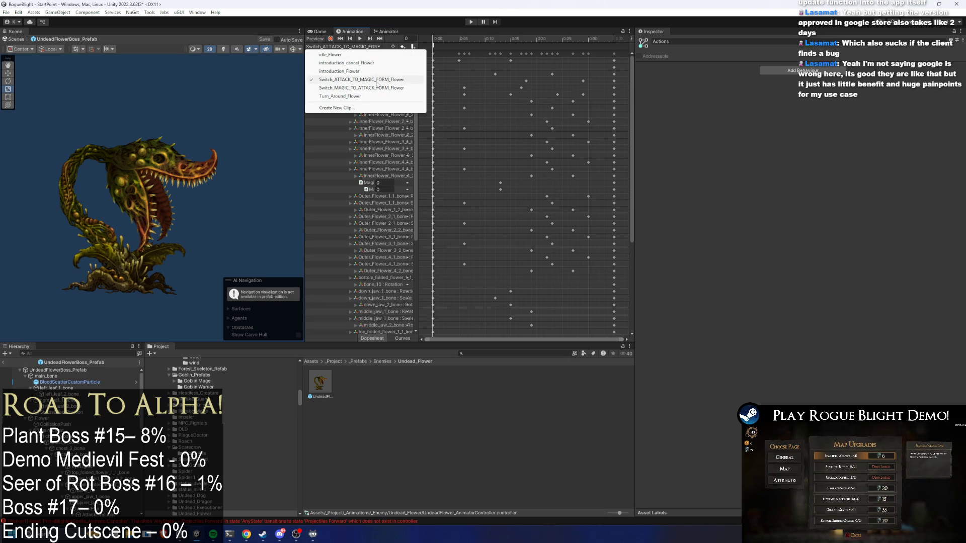
Set the attack-to-magic clip's event to EnemyActionController/SetPhase (int) with Int 2
{"action": "left_click", "coordinate": [455, 46]}
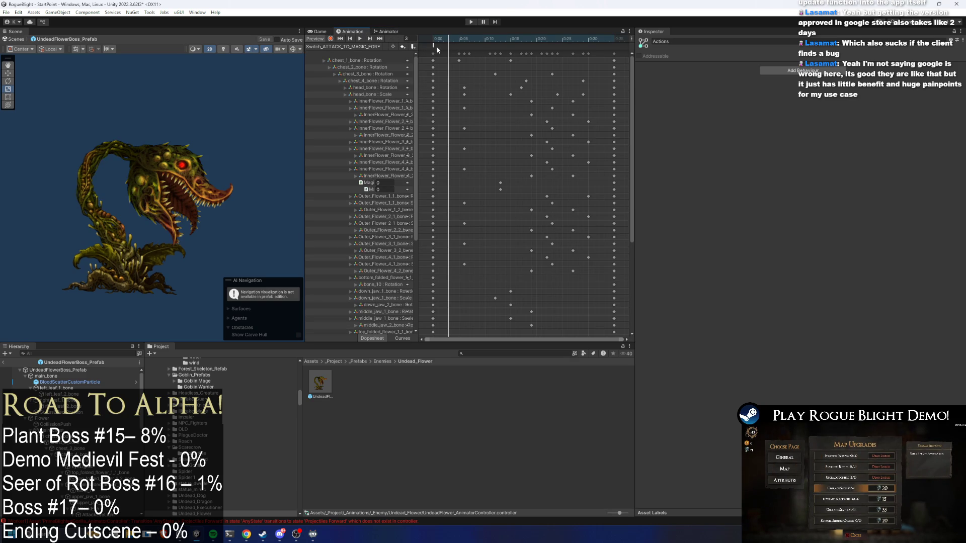
{"action": "left_click", "coordinate": [434, 46]}
{"action": "left_click", "coordinate": [719, 61]}
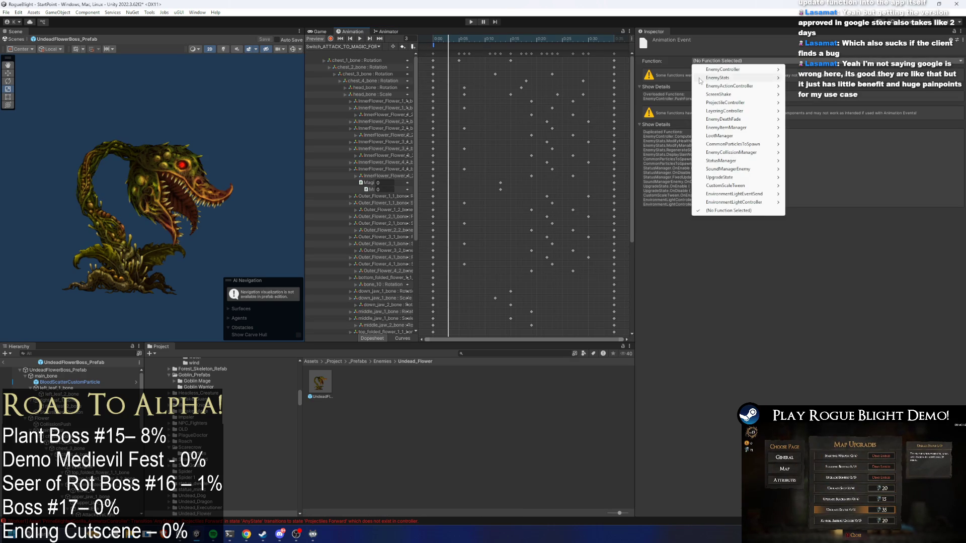
{"action": "mouse_move", "coordinate": [764, 156]}
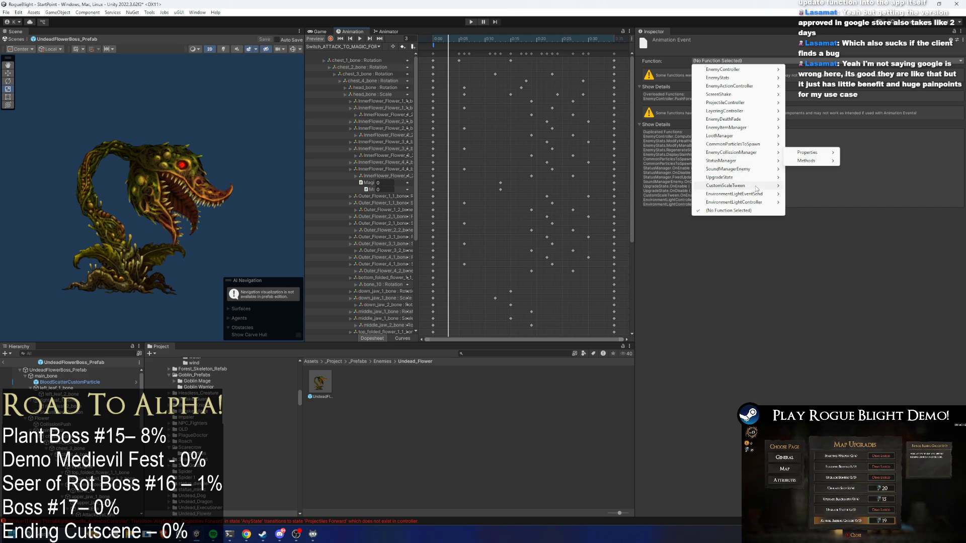
{"action": "mouse_move", "coordinate": [763, 180]}
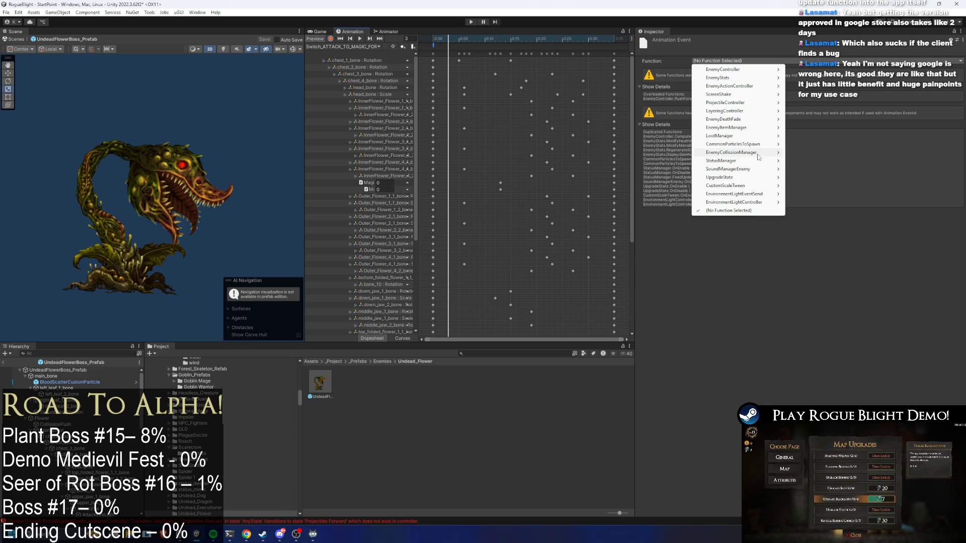
{"action": "mouse_move", "coordinate": [744, 83]}
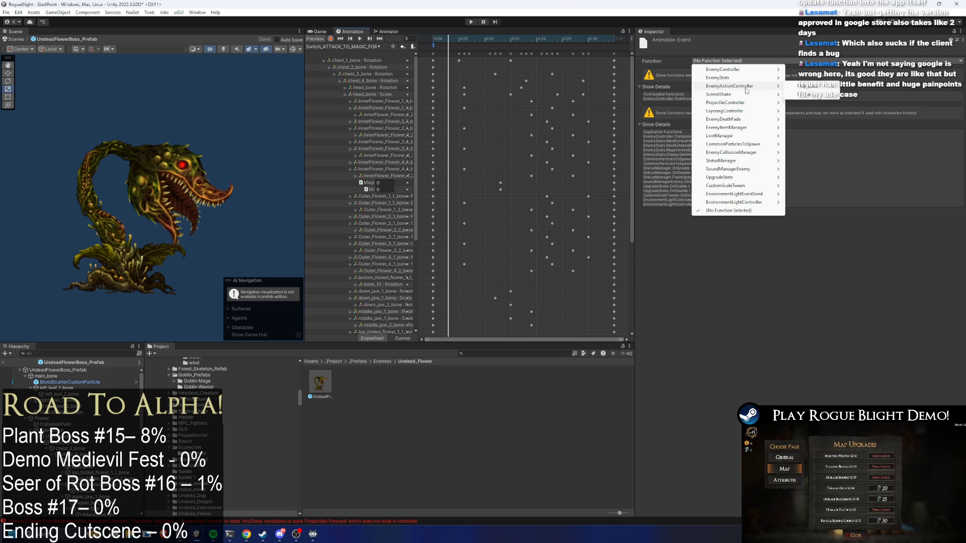
{"action": "mouse_move", "coordinate": [820, 94]}
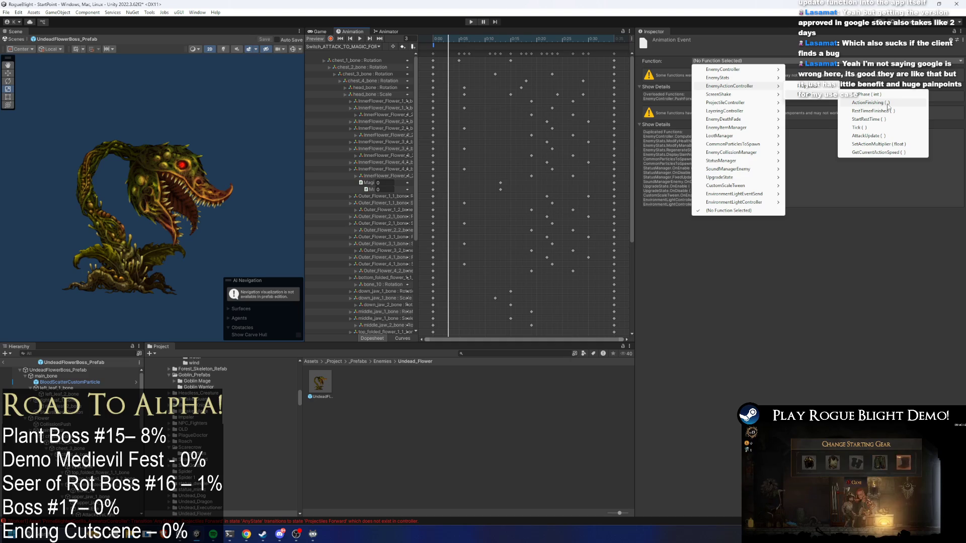
{"action": "left_click", "coordinate": [870, 95]}
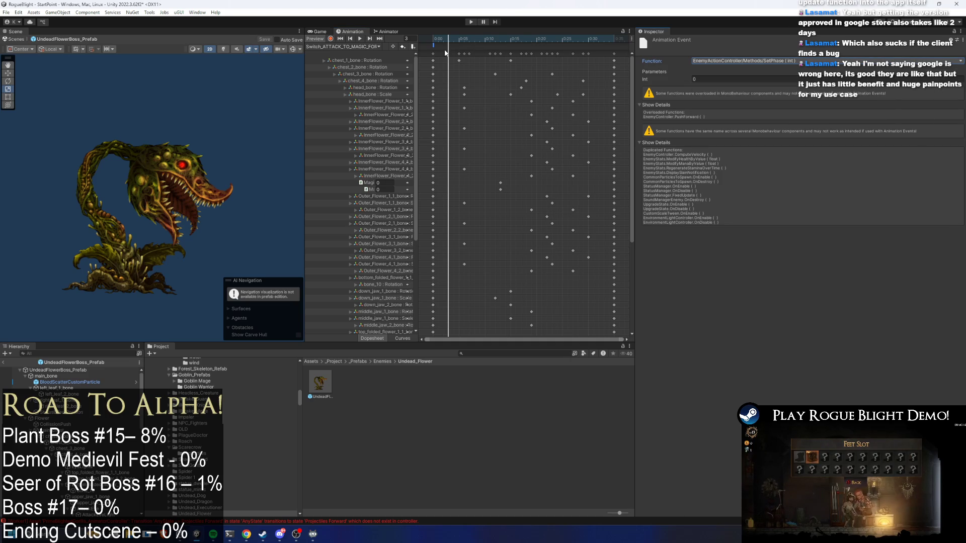
{"action": "type", "text": "2"}
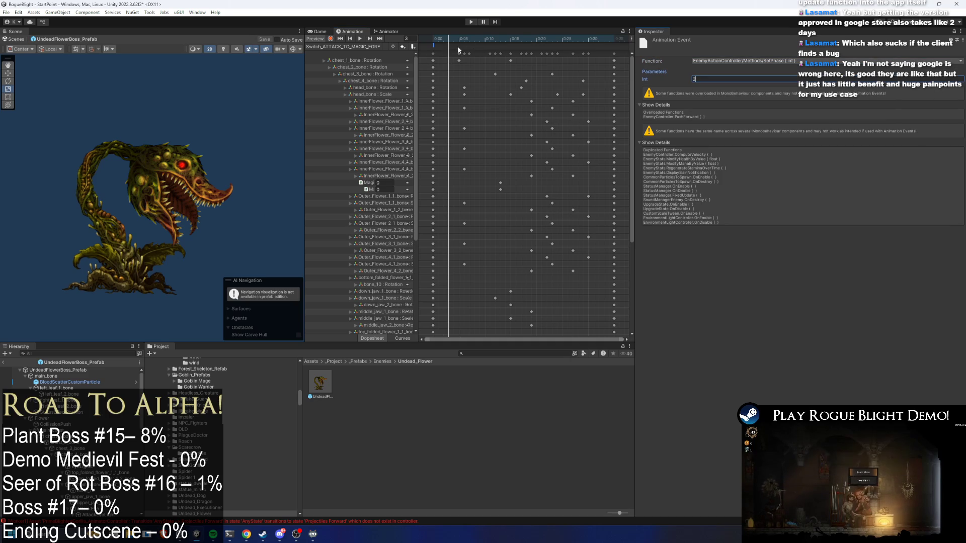
Set the Switch_MAGIC_TO_ATTACK clip's event Int to 1 and start Play mode
{"action": "left_click", "coordinate": [361, 46]}
{"action": "left_click", "coordinate": [347, 83]}
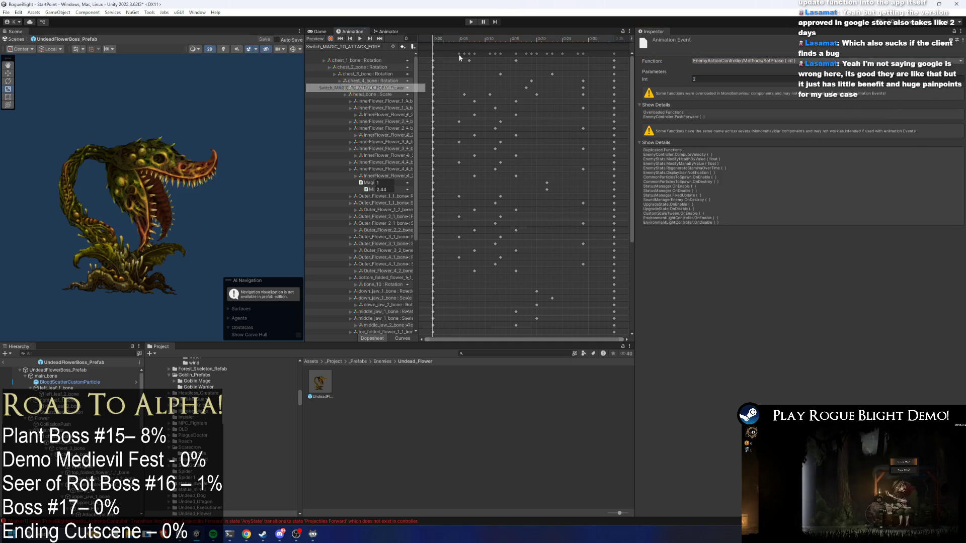
{"action": "left_click", "coordinate": [431, 38]}
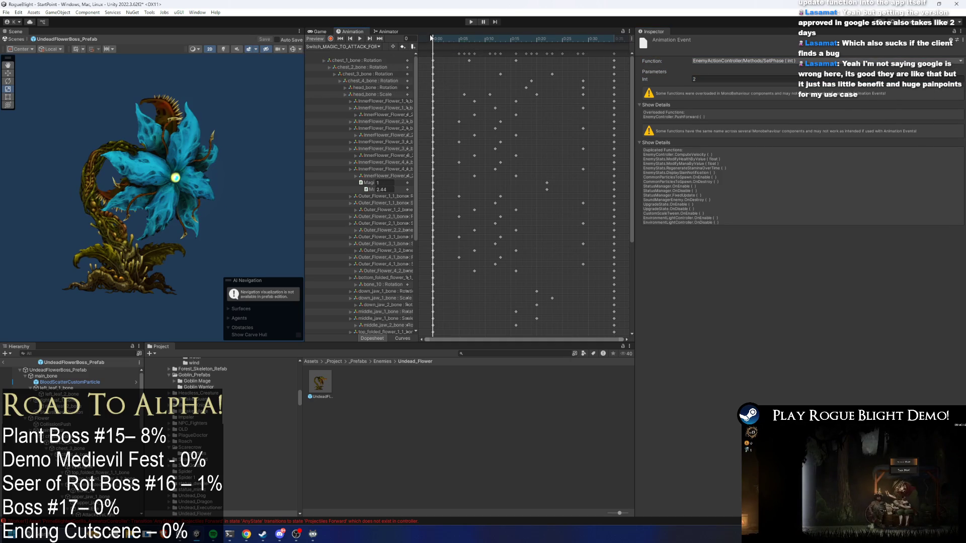
{"action": "left_click", "coordinate": [637, 79]}
{"action": "type", "text": "1"}
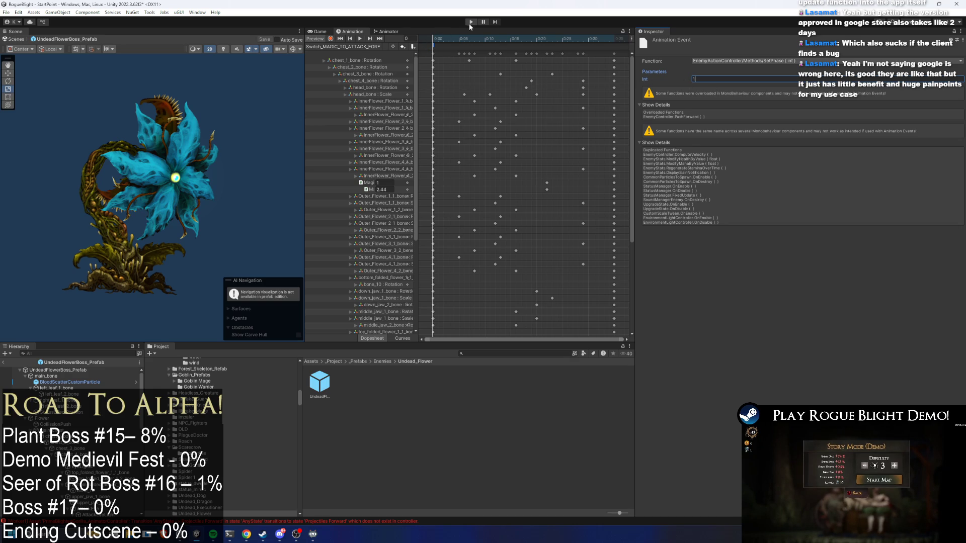
{"action": "left_click", "coordinate": [470, 23]}
Play past the prefab warning, load the first save slot, fight the flower boss, then stop
{"action": "key", "text": "Return"}
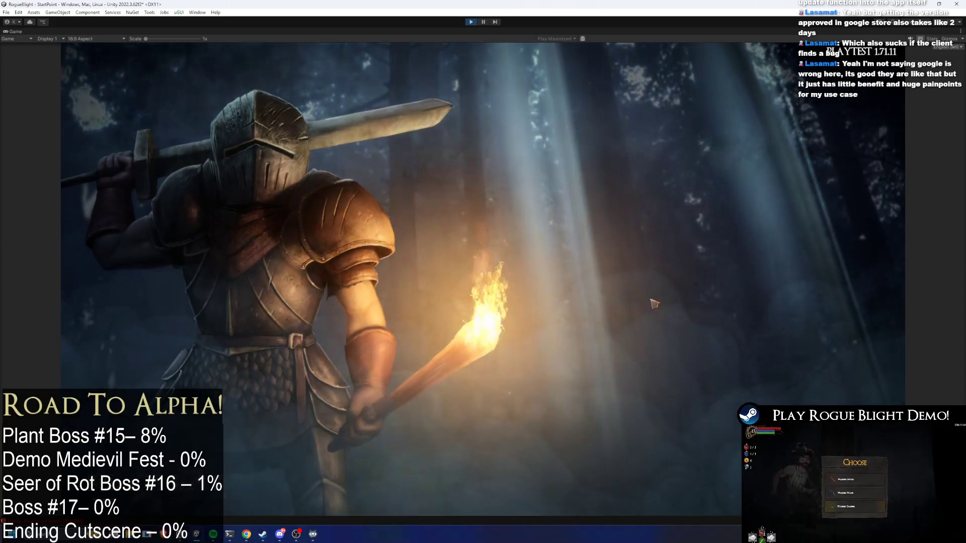
{"action": "left_click", "coordinate": [655, 304]}
{"action": "left_click", "coordinate": [728, 329]}
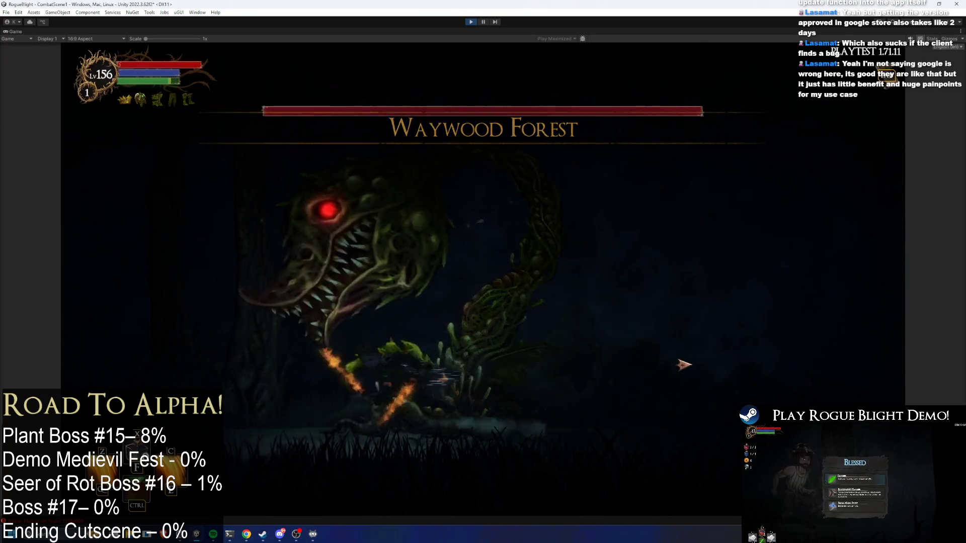
{"action": "key", "text": "d"}
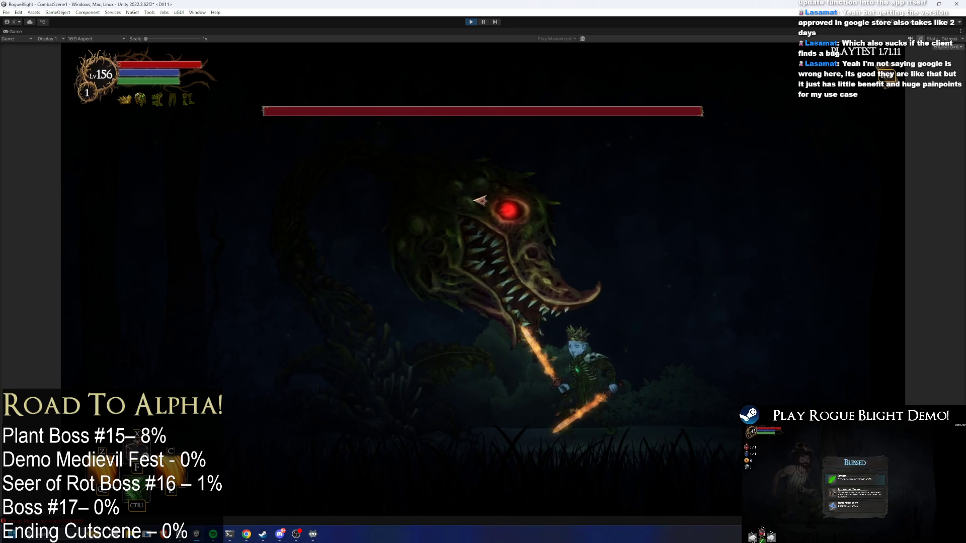
{"action": "left_click", "coordinate": [471, 22]}
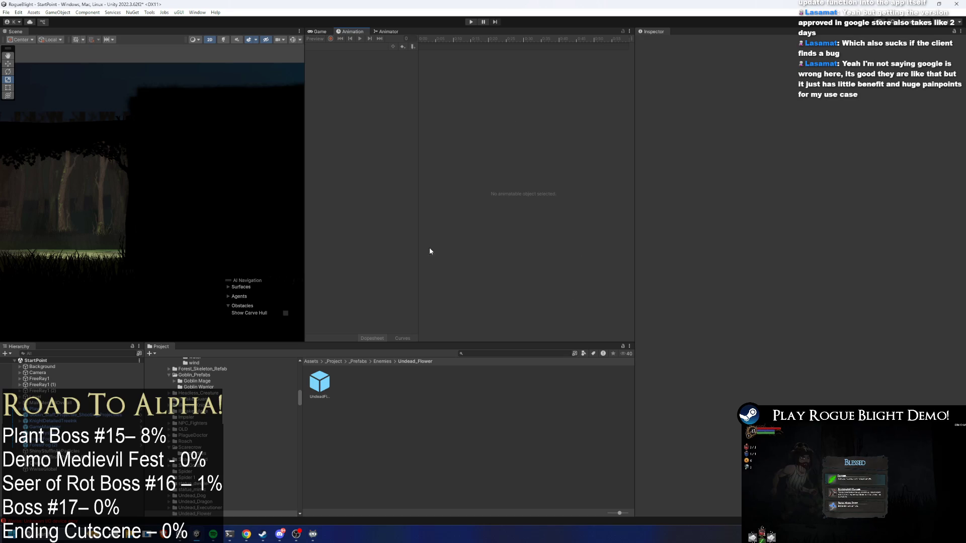
{"action": "double_click", "coordinate": [320, 395]}
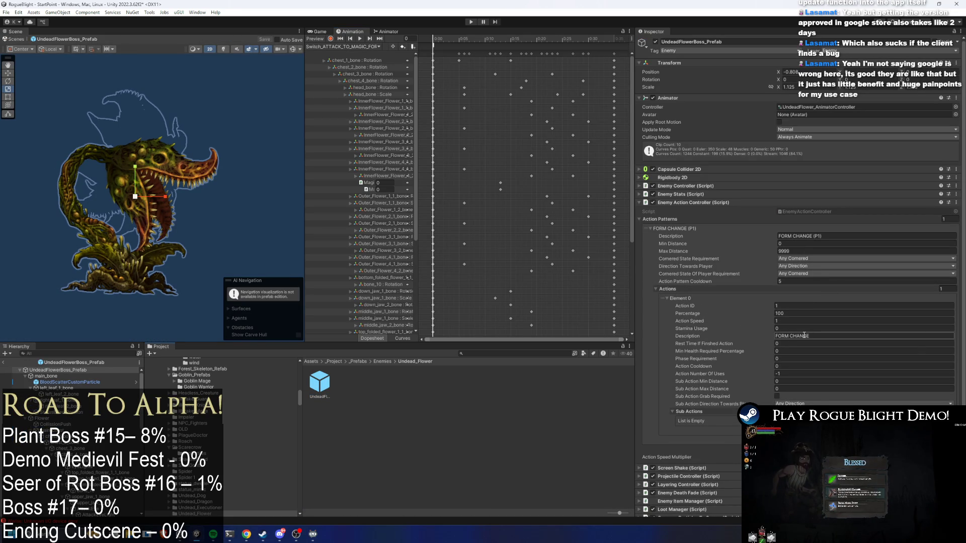
Set the FORM CHANGE action's Min Health Required Percentage to 100
{"action": "left_click", "coordinate": [803, 351]}
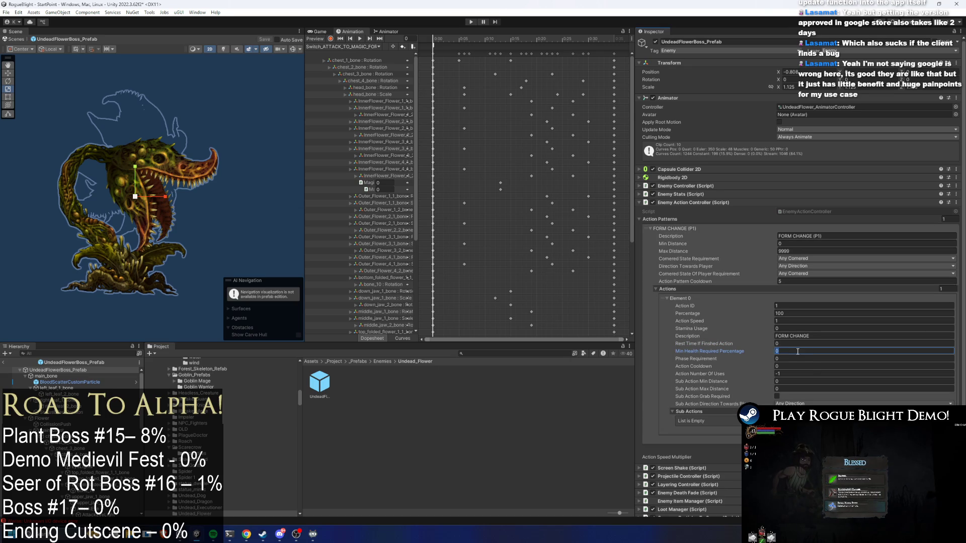
{"action": "type", "text": "1"}
{"action": "type", "text": "00"}
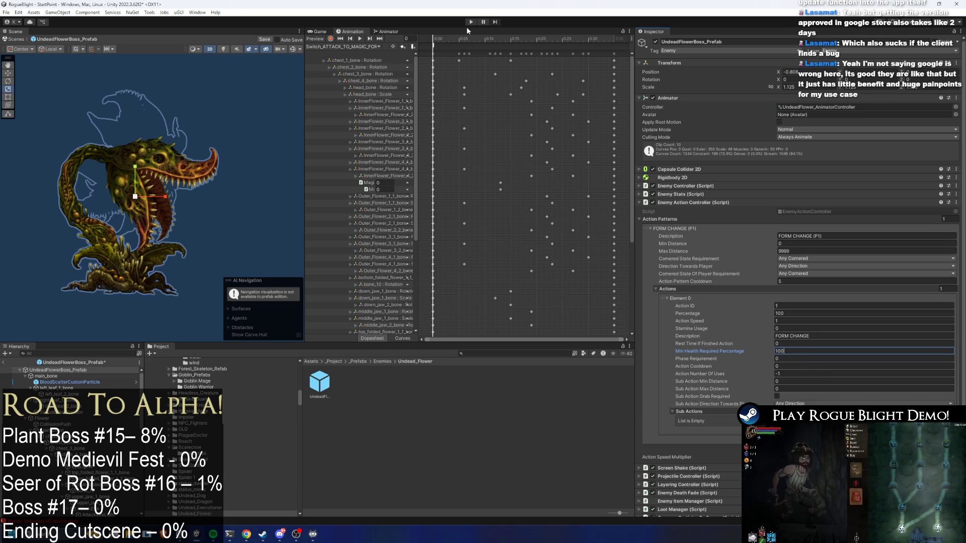
Save the prefab, playtest the flower boss fight from the first save slot, then exit Play mode
{"action": "key", "text": "ctrl+s"}
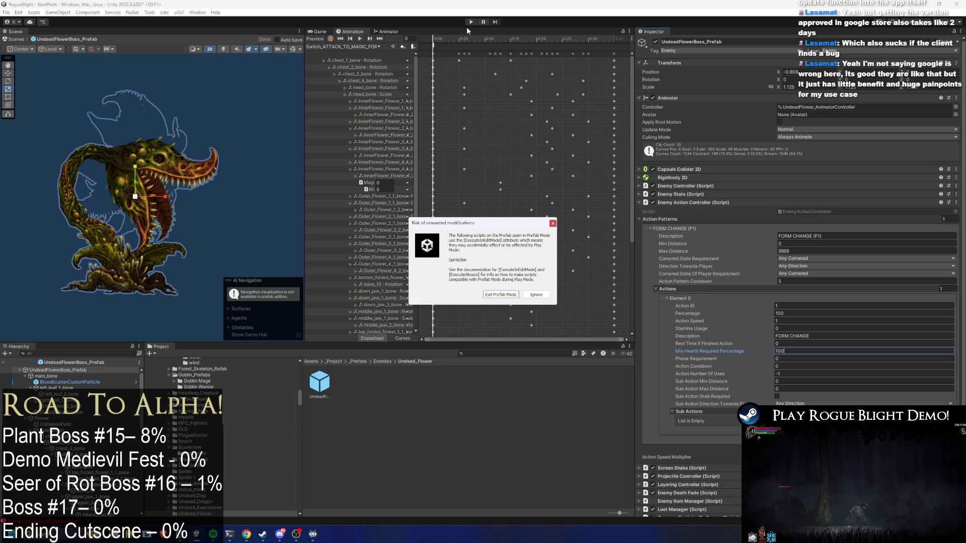
{"action": "key", "text": "Return"}
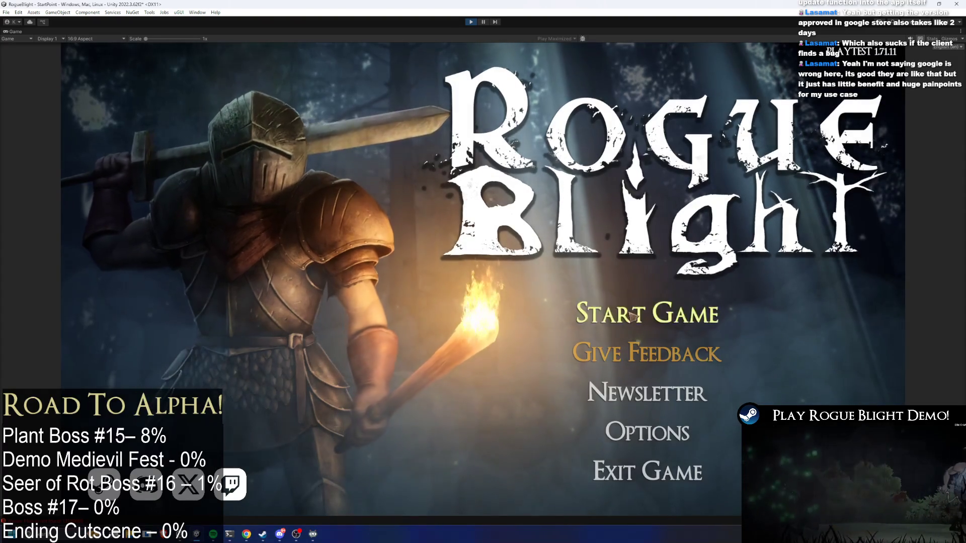
{"action": "left_click", "coordinate": [644, 313]}
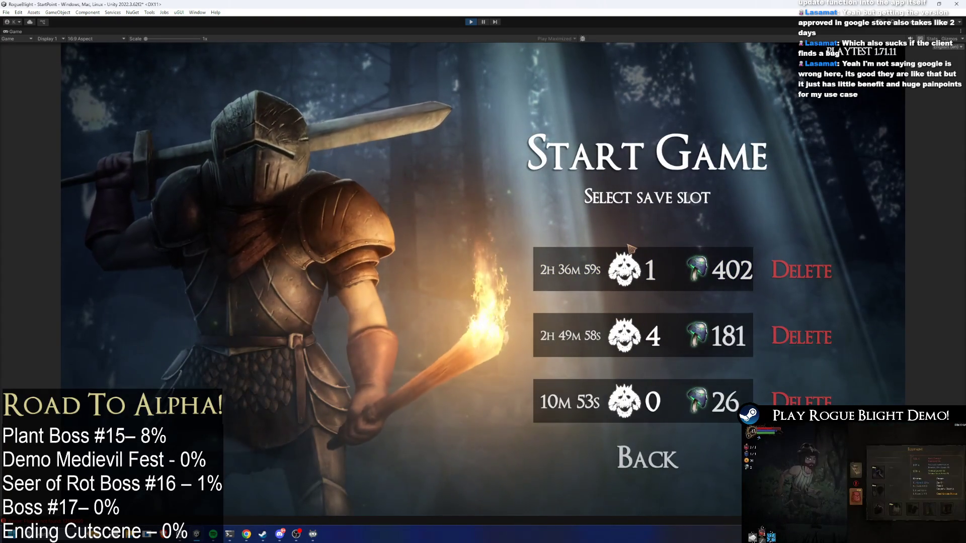
{"action": "left_click", "coordinate": [663, 288]}
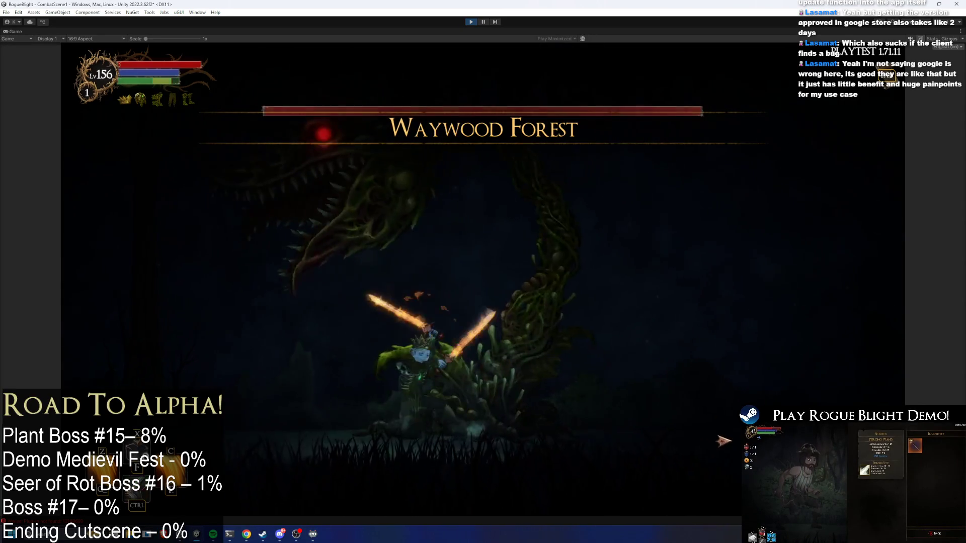
{"action": "key", "text": "Right"}
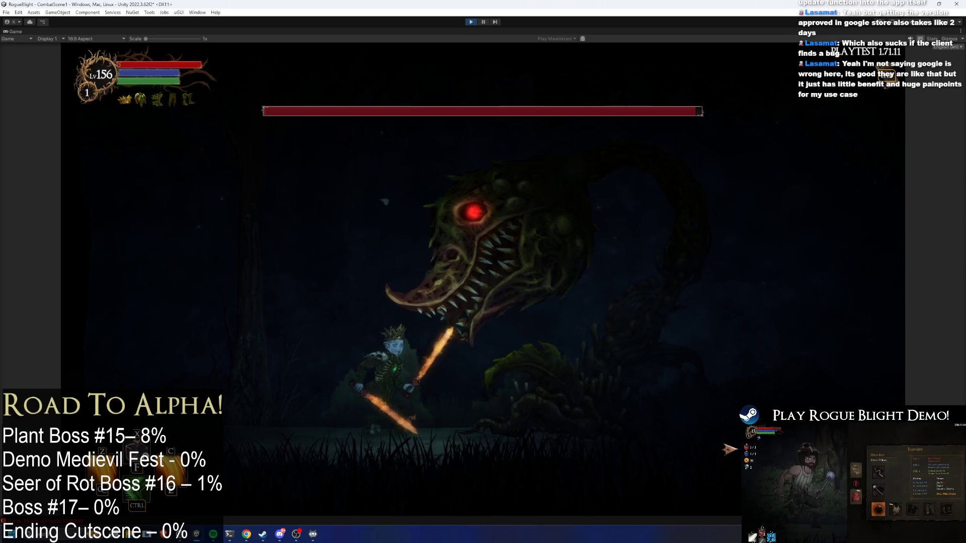
{"action": "key", "text": "space"}
{"action": "key", "text": "x"}
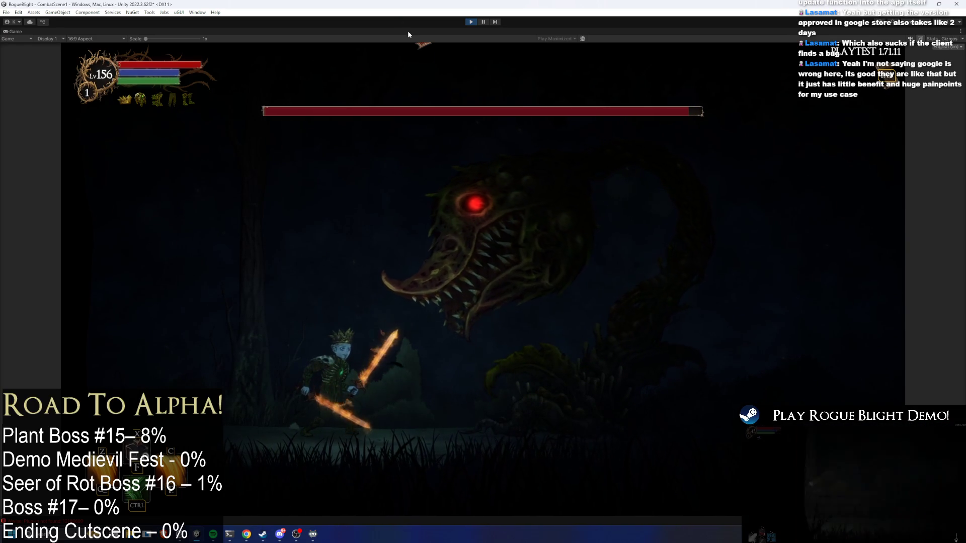
{"action": "key", "text": "ctrl+p"}
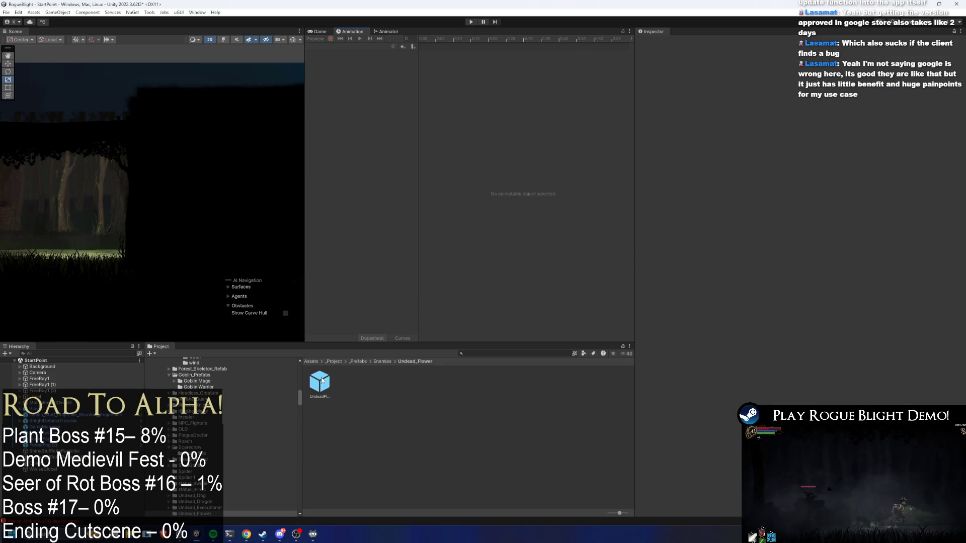
{"action": "double_click", "coordinate": [318, 383]}
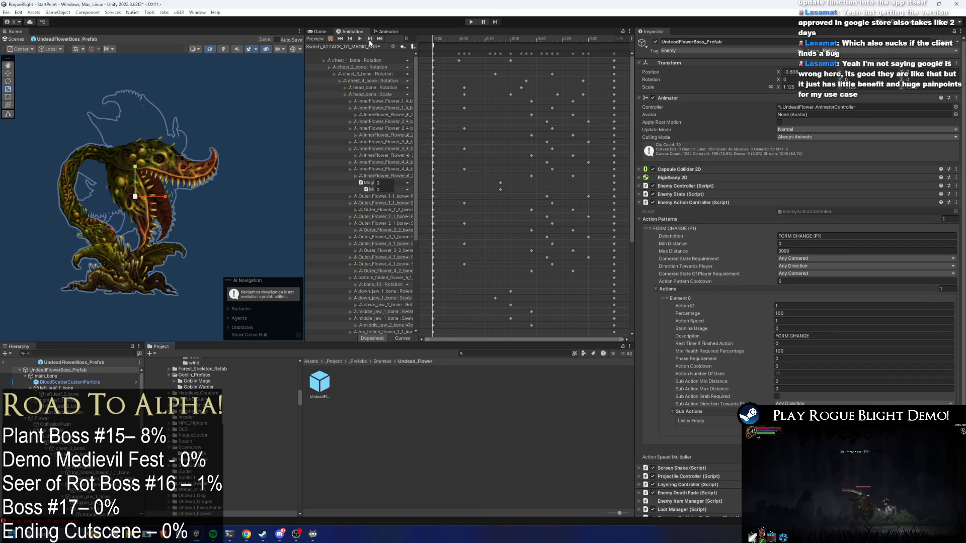
Check both AnyState transitions' conditions, drag the ATTACK TO MAGIC and MAGIC TO ATTACK 0 states to swap places, and start Play
{"action": "left_click", "coordinate": [378, 32]}
{"action": "left_click", "coordinate": [480, 123]}
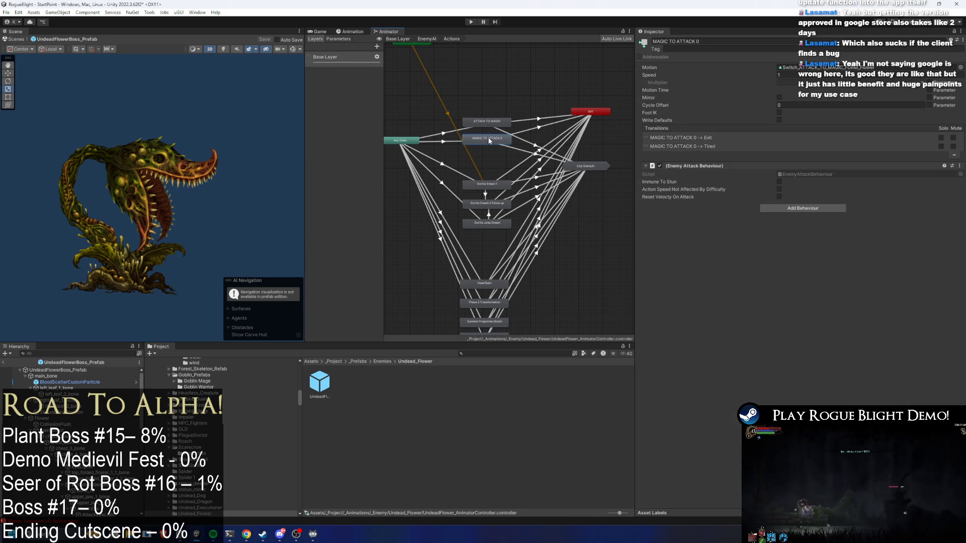
{"action": "left_click", "coordinate": [452, 133]}
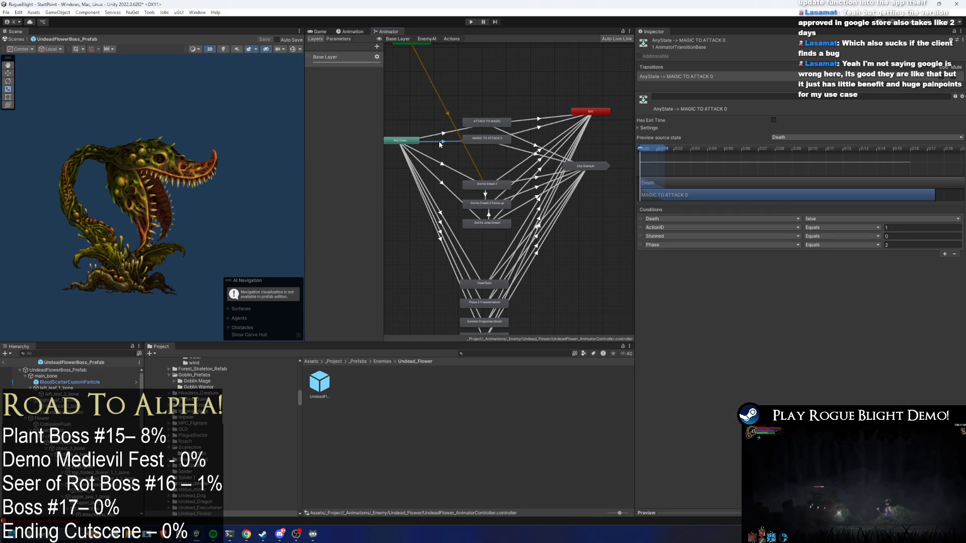
{"action": "left_click", "coordinate": [495, 123]}
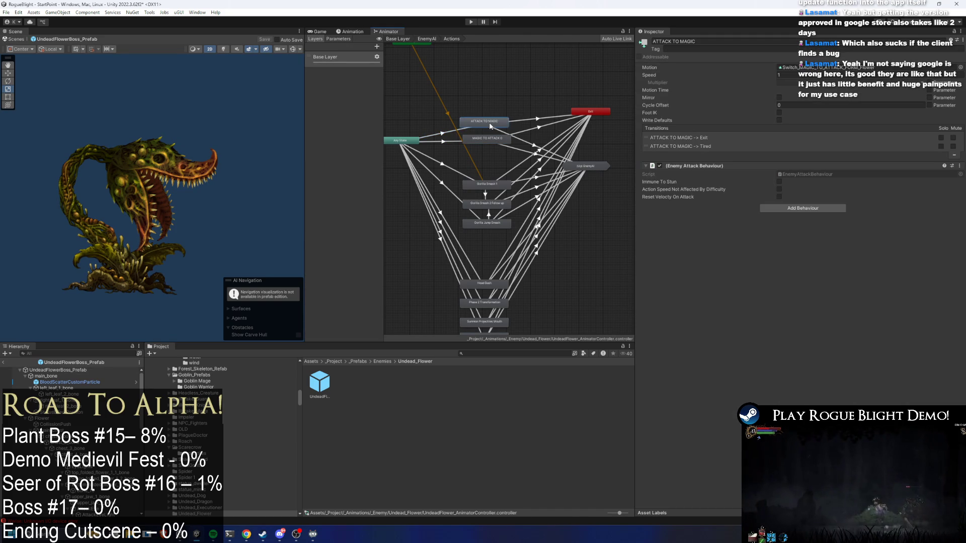
{"action": "left_click", "coordinate": [444, 134]}
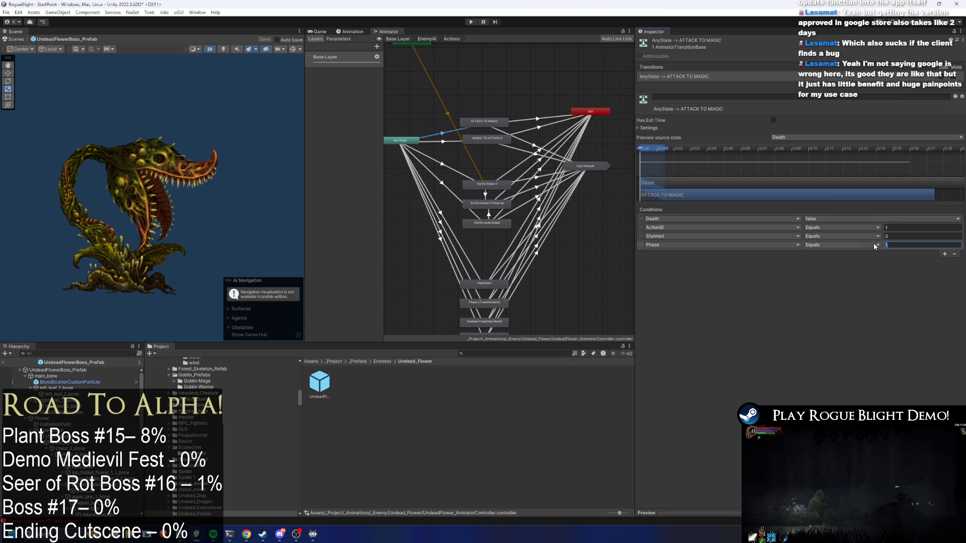
{"action": "left_click", "coordinate": [446, 142]}
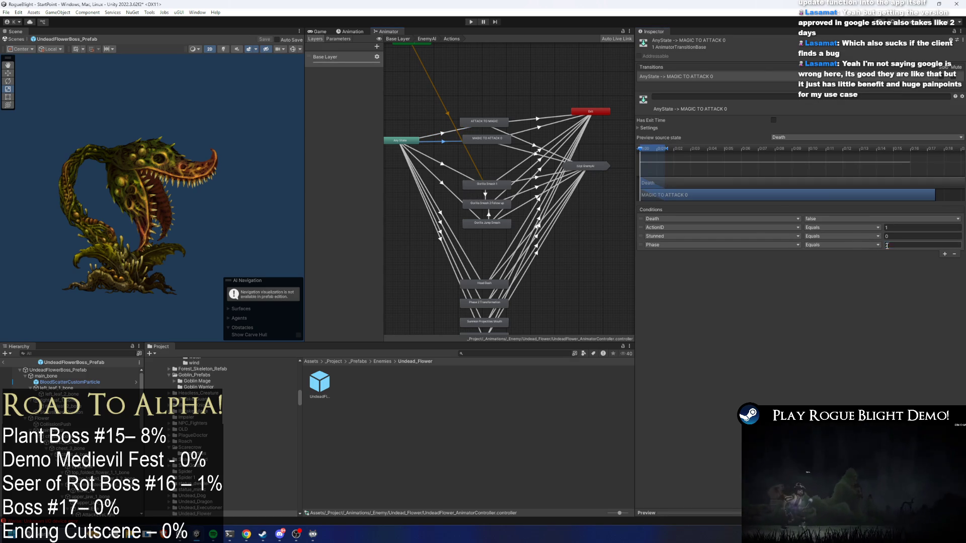
{"action": "left_click", "coordinate": [479, 140]}
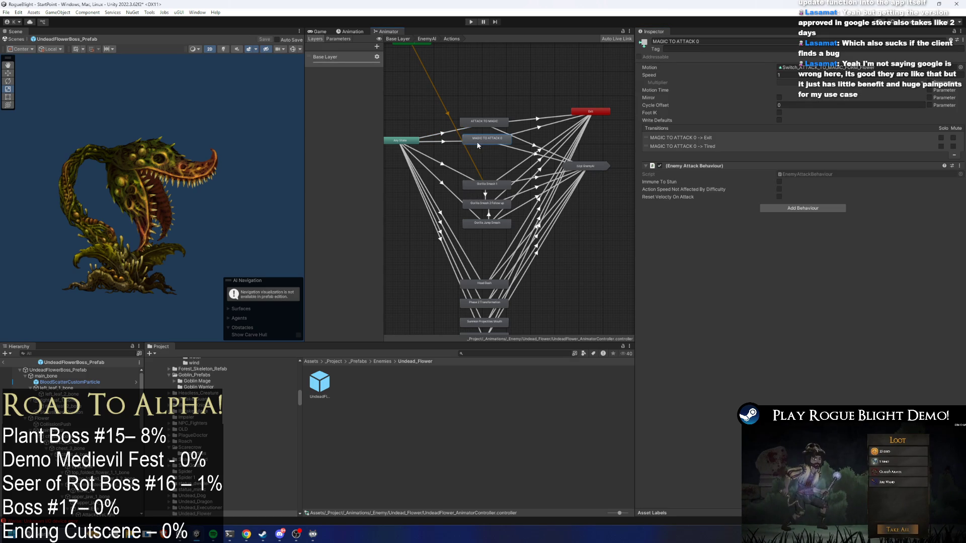
{"action": "left_click", "coordinate": [449, 143]}
{"action": "mouse_move", "coordinate": [488, 122]}
{"action": "left_mouse_down"}
{"action": "mouse_move", "coordinate": [482, 141]}
{"action": "mouse_move", "coordinate": [484, 126]}
{"action": "left_mouse_up"}
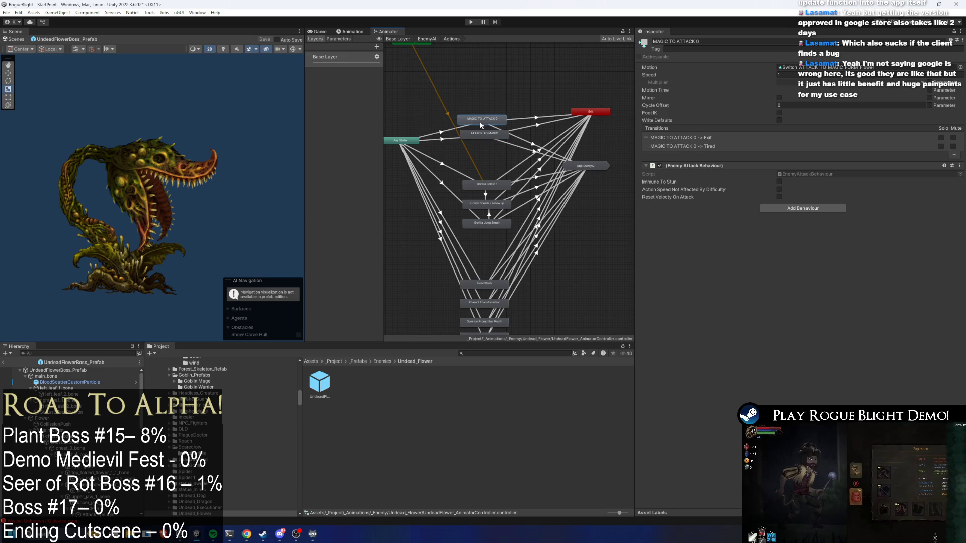
{"action": "left_click", "coordinate": [471, 22]}
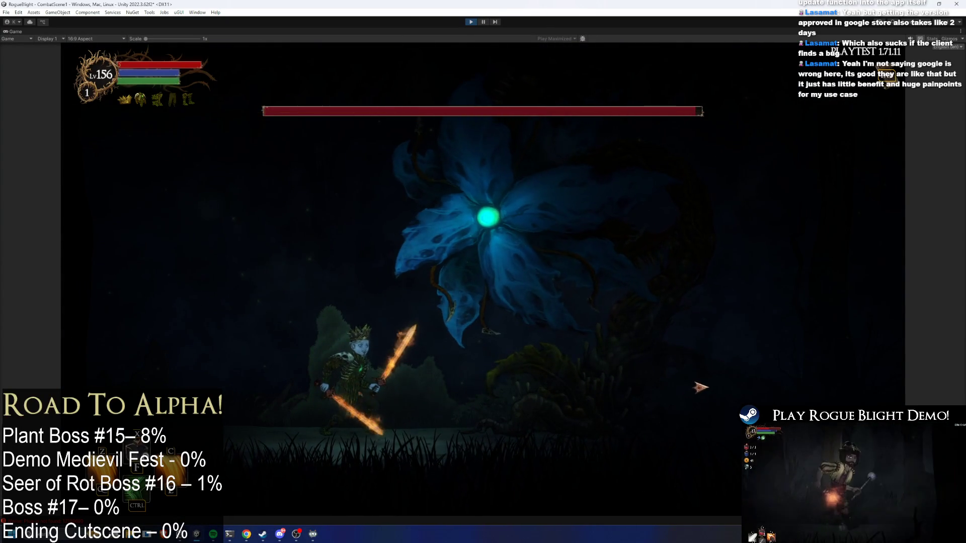
Move the hero left and right attacking the blue-form flower boss, then stop with Ctrl+P
{"action": "key", "text": "a"}
{"action": "key", "text": "d"}
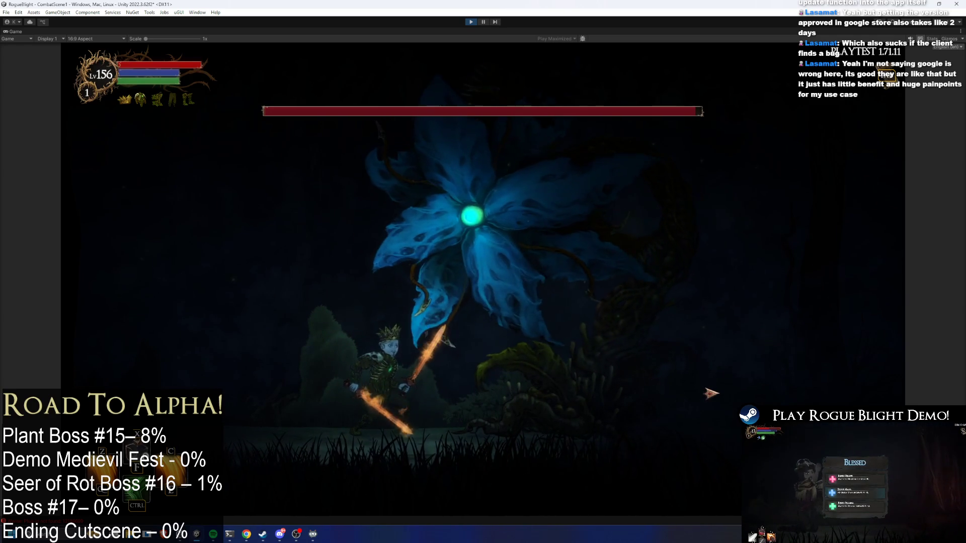
{"action": "key", "text": "a"}
{"action": "key", "text": "d"}
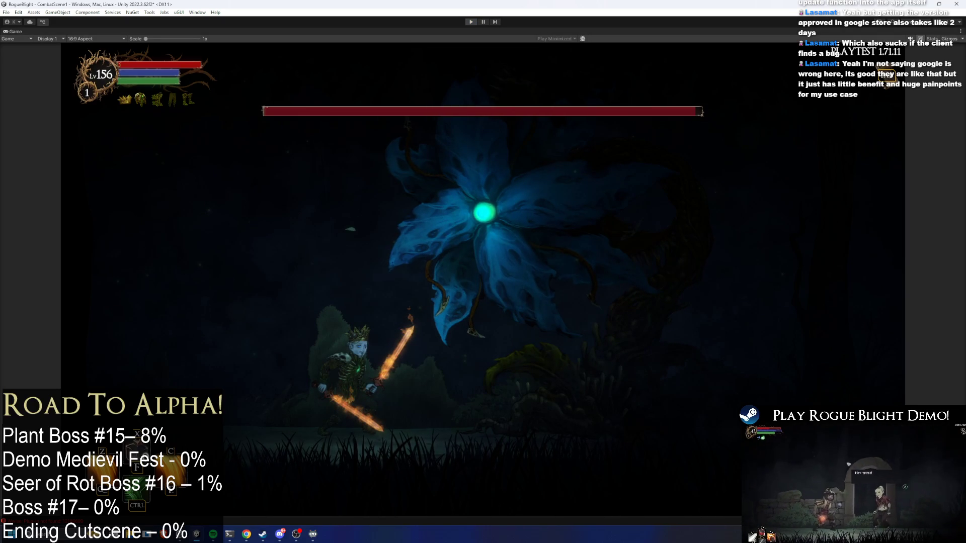
{"action": "key", "text": "ctrl+p"}
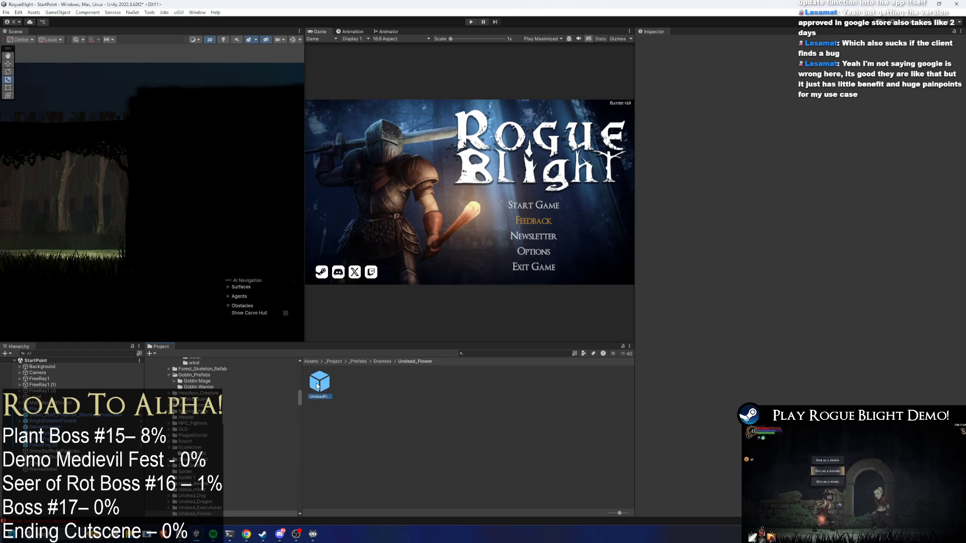
Open the Undead Flower boss prefab, frame it, and bring up its Animator state graph
{"action": "double_click", "coordinate": [317, 387]}
{"action": "key", "text": "f"}
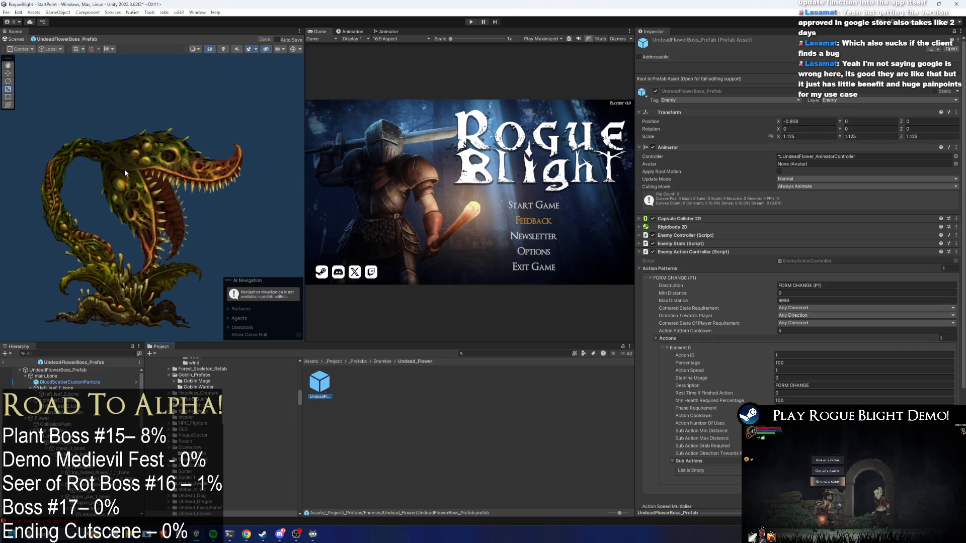
{"action": "scroll", "coordinate": [871, 355], "scroll_direction": "down", "scroll_amount": 3}
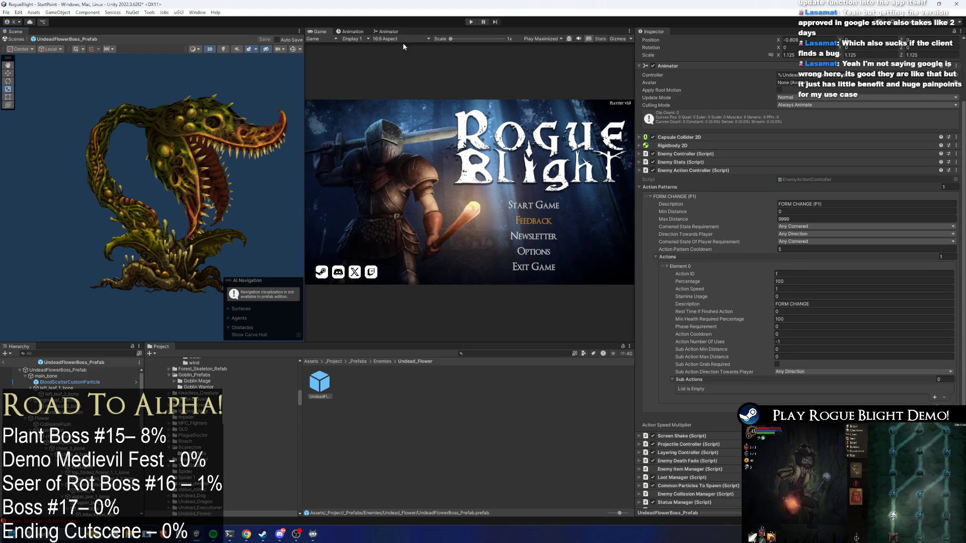
{"action": "left_click", "coordinate": [385, 31]}
Rename the MAGIC TO ATTACK 0 state to ATTACK TO MAGIC
{"action": "left_click", "coordinate": [485, 122]}
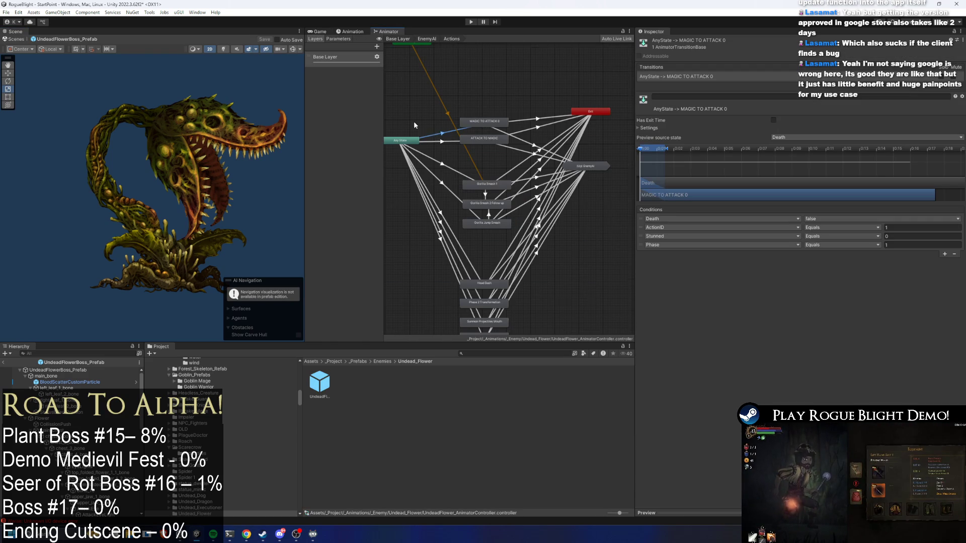
{"action": "scroll", "coordinate": [413, 121], "scroll_direction": "up", "scroll_amount": 5}
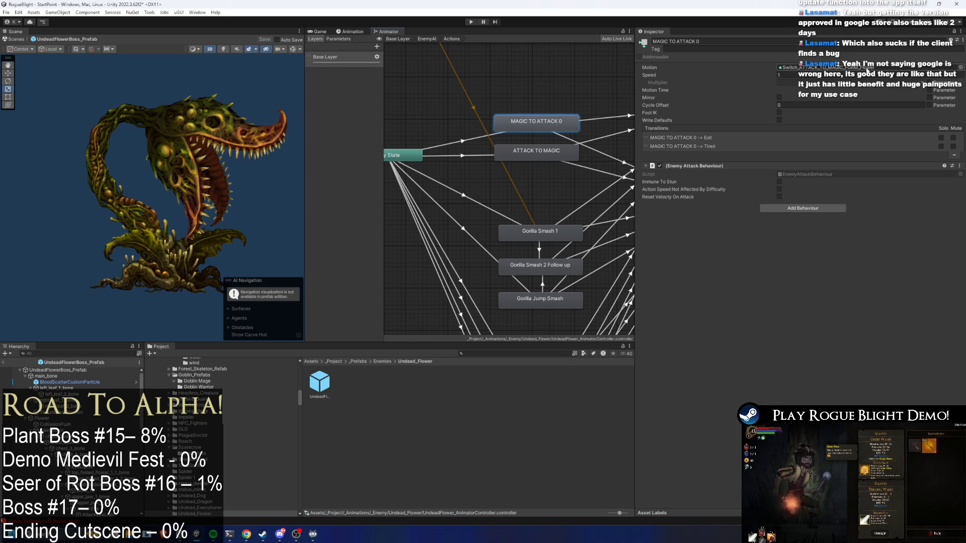
{"action": "left_click", "coordinate": [742, 44]}
{"action": "type", "text": "ATT TO MAGIC"}
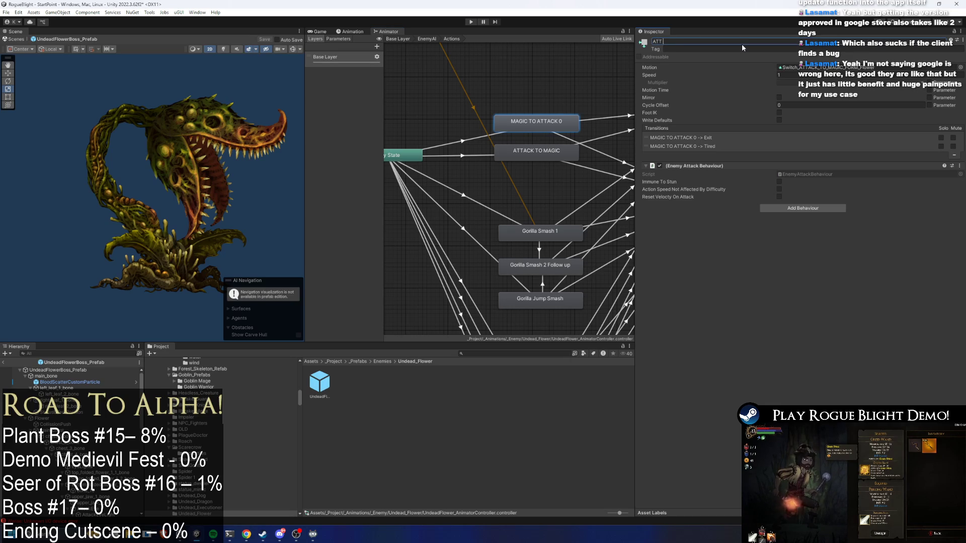
{"action": "key", "text": "Return"}
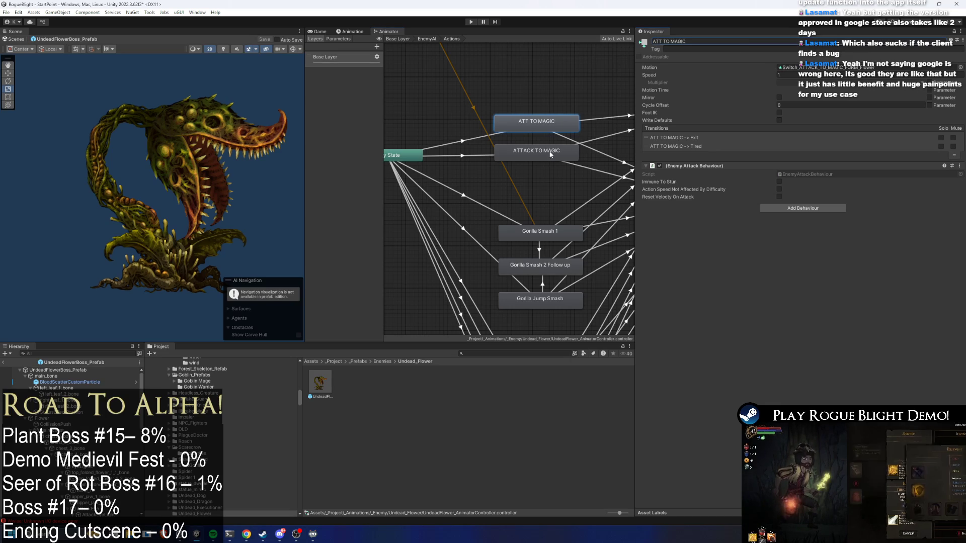
Rename the original ATTACK TO MAGIC state to MAGIC TO ATTACK
{"action": "left_click", "coordinate": [552, 151]}
{"action": "left_click", "coordinate": [747, 41]}
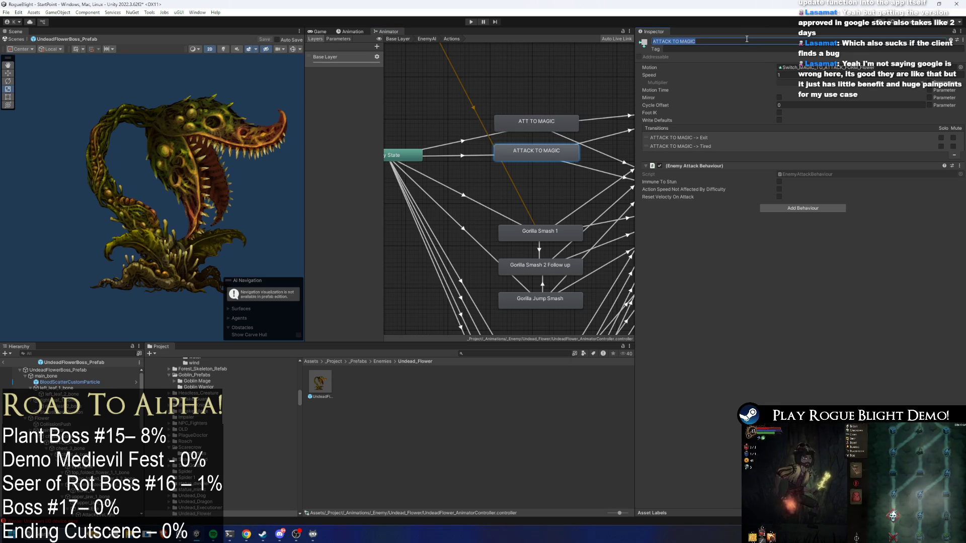
{"action": "type", "text": "IC TO ATTACK"}
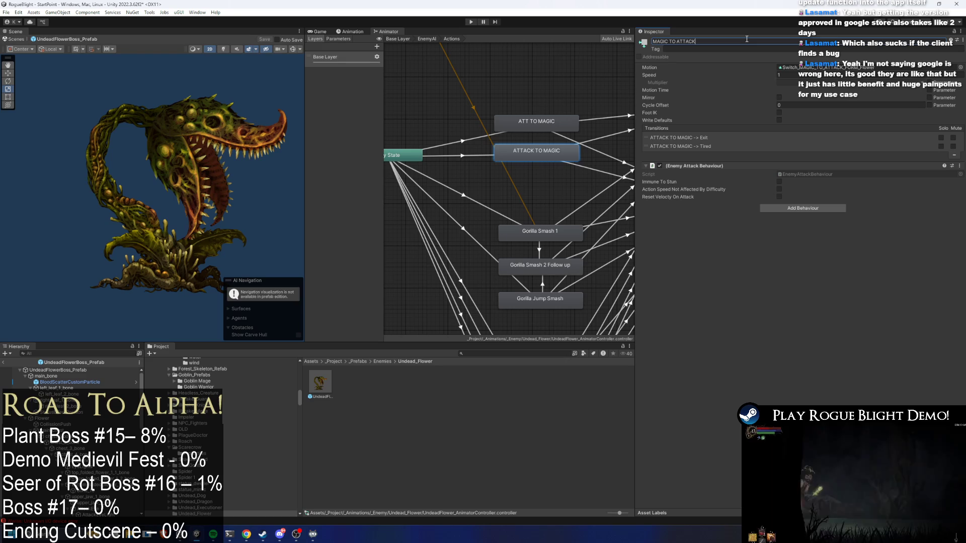
{"action": "left_click", "coordinate": [562, 124]}
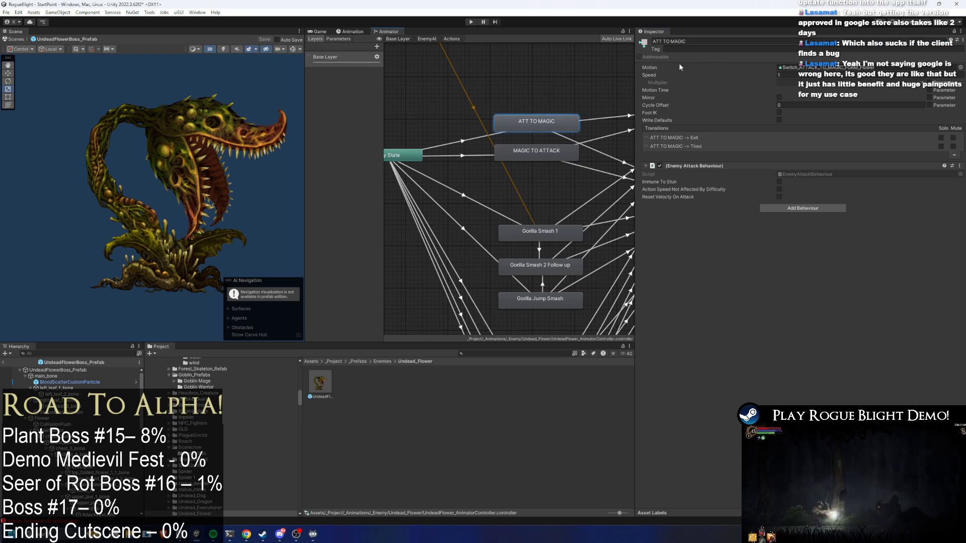
{"action": "left_click", "coordinate": [551, 157]}
{"action": "left_click", "coordinate": [535, 121]}
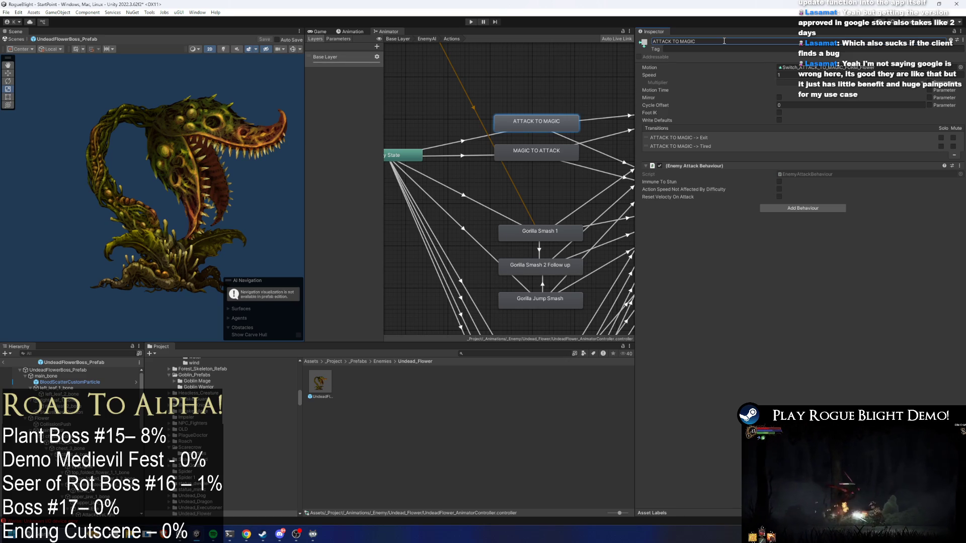
Return to the Animation timeline showing the Idle_Flower clip on the boss root object
{"action": "left_click", "coordinate": [350, 31]}
{"action": "left_click", "coordinate": [53, 370]}
{"action": "left_click", "coordinate": [347, 46]}
{"action": "left_click", "coordinate": [355, 49]}
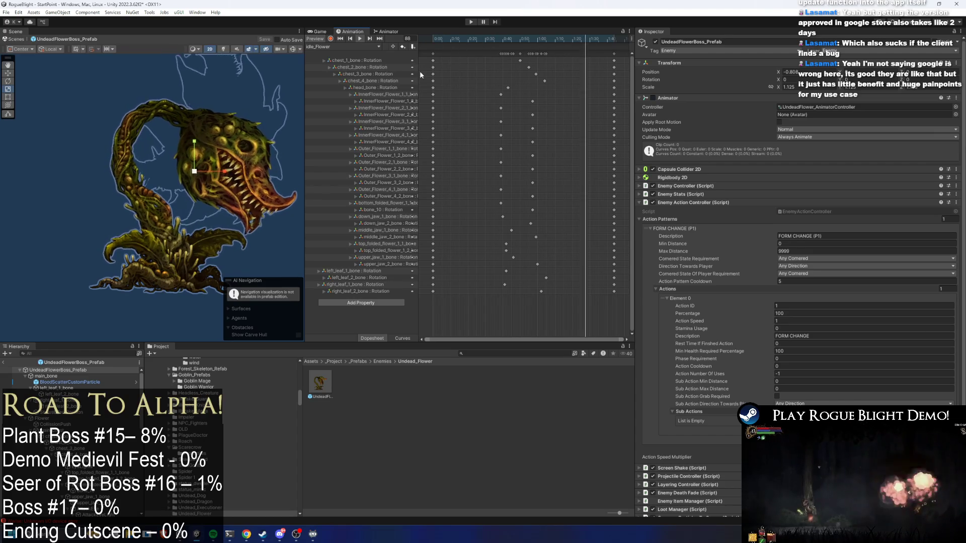
Select the flower boss's root object and bring up its Animator state graph
{"action": "left_click", "coordinate": [93, 120]}
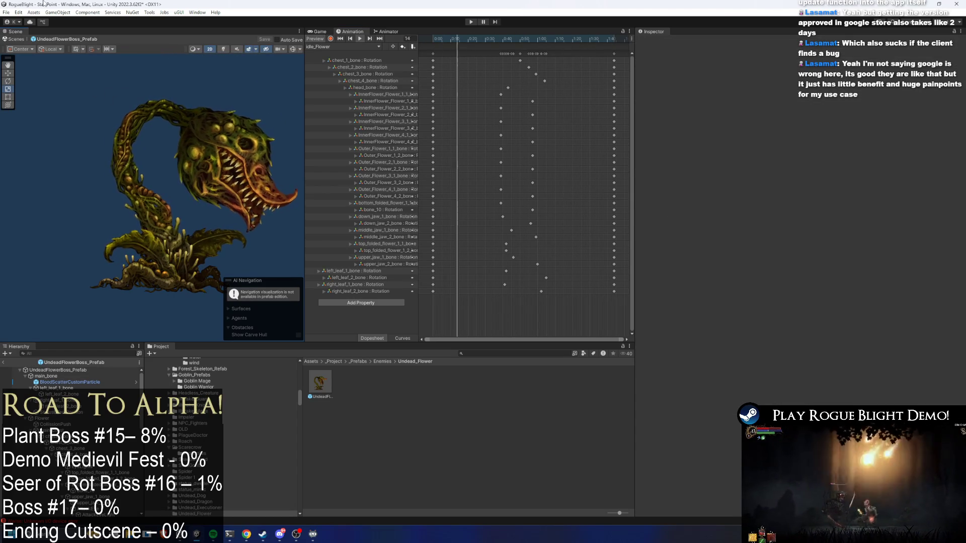
{"action": "left_click", "coordinate": [395, 32]}
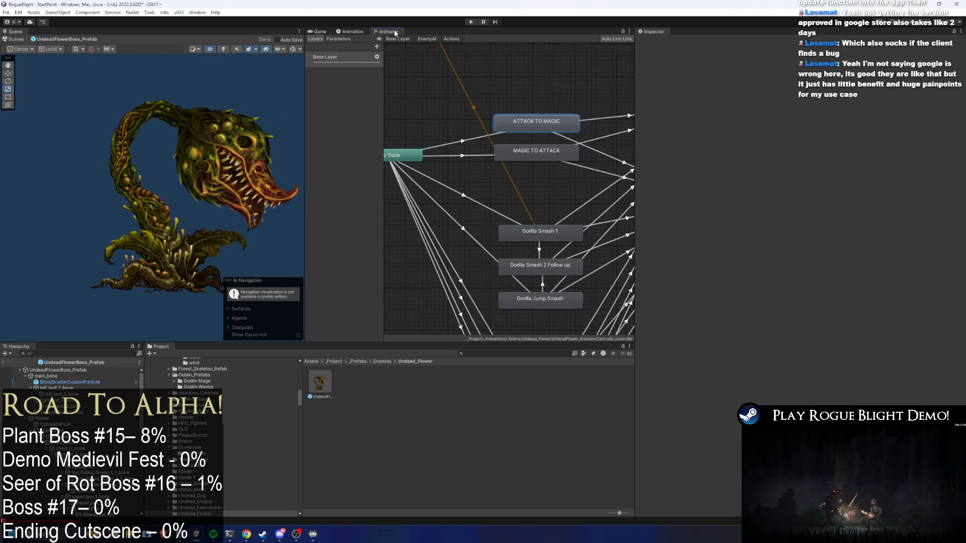
{"action": "left_click", "coordinate": [352, 31]}
{"action": "left_click", "coordinate": [378, 31]}
{"action": "left_click", "coordinate": [352, 31]}
{"action": "left_click", "coordinate": [59, 370]}
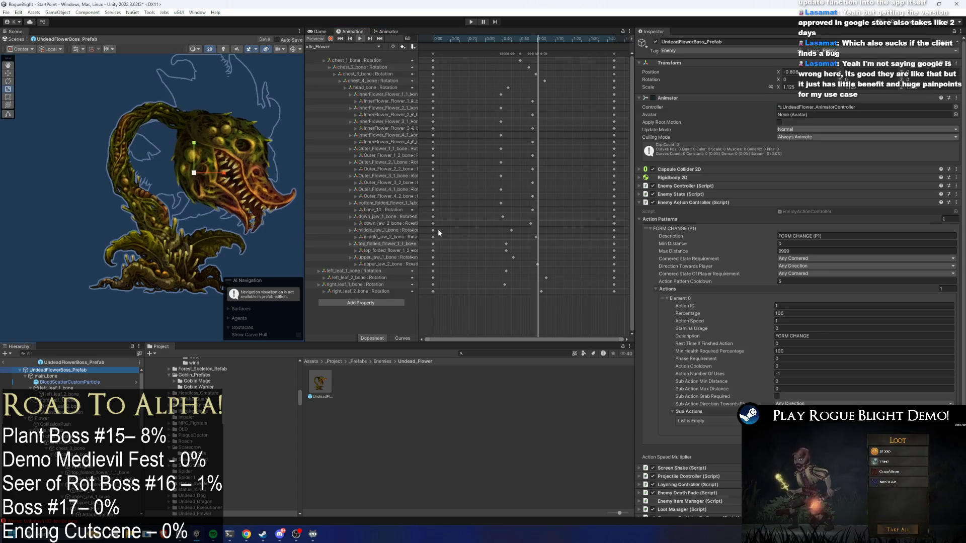
{"action": "left_click", "coordinate": [395, 33]}
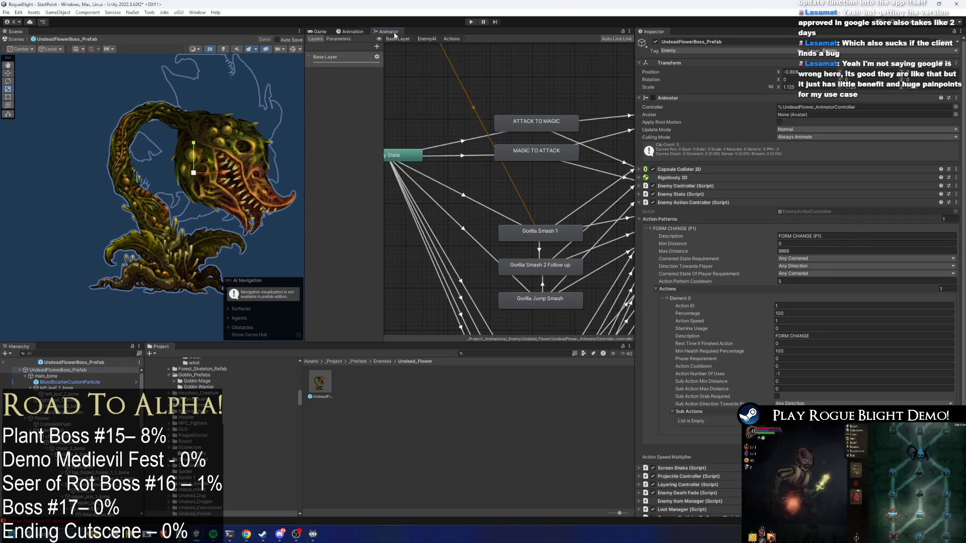
Inspect the phase transitions into ATTACK TO MAGIC and locate its form-switch clip in the Project
{"action": "left_click", "coordinate": [463, 143]}
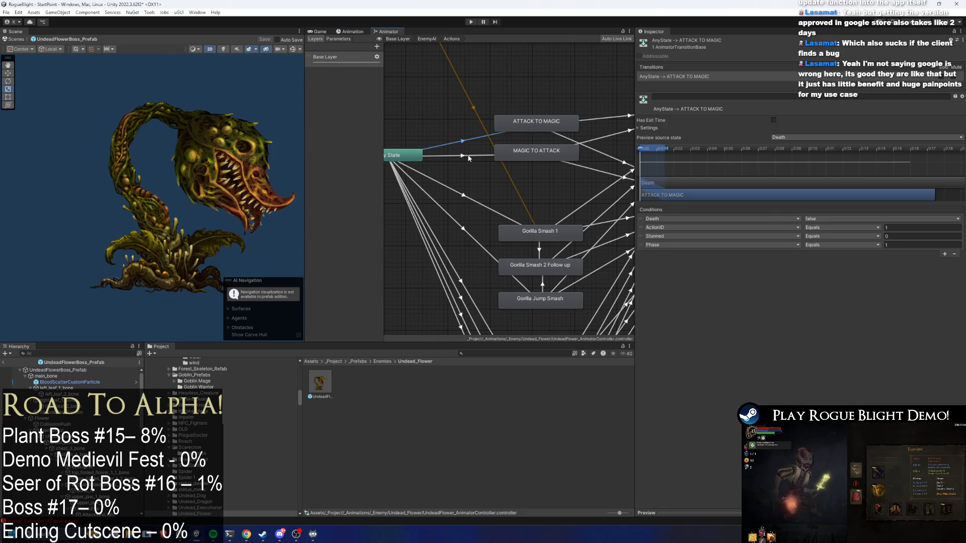
{"action": "left_click", "coordinate": [463, 156]}
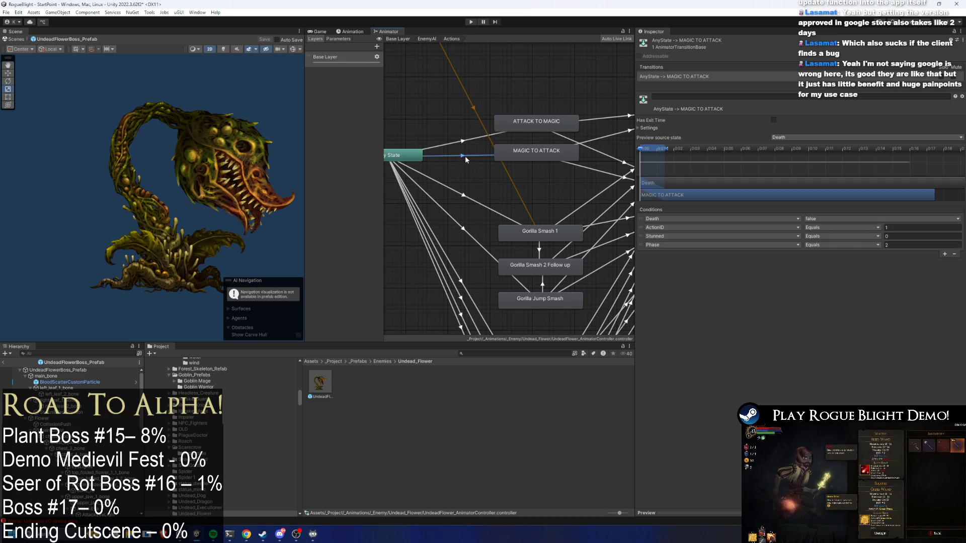
{"action": "left_click", "coordinate": [543, 127]}
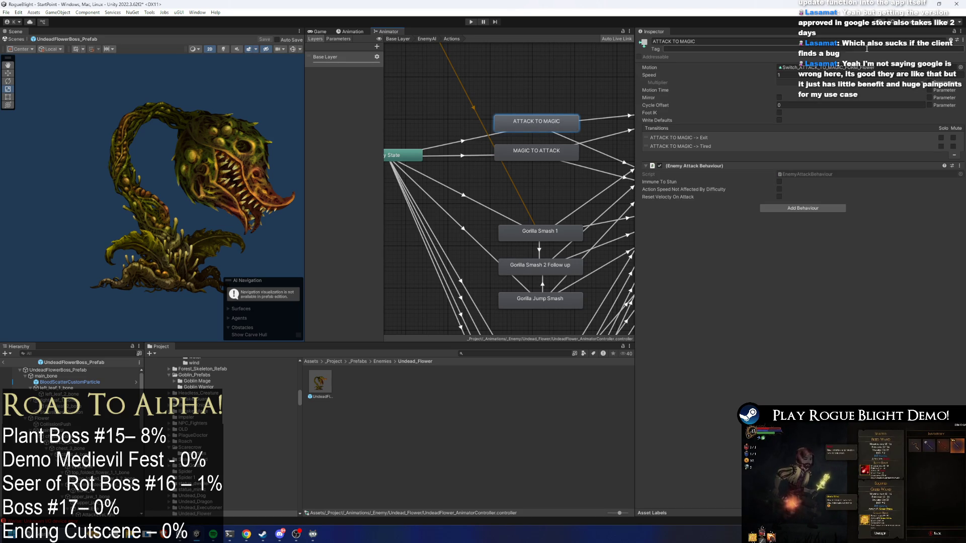
{"action": "left_click", "coordinate": [816, 68]}
{"action": "left_click", "coordinate": [506, 378]}
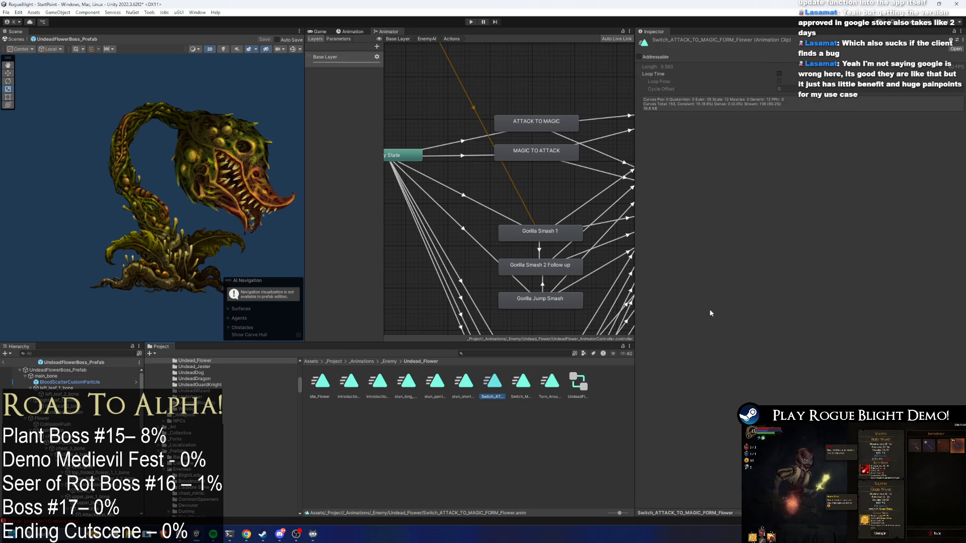
Compare the ATTACK TO MAGIC and MAGIC TO ATTACK states, pan to Any State, then enter play mode
{"action": "left_click", "coordinate": [535, 157]}
{"action": "left_click", "coordinate": [554, 125]}
{"action": "left_click", "coordinate": [554, 153]}
{"action": "left_click", "coordinate": [553, 124]}
{"action": "left_click", "coordinate": [554, 152]}
{"action": "left_click_drag", "start_coordinate": [564, 135], "coordinate": [500, 144]}
{"action": "left_click", "coordinate": [481, 135]}
{"action": "mouse_move", "coordinate": [425, 136]}
{"action": "left_mouse_down"}
{"action": "mouse_move", "coordinate": [472, 141]}
{"action": "mouse_move", "coordinate": [497, 168]}
{"action": "left_mouse_up"}
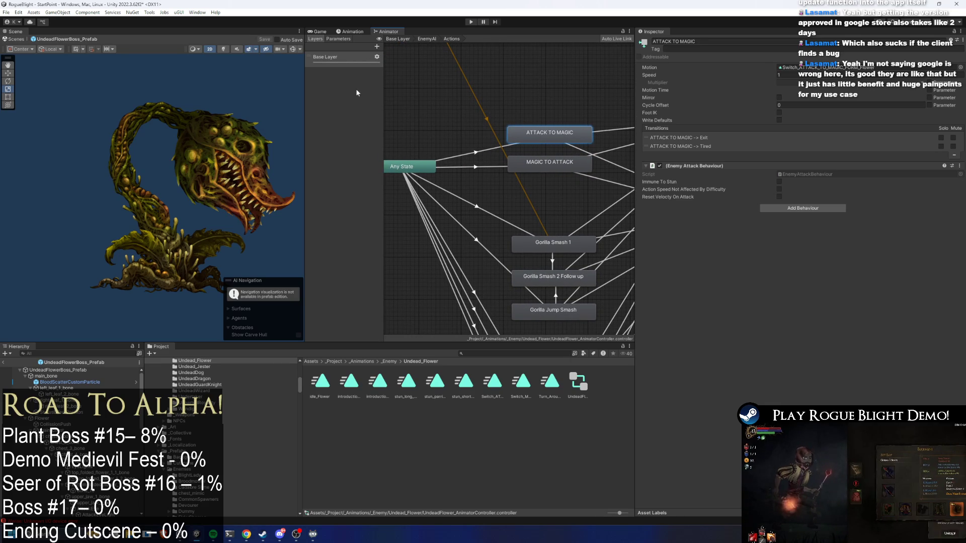
{"action": "left_click", "coordinate": [470, 23]}
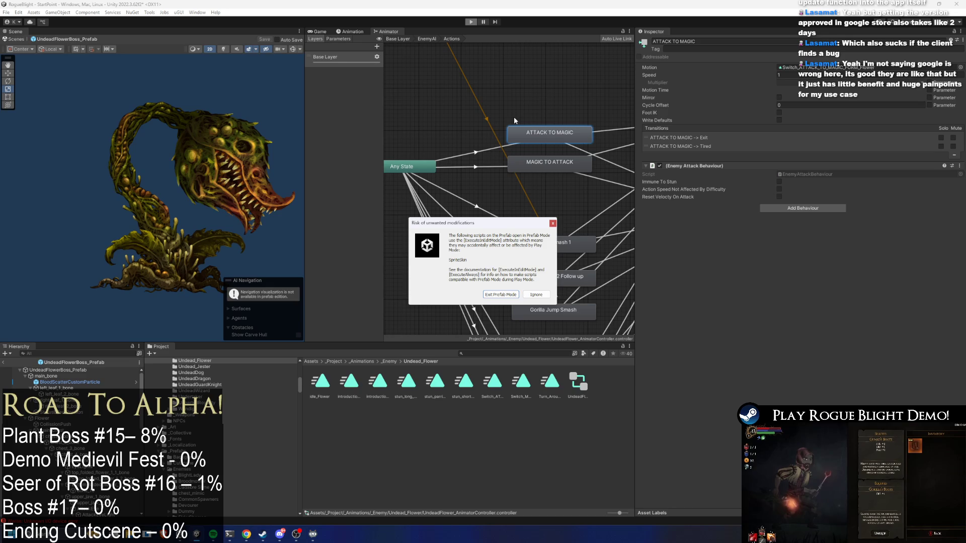
Dismiss the warning, start a new game in the first save slot, and attack the boss
{"action": "key", "text": "Return"}
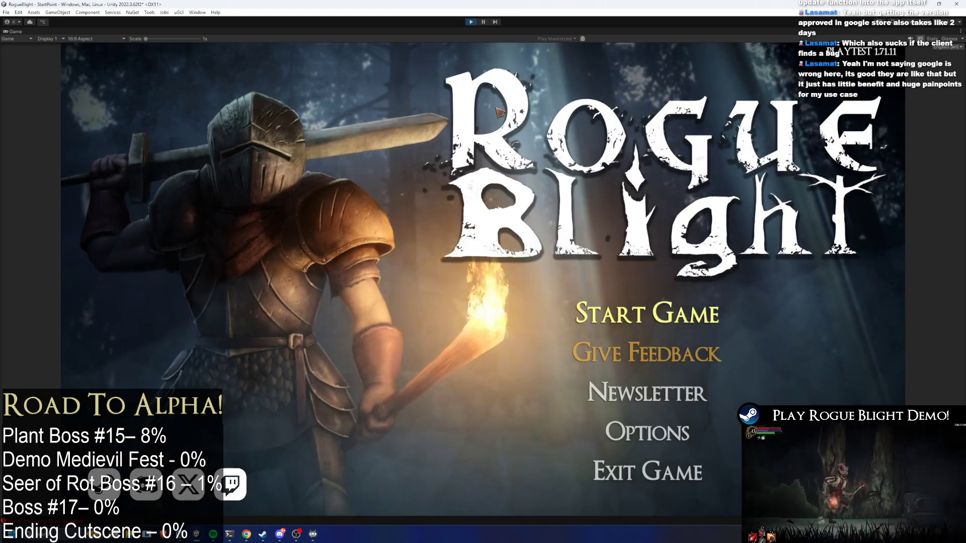
{"action": "left_click", "coordinate": [625, 307]}
{"action": "left_click", "coordinate": [686, 272]}
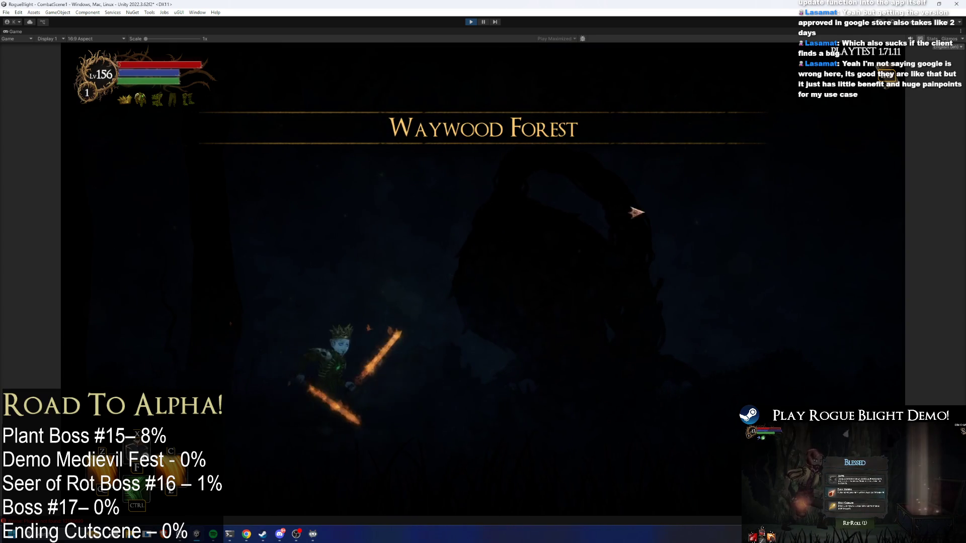
{"action": "key", "text": "a"}
{"action": "key", "text": "d"}
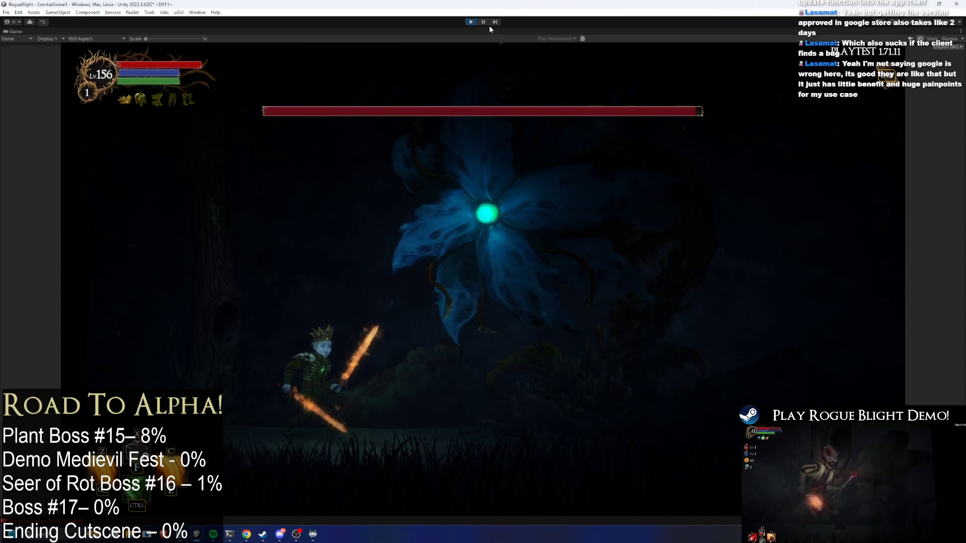
{"action": "key", "text": "shift+space"}
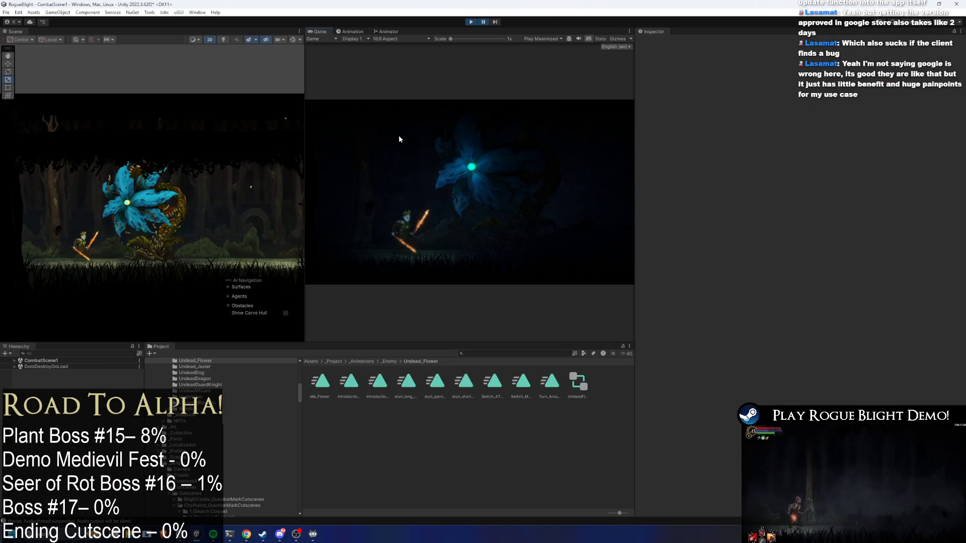
Find the Undead Flower boss clone in the Hierarchy and open its Actions sub-state machine
{"action": "left_click", "coordinate": [84, 352]}
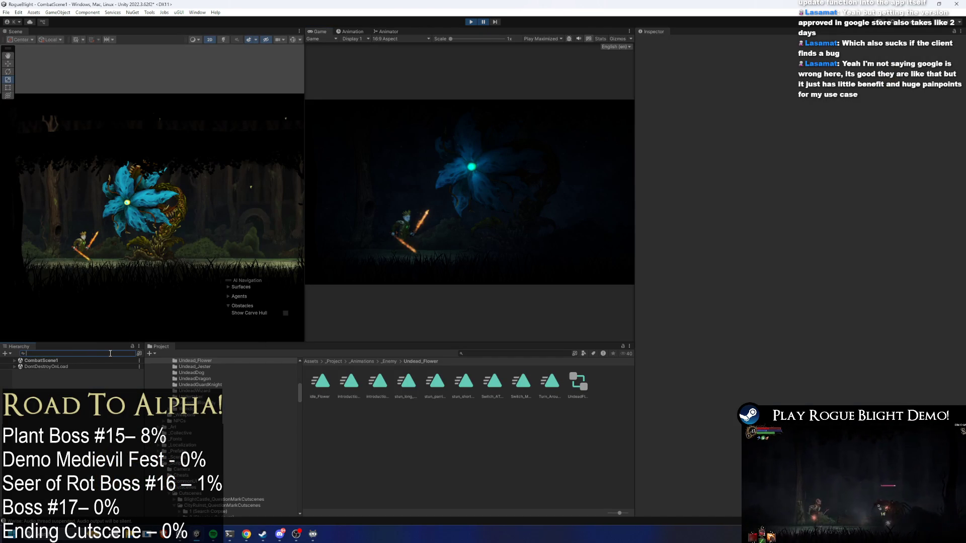
{"action": "type", "text": "undead flower prefa"}
{"action": "left_click", "coordinate": [55, 367]}
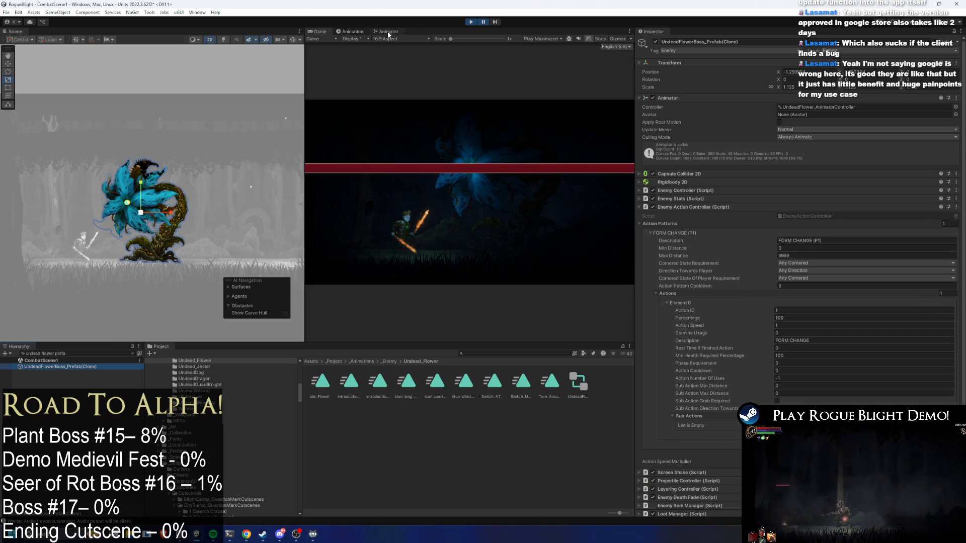
{"action": "left_click", "coordinate": [388, 31]}
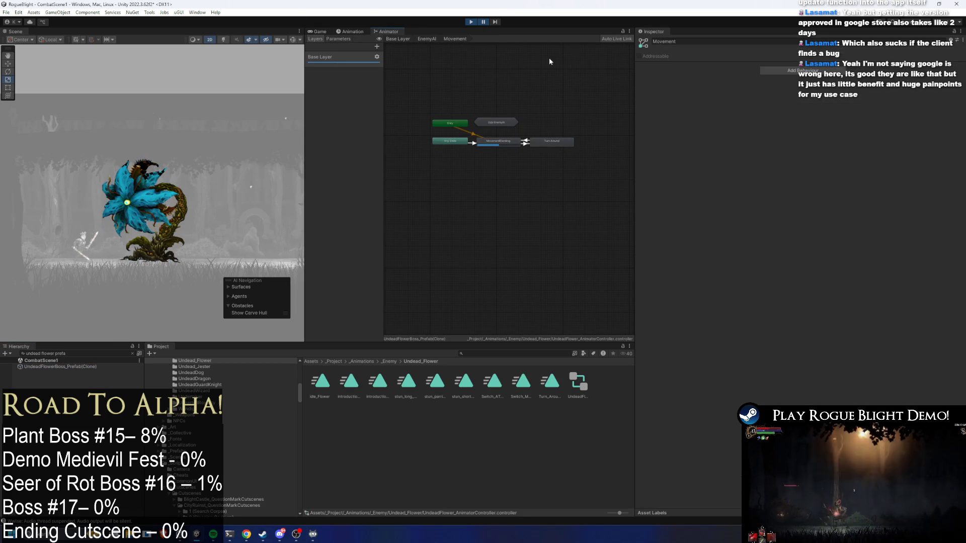
{"action": "left_click", "coordinate": [427, 39]}
{"action": "left_click", "coordinate": [453, 221]}
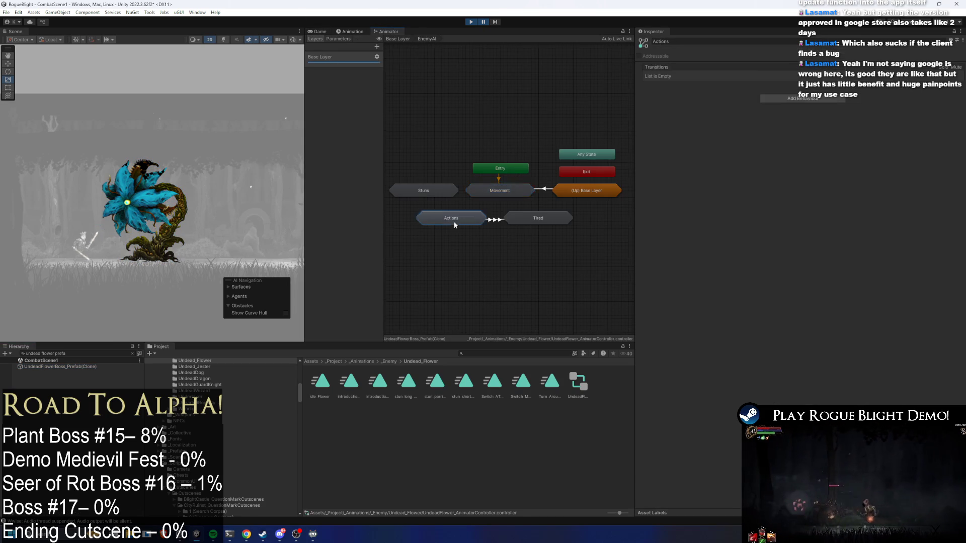
{"action": "double_click", "coordinate": [454, 222]}
Resume the game with Play Focused mode, return to the Animator graph, then stop play
{"action": "left_click", "coordinate": [484, 21]}
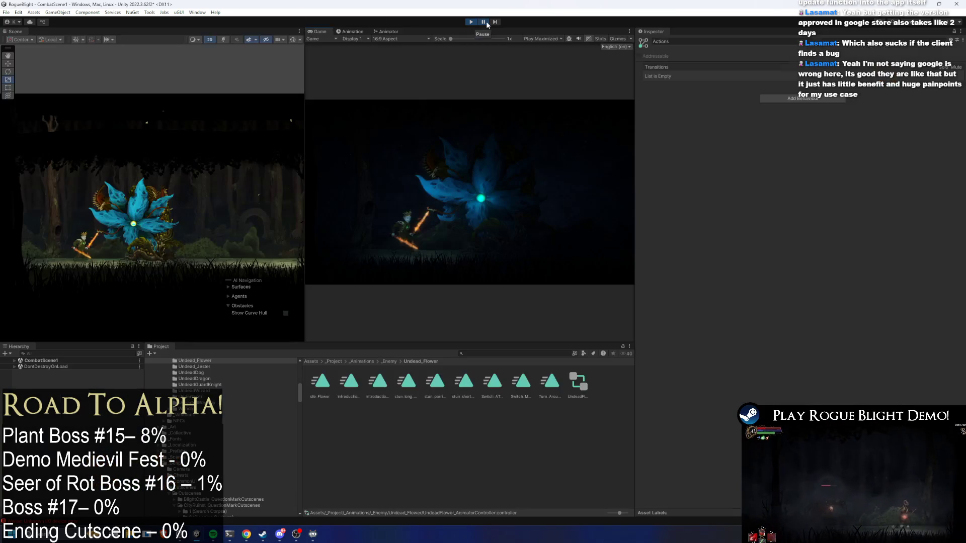
{"action": "left_click", "coordinate": [551, 39]}
{"action": "left_click", "coordinate": [541, 48]}
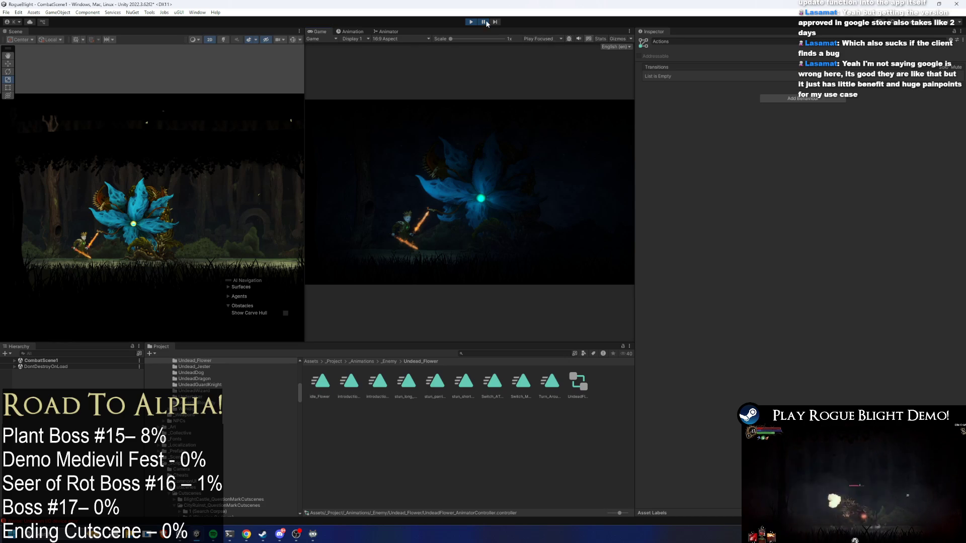
{"action": "left_click", "coordinate": [386, 31]}
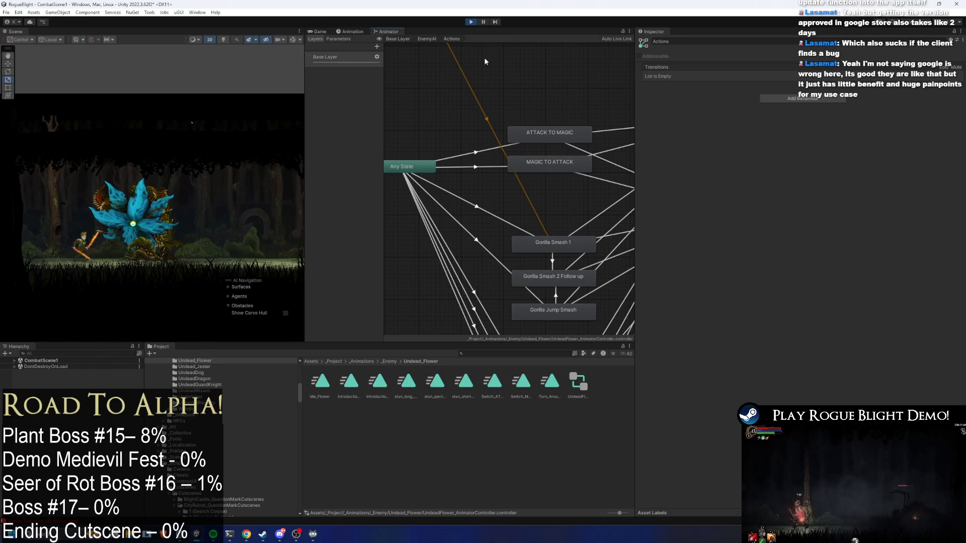
{"action": "left_click", "coordinate": [182, 225]}
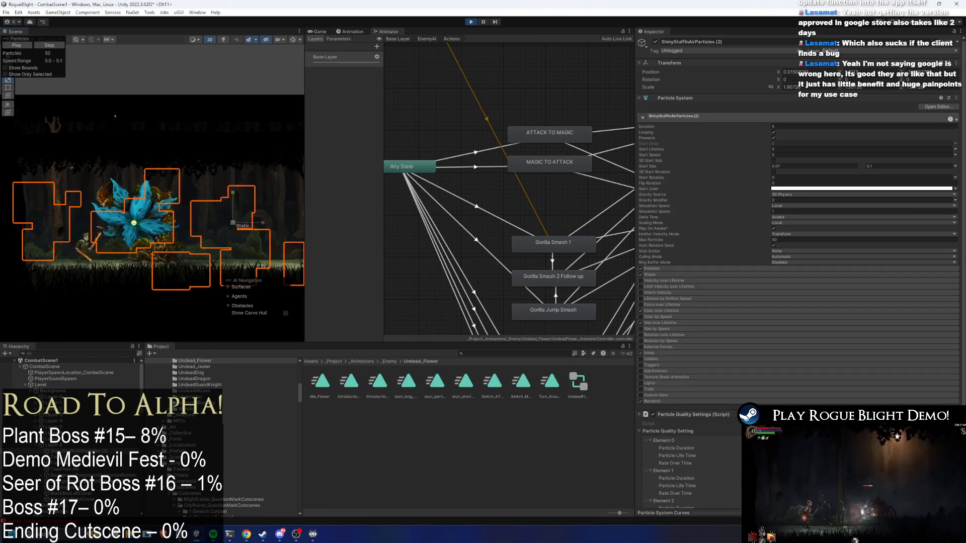
{"action": "key", "text": "ctrl+p"}
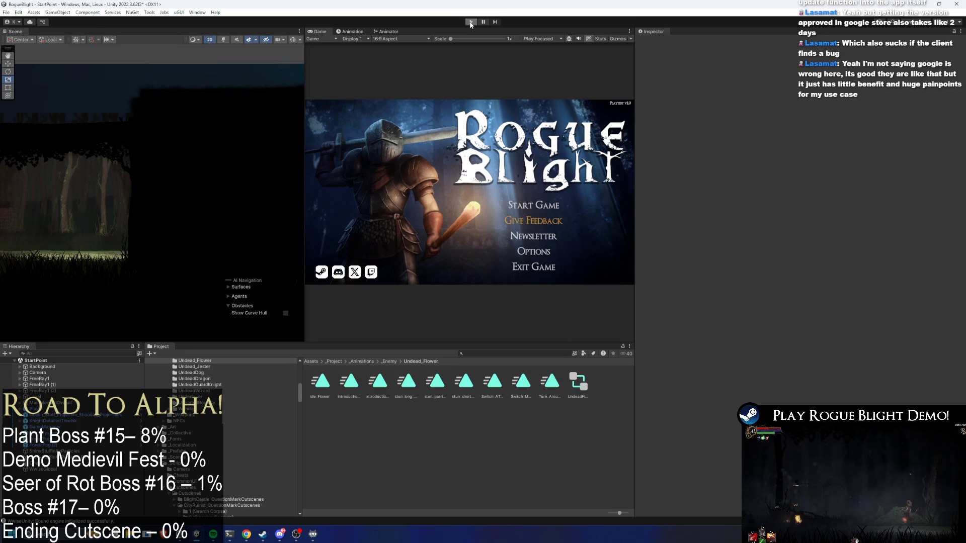
Replay a new game and open the 'undead flower' boss clone's Animator graph via Hierarchy search
{"action": "left_click", "coordinate": [470, 22]}
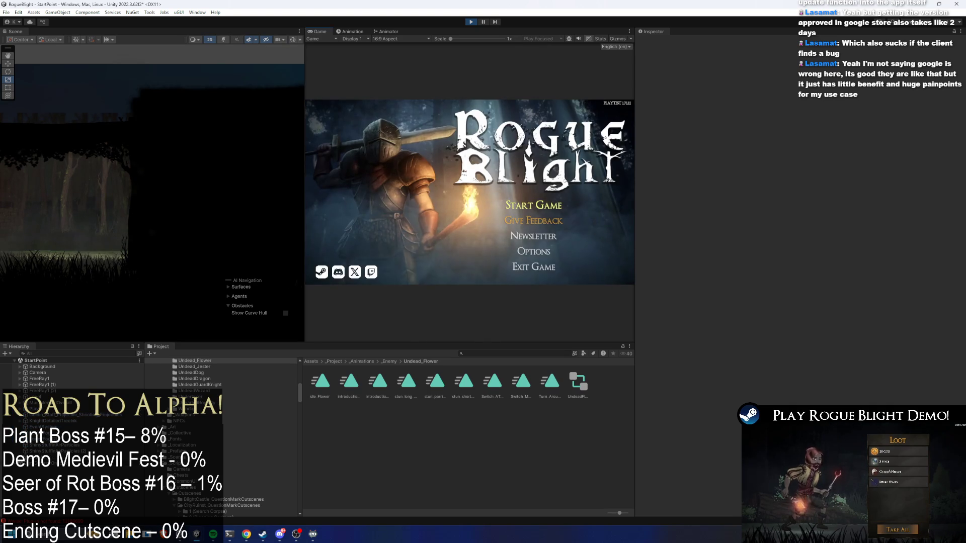
{"action": "left_click", "coordinate": [533, 205]}
{"action": "left_click", "coordinate": [528, 187]}
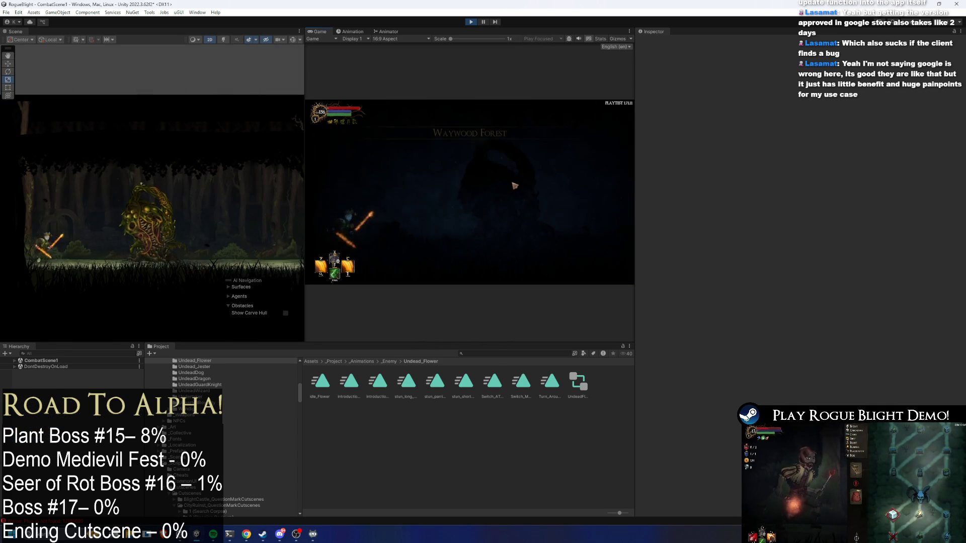
{"action": "key", "text": "ctrl+f"}
{"action": "type", "text": "undead flower"}
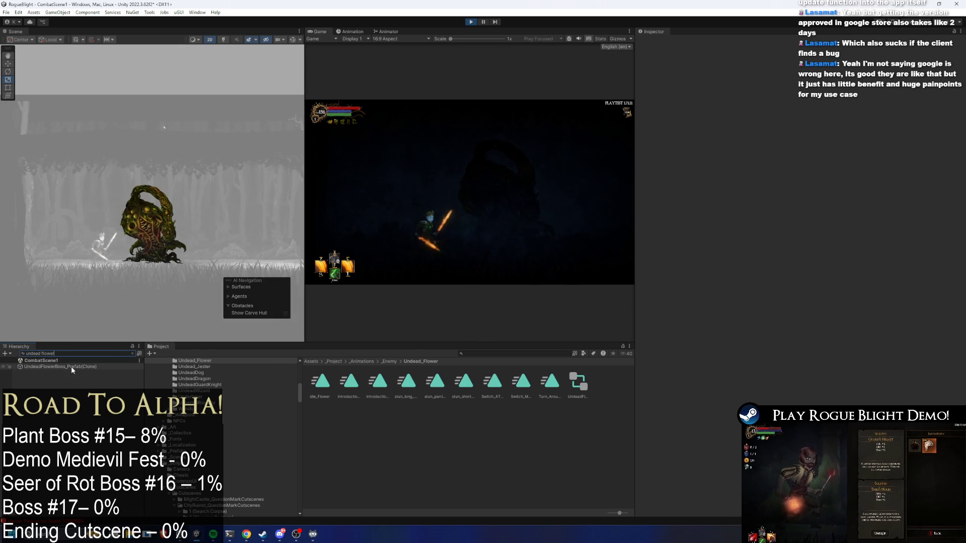
{"action": "left_click", "coordinate": [60, 367]}
{"action": "left_click", "coordinate": [387, 32]}
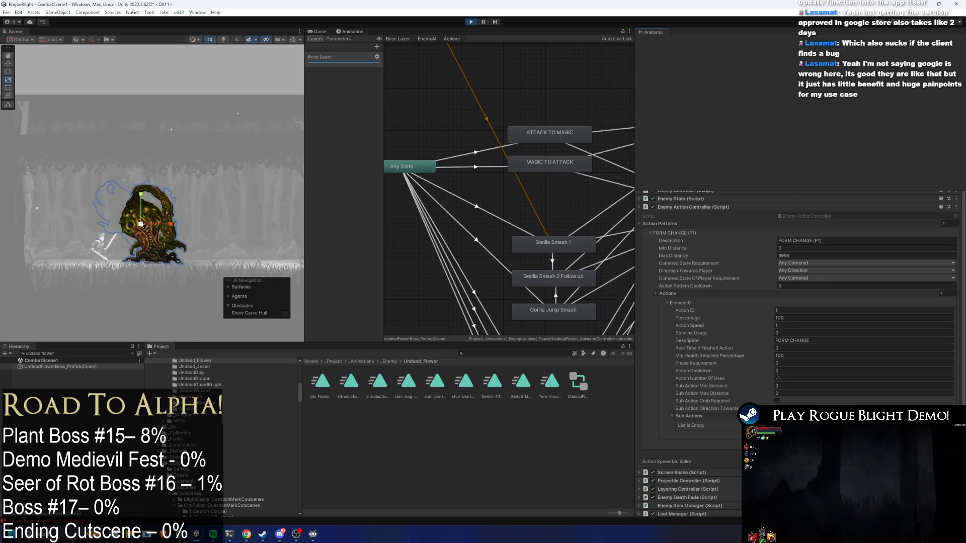
{"action": "key", "text": "ctrl+2"}
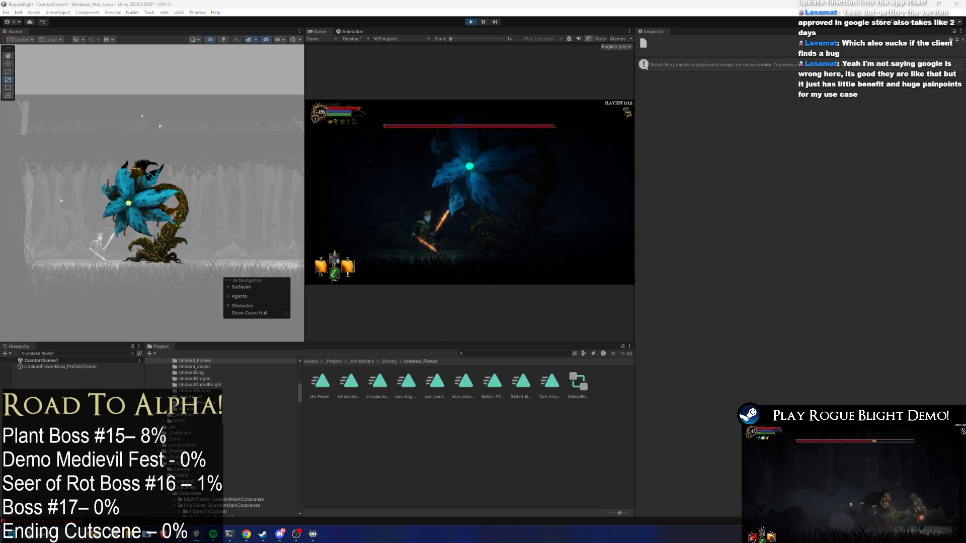
Pause the game and step frame by frame through the boss becoming the blue flower
{"action": "left_click", "coordinate": [496, 22]}
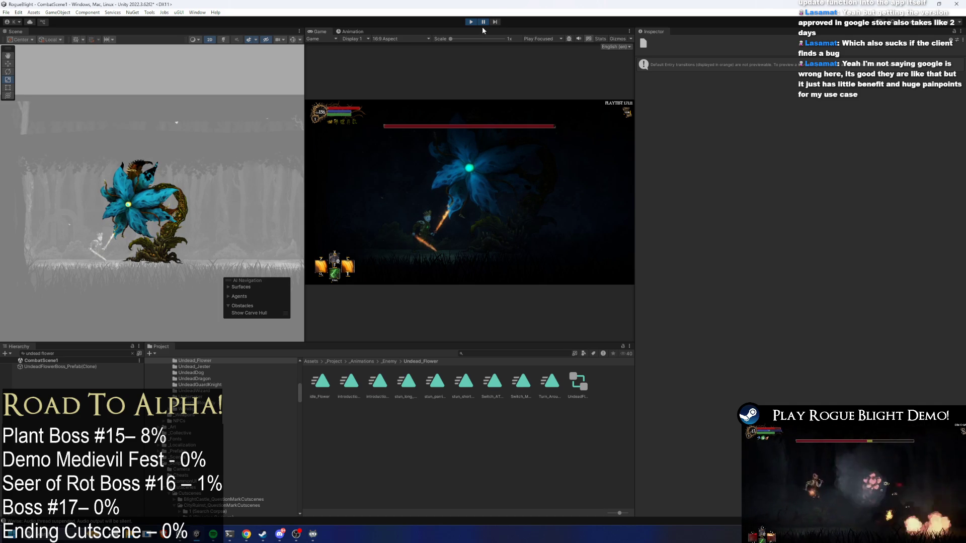
{"action": "left_click", "coordinate": [483, 22]}
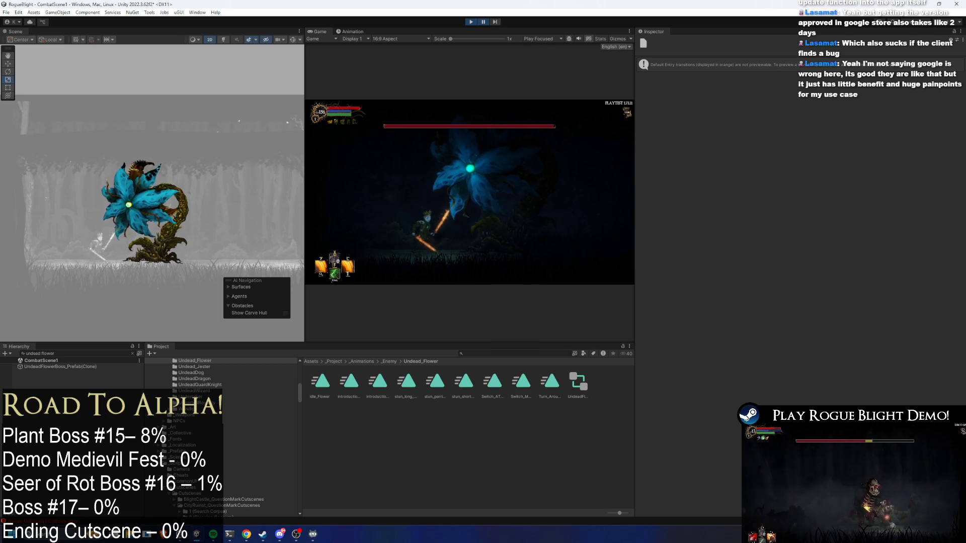
{"action": "left_click", "coordinate": [500, 22]}
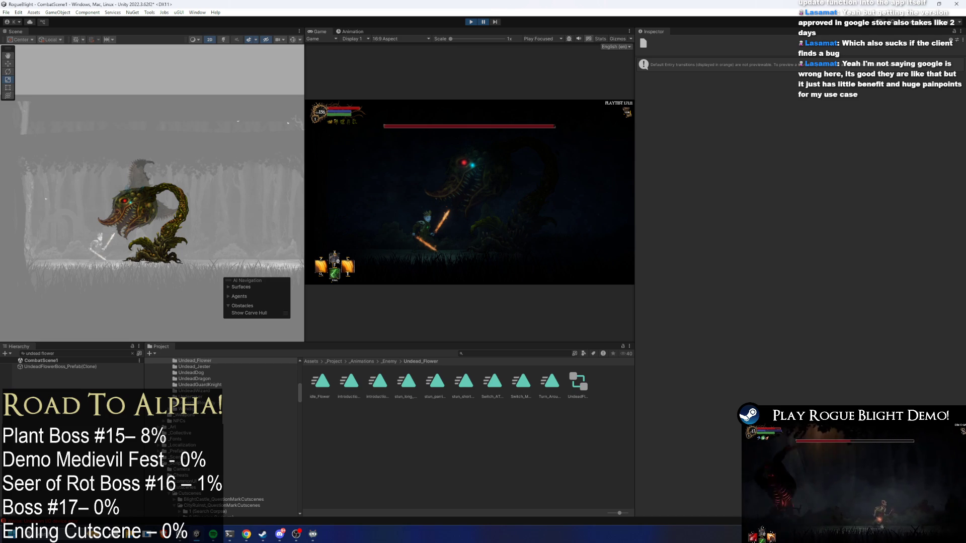
{"action": "left_click", "coordinate": [500, 22]}
{"action": "left_click", "coordinate": [499, 21]}
{"action": "left_click", "coordinate": [498, 21]}
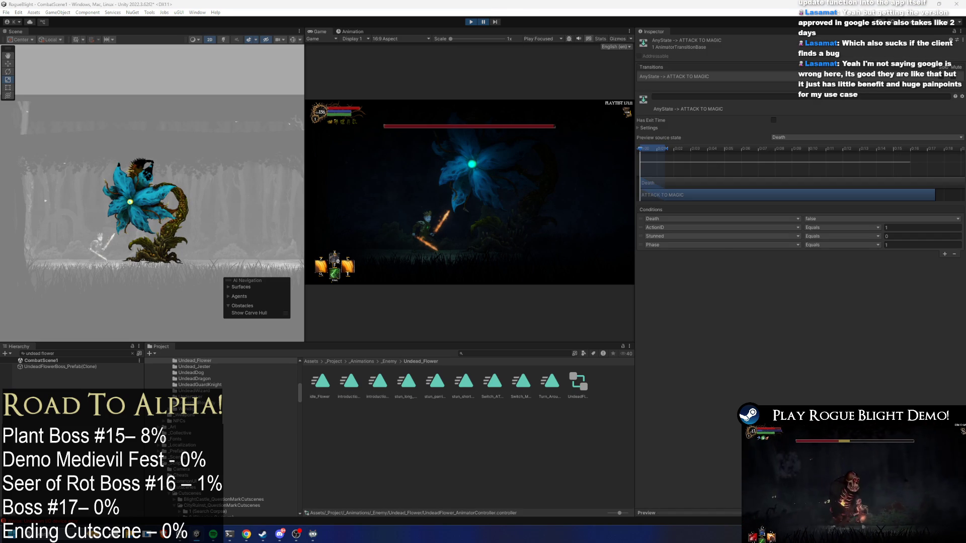
Stop play, set the MAGIC TO ATTACK ActionID condition to 2, and search Project for 'undead'
{"action": "left_click", "coordinate": [649, 128]}
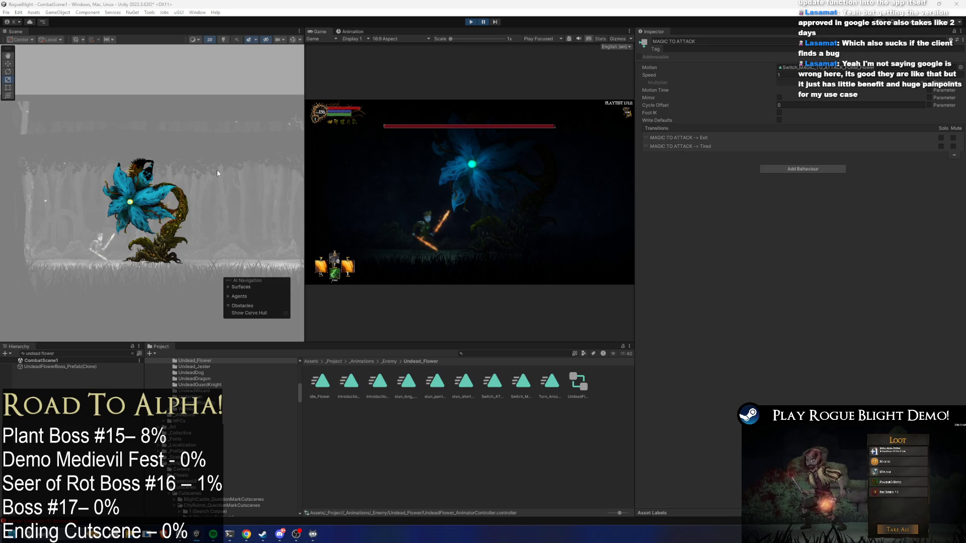
{"action": "left_click", "coordinate": [470, 22]}
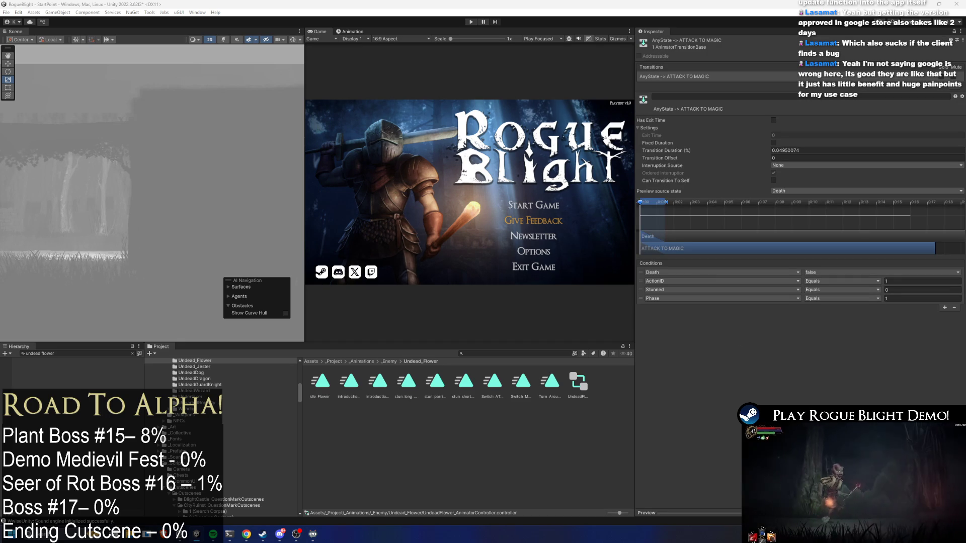
{"action": "left_click", "coordinate": [906, 281]}
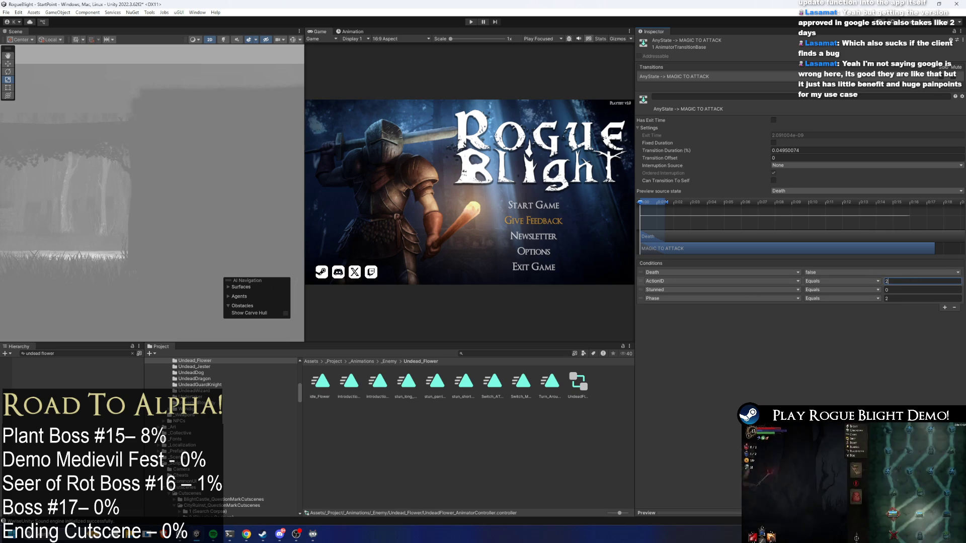
{"action": "left_click", "coordinate": [506, 354]}
{"action": "type", "text": "undead flower prefa"}
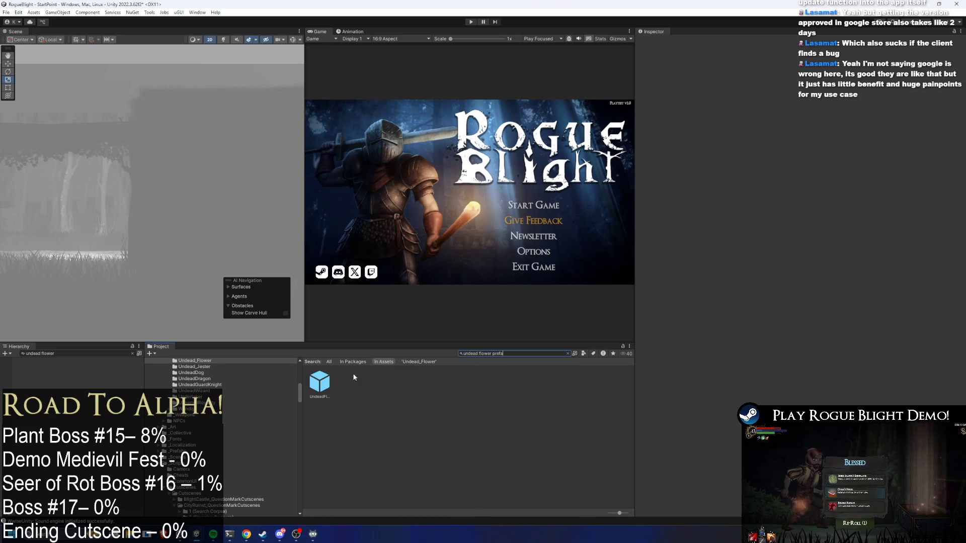
Add a second action to the Undead Flower prefab's FORM CHANGE pattern
{"action": "left_click", "coordinate": [319, 383]}
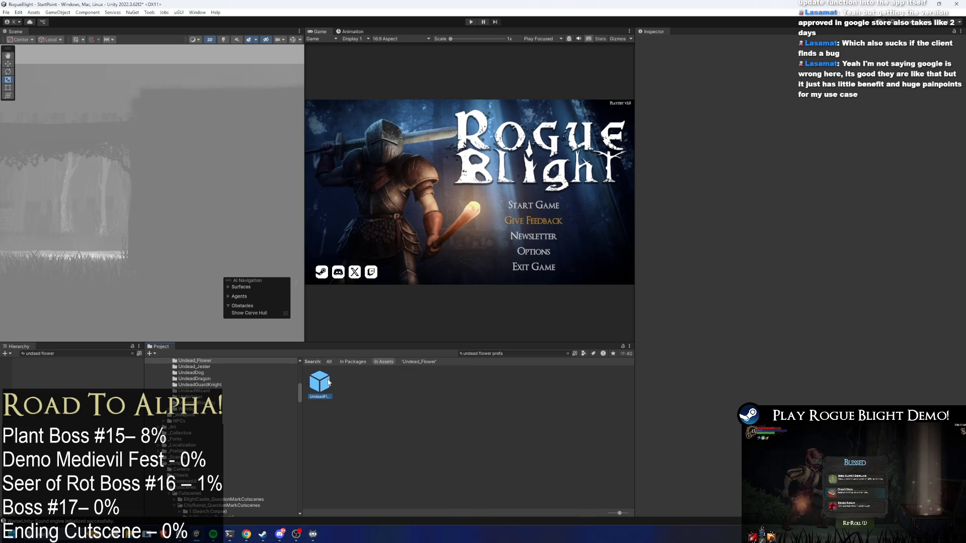
{"action": "scroll", "coordinate": [925, 385], "scroll_direction": "down", "scroll_amount": 4}
{"action": "left_click", "coordinate": [936, 357]}
{"action": "left_click", "coordinate": [935, 367]}
{"action": "scroll", "coordinate": [805, 302], "scroll_direction": "down", "scroll_amount": 3}
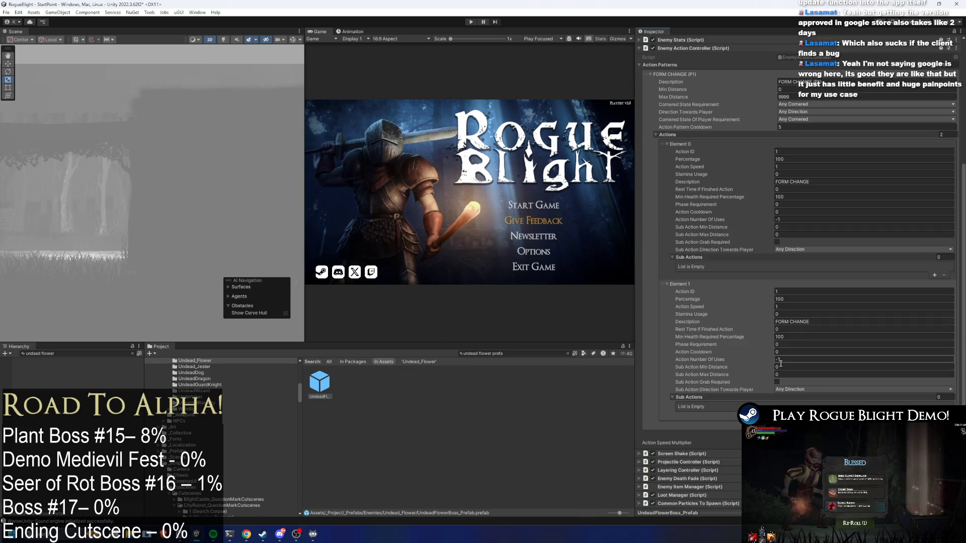
Give the second action speed 2 and phase requirement 2, the first phase 1, and save
{"action": "left_click", "coordinate": [790, 309]}
{"action": "type", "text": "2"}
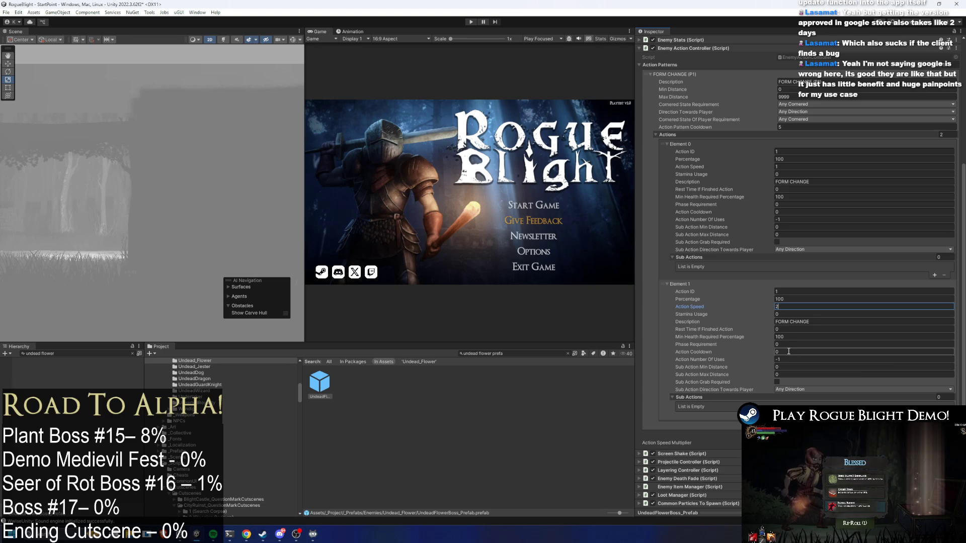
{"action": "left_click", "coordinate": [797, 343]}
{"action": "type", "text": "2"}
{"action": "left_click", "coordinate": [796, 190]}
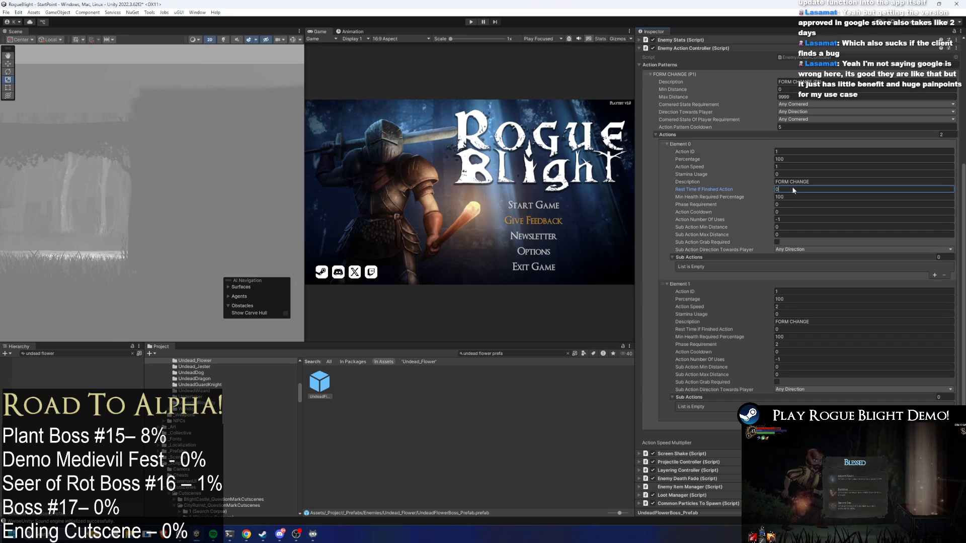
{"action": "left_click", "coordinate": [795, 205]}
{"action": "type", "text": "1"}
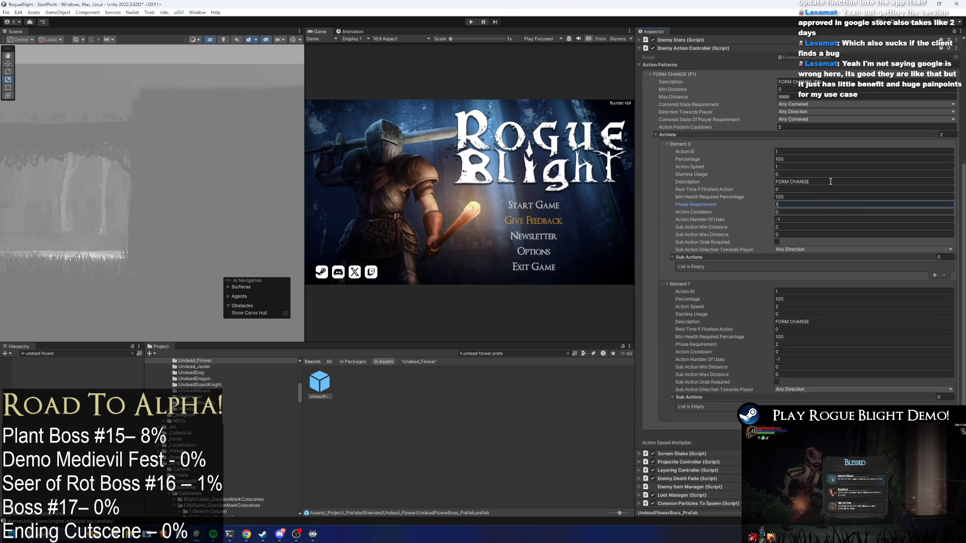
{"action": "key", "text": "ctrl+s"}
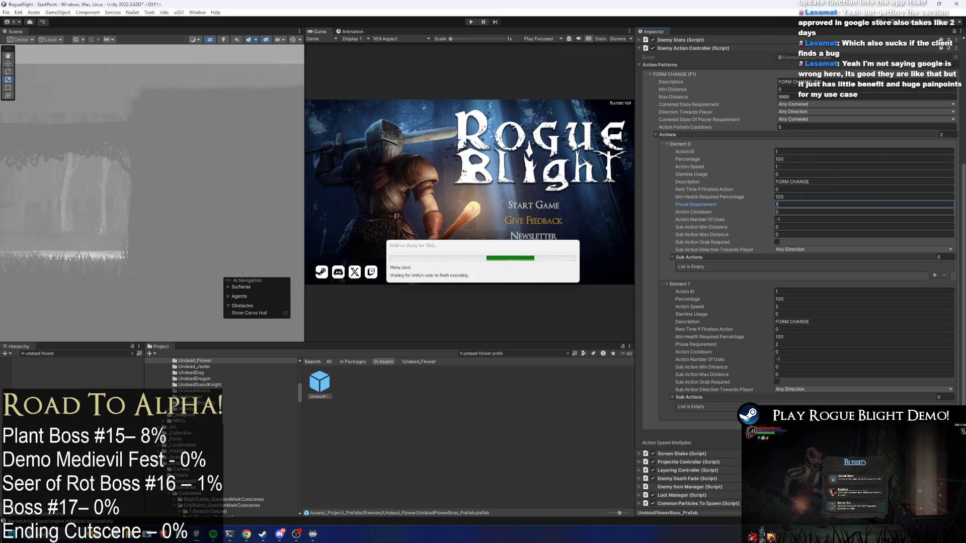
Append '(Att' and 'mag->Att)' to the two action descriptions, then start play mode
{"action": "left_click", "coordinate": [820, 182]}
{"action": "type", "text": "(Att->Mag"}
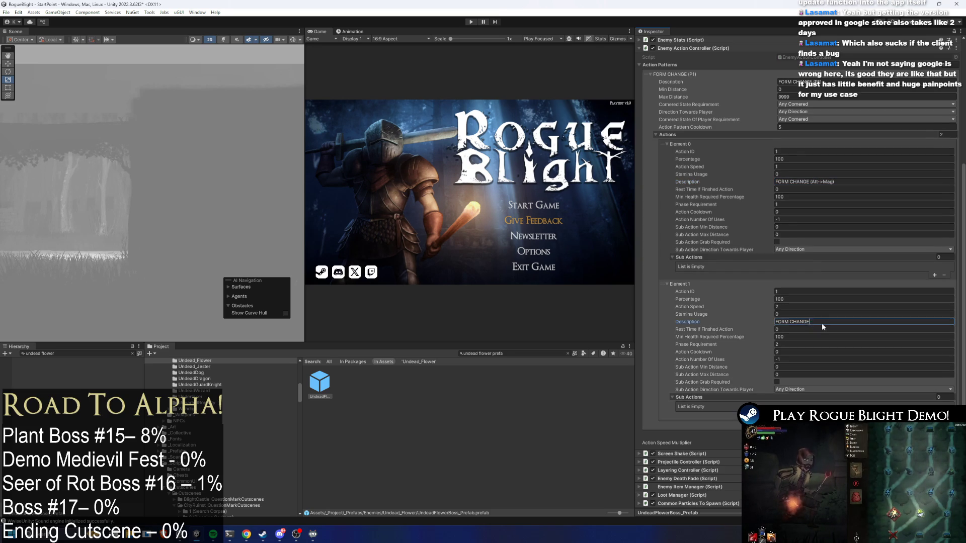
{"action": "left_click", "coordinate": [823, 323]}
{"action": "left_click", "coordinate": [822, 323]}
{"action": "type", "text": "mag->Att"}
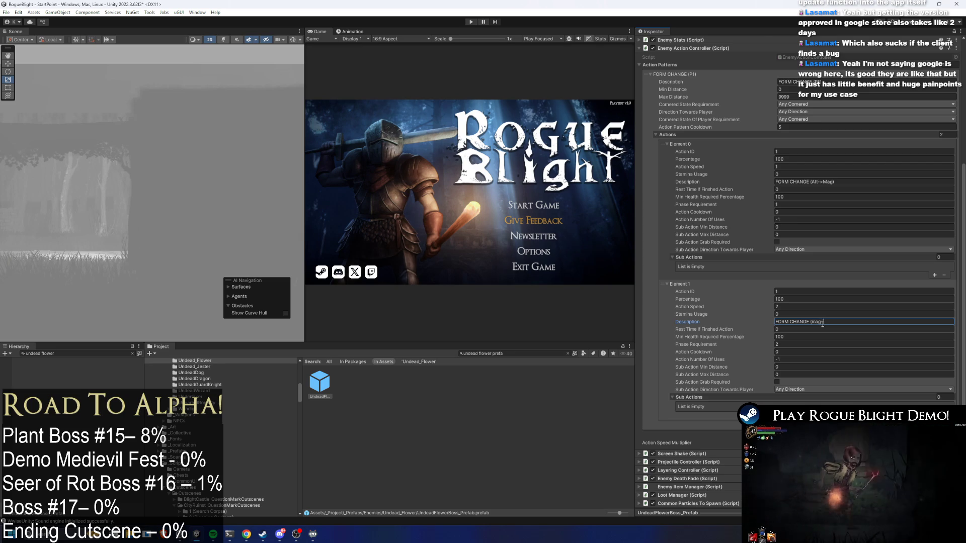
{"action": "type", "text": ")"}
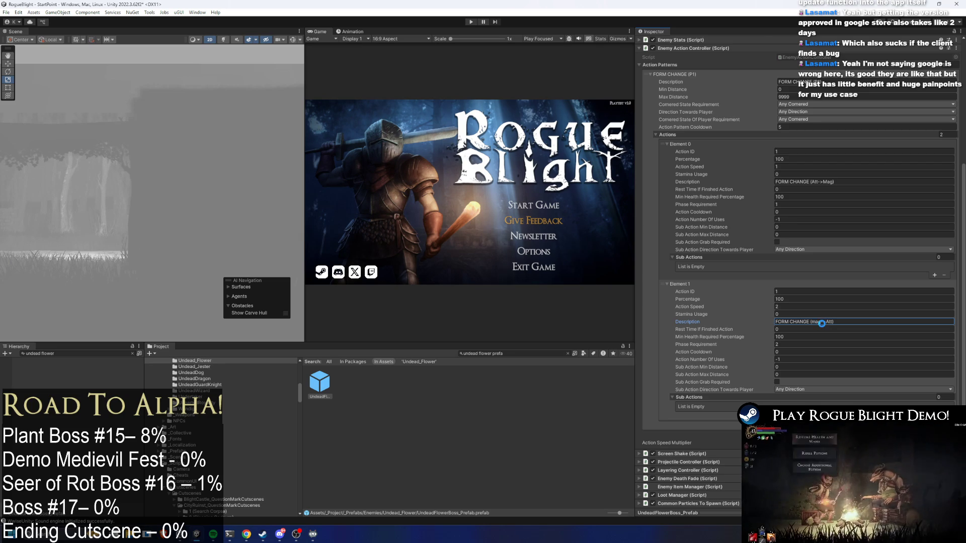
{"action": "left_click", "coordinate": [471, 23]}
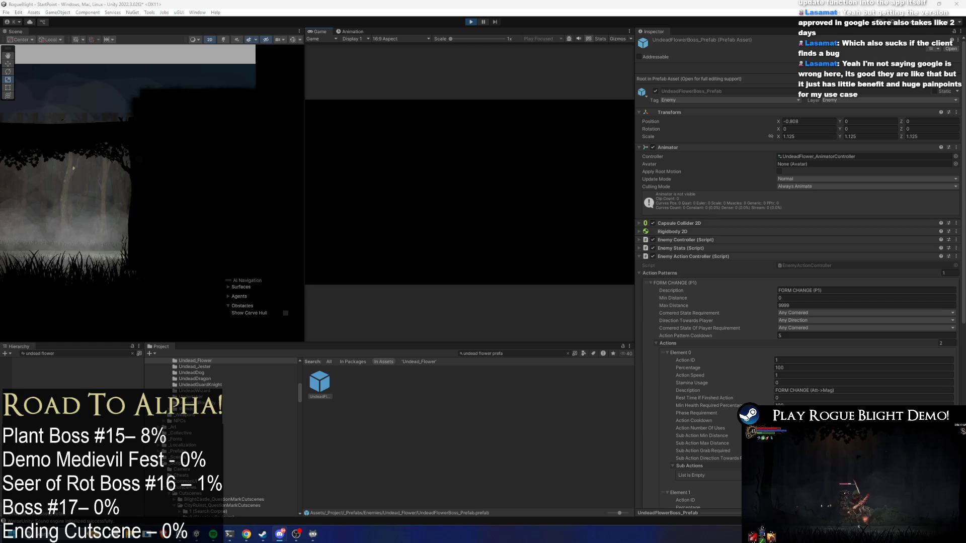
Start a new game from a save slot and select the spawned flower boss clone
{"action": "left_click", "coordinate": [519, 211]}
{"action": "left_click", "coordinate": [483, 130]}
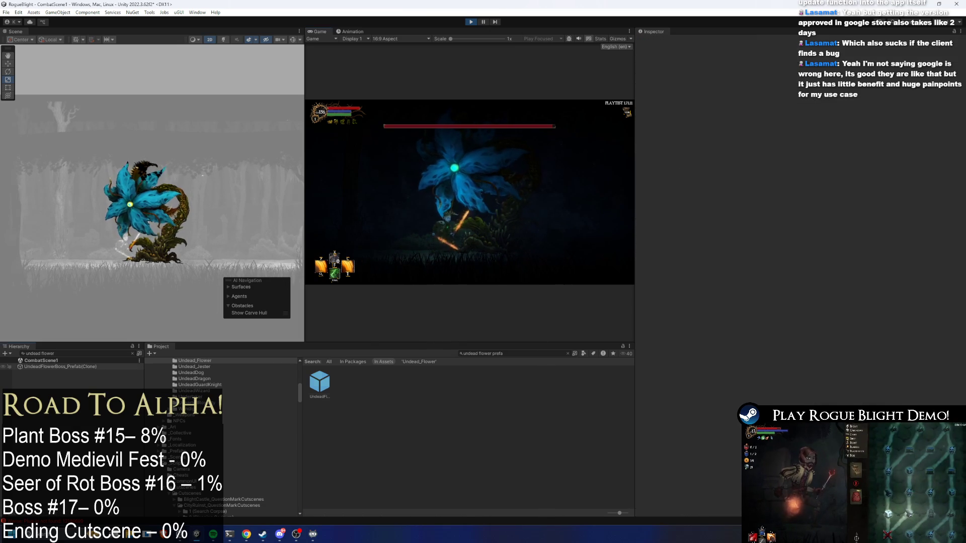
{"action": "left_click", "coordinate": [60, 367]}
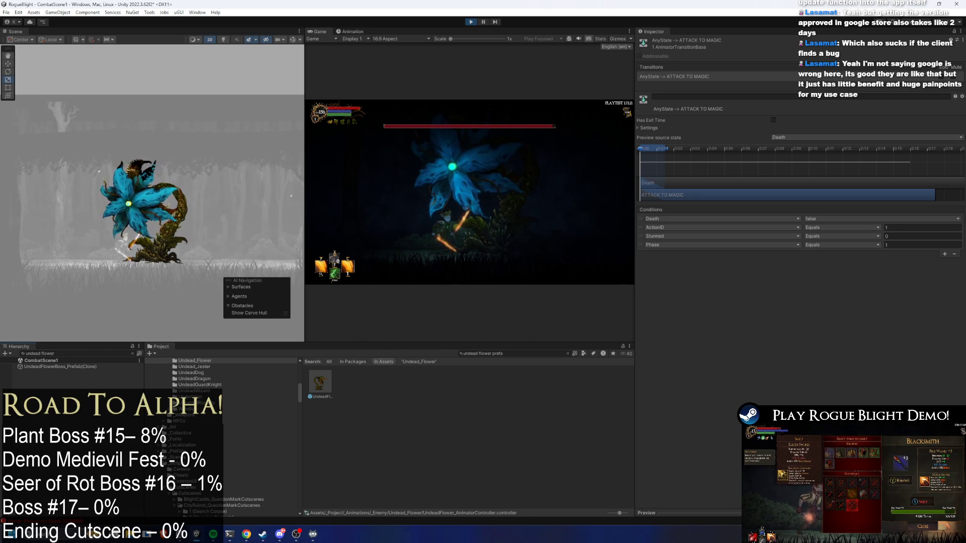
Stop play and return to the boss prefab's second FORM CHANGE action's Action ID field
{"action": "left_click", "coordinate": [470, 22]}
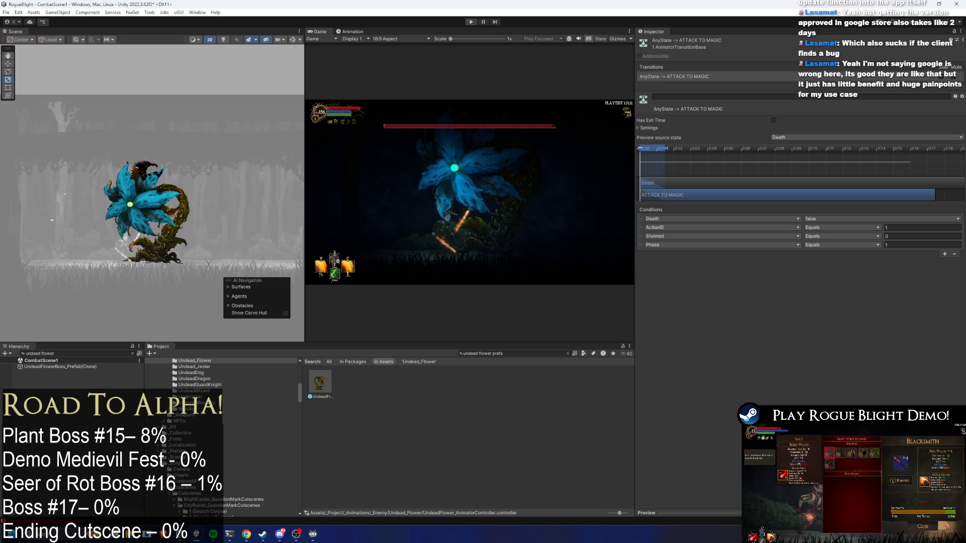
{"action": "mouse_move", "coordinate": [296, 534]}
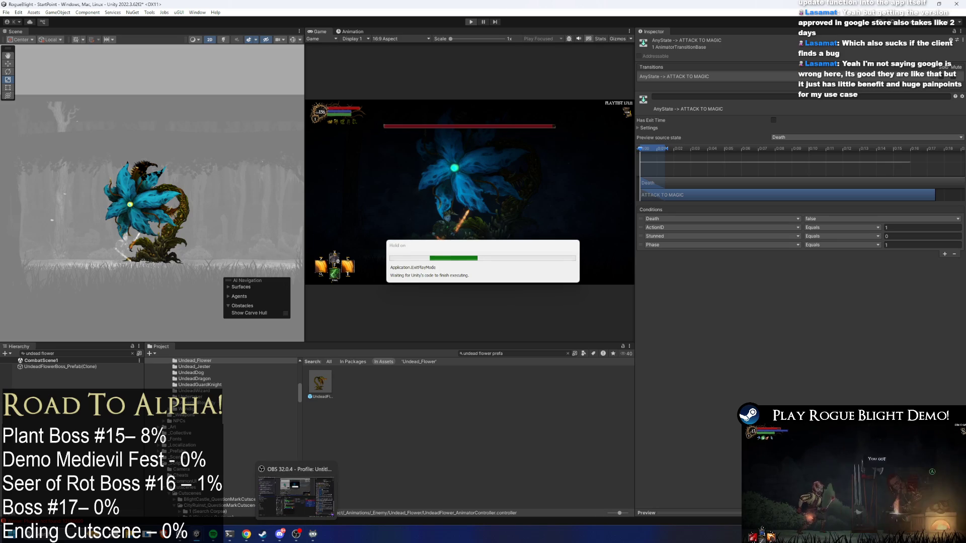
{"action": "left_click", "coordinate": [320, 383]}
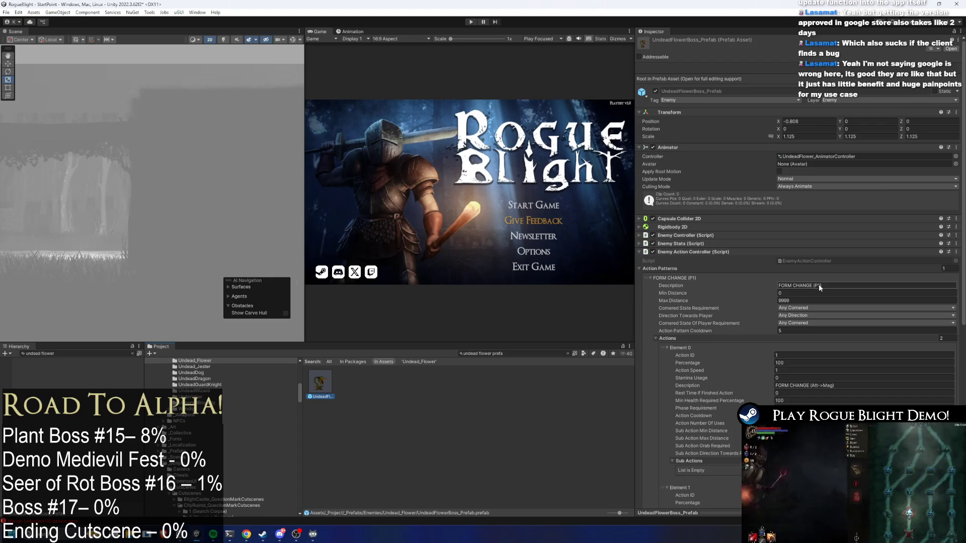
{"action": "scroll", "coordinate": [819, 285], "scroll_direction": "down", "scroll_amount": 3}
{"action": "left_click", "coordinate": [794, 393]}
{"action": "left_click", "coordinate": [794, 392]}
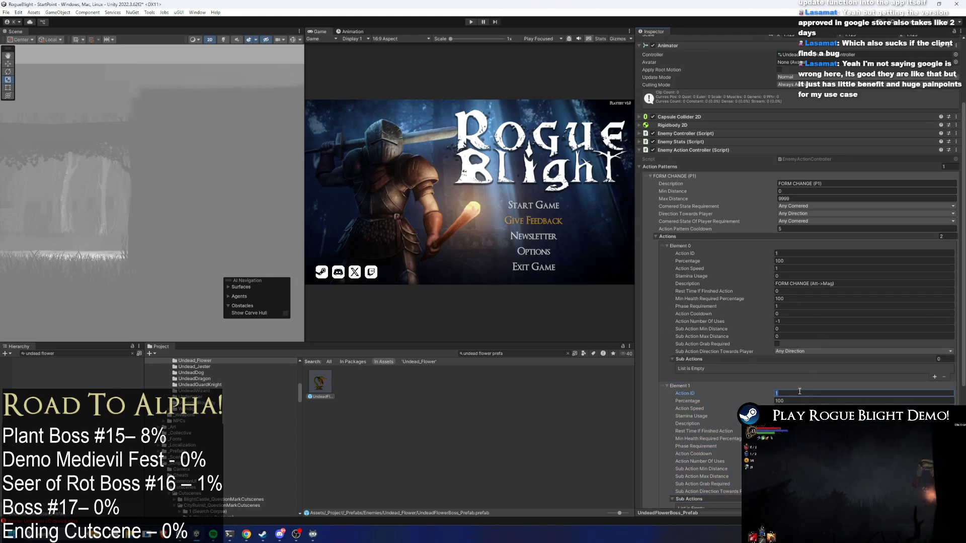
Set the second FORM CHANGE action's Action ID to 2 and start play mode
{"action": "type", "text": "2"}
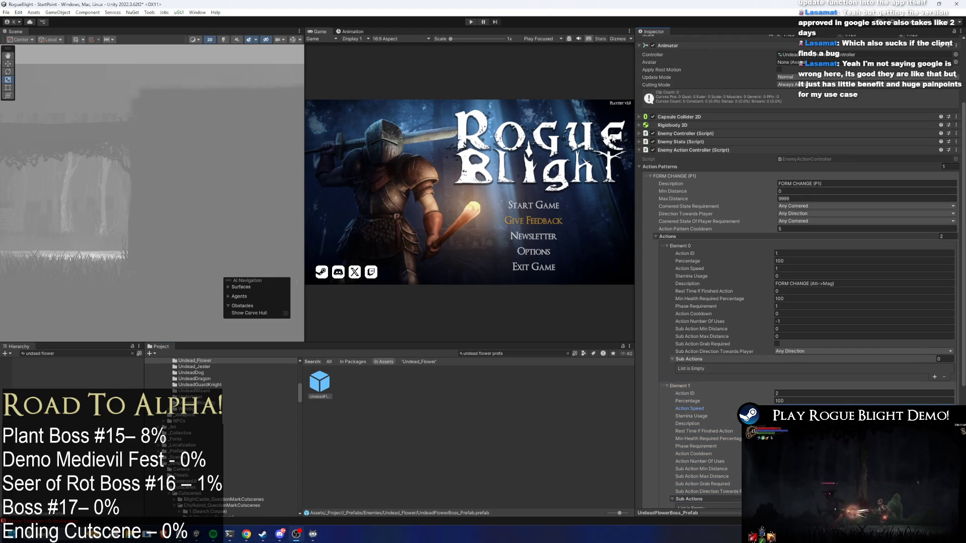
{"action": "left_click", "coordinate": [473, 23]}
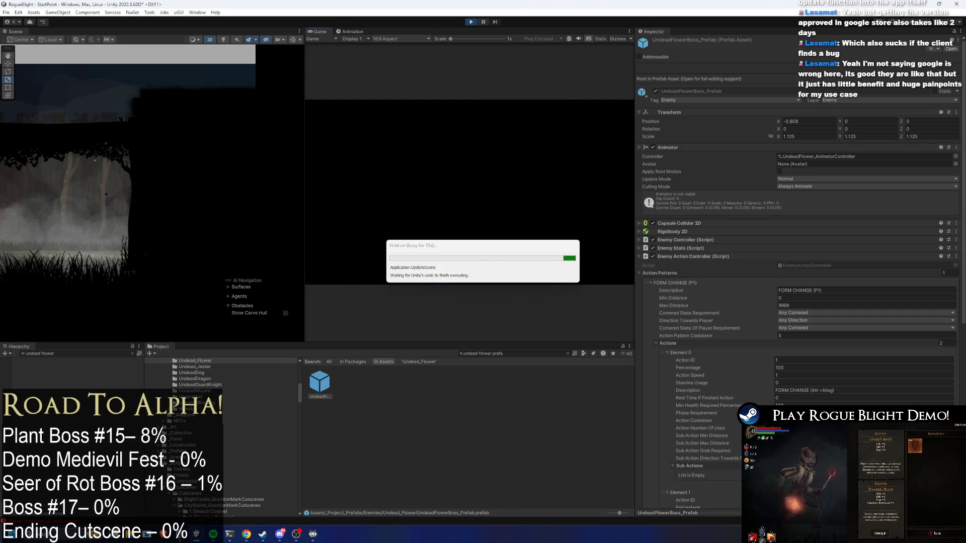
Switch to Play Maximized and start a new game in the first save slot
{"action": "left_click", "coordinate": [543, 38]}
{"action": "left_click", "coordinate": [546, 55]}
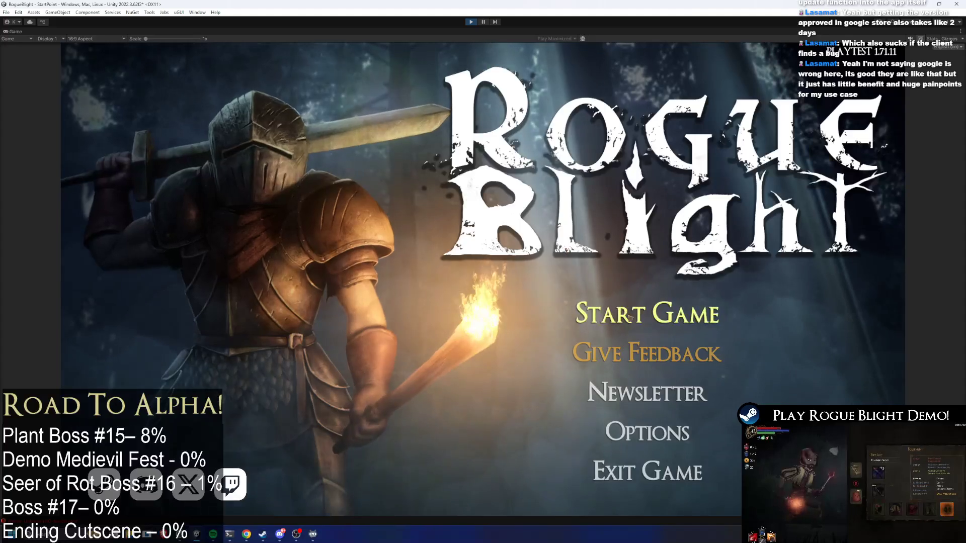
{"action": "left_click", "coordinate": [630, 316]}
{"action": "left_click", "coordinate": [673, 272]}
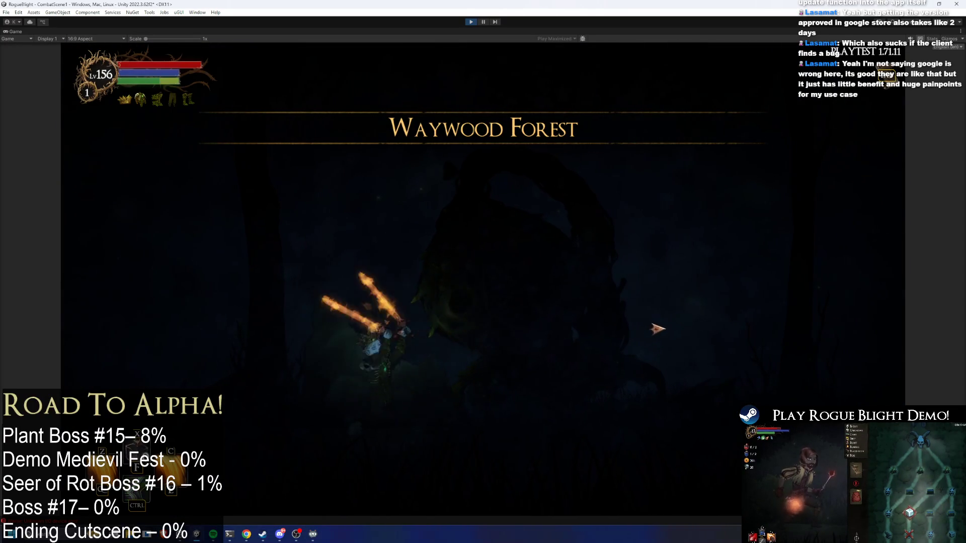
Walk to the flower boss, slash and jump-attack it through its form changes, then stop play
{"action": "key", "text": "Right"}
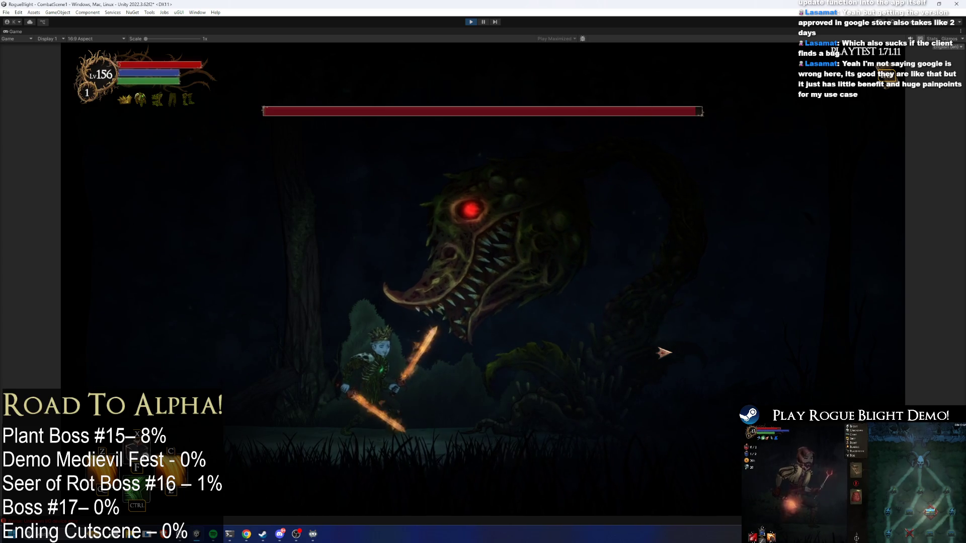
{"action": "key", "text": "d"}
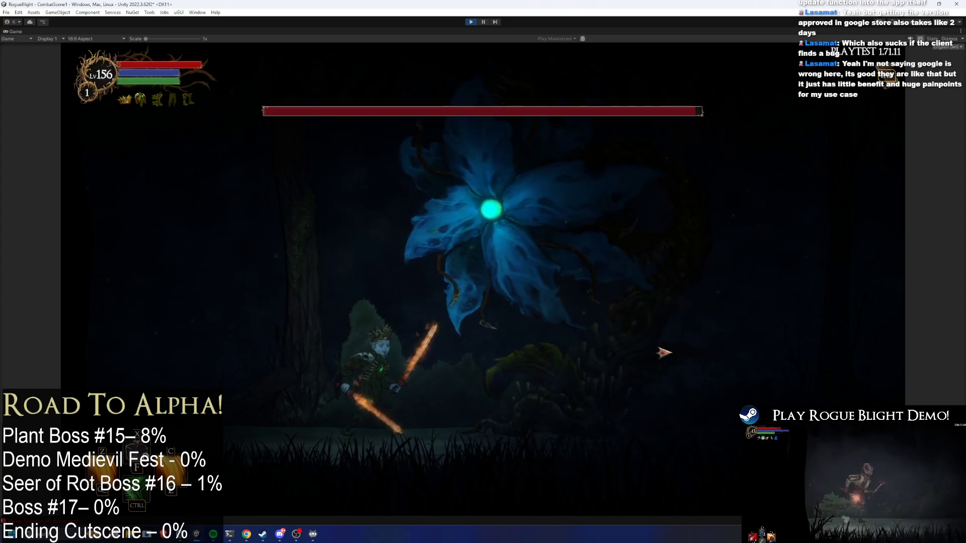
{"action": "key", "text": "d"}
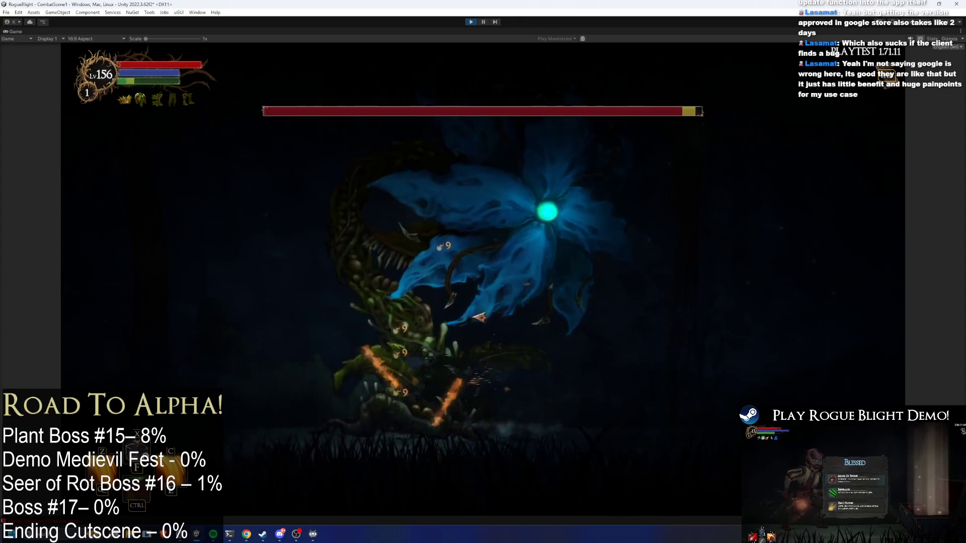
{"action": "key", "text": "x"}
{"action": "key", "text": "x"}
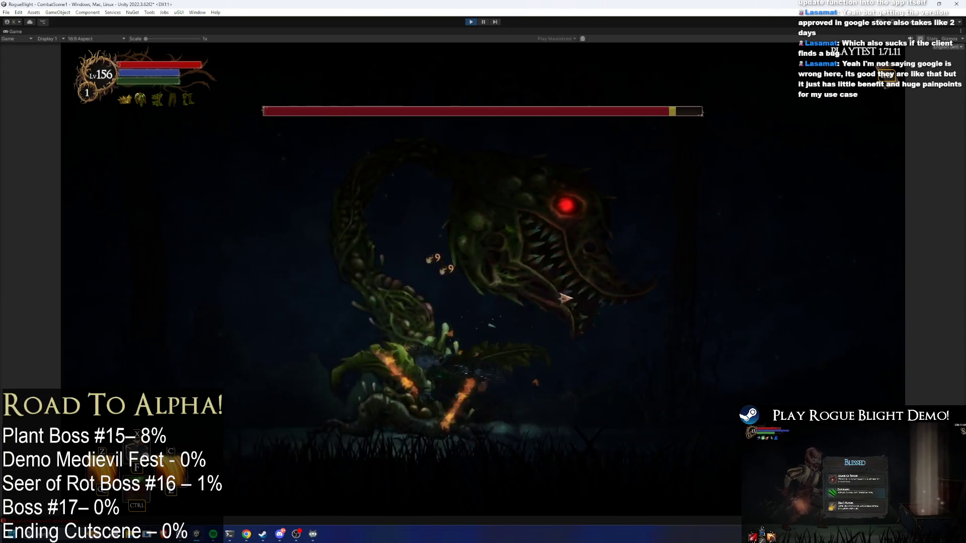
{"action": "key", "text": "x"}
{"action": "key", "text": "x"}
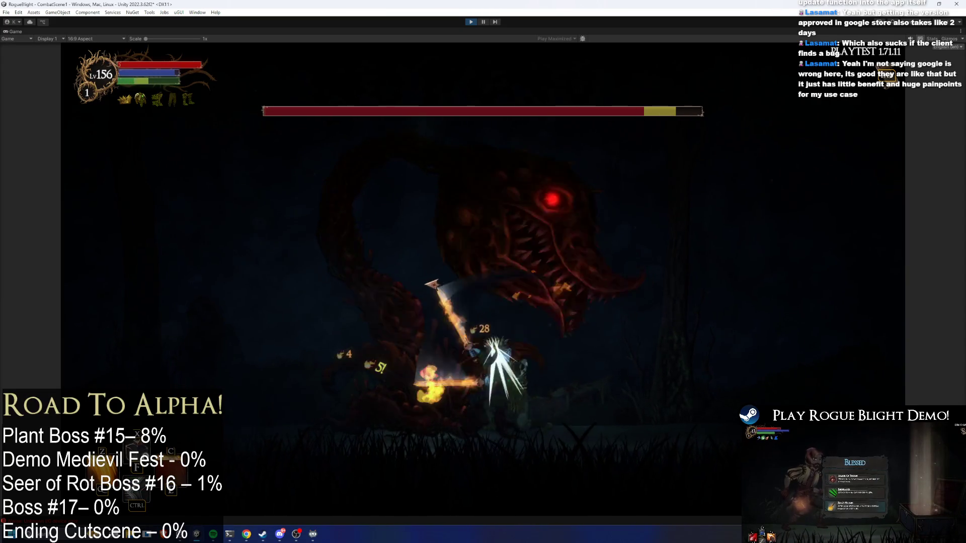
{"action": "key", "text": "x"}
{"action": "key", "text": "x"}
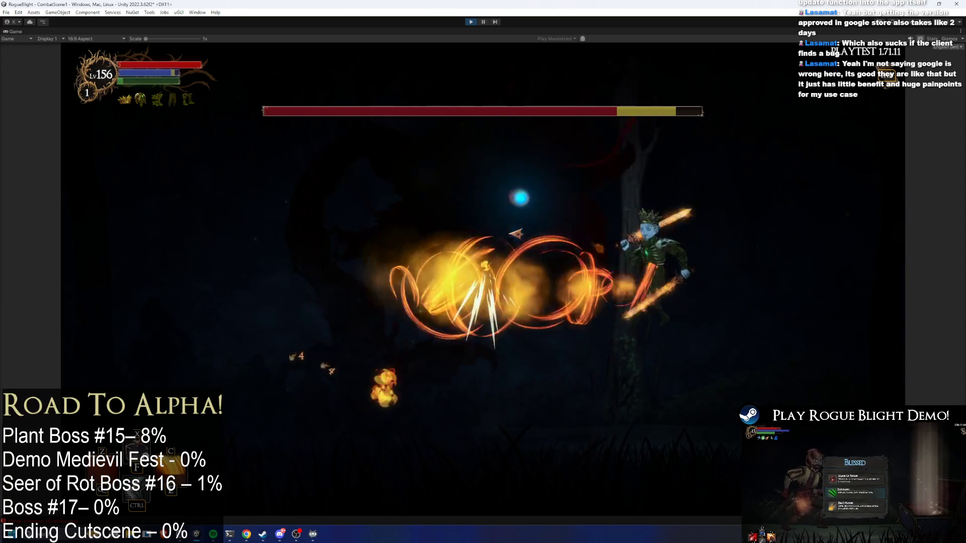
{"action": "key", "text": "space"}
{"action": "key", "text": "x"}
{"action": "key", "text": "x"}
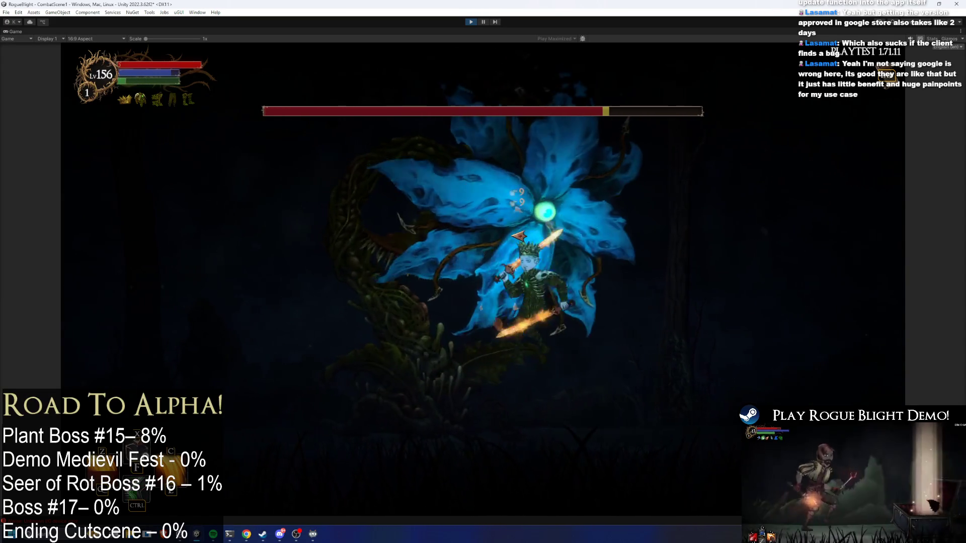
{"action": "key", "text": "x"}
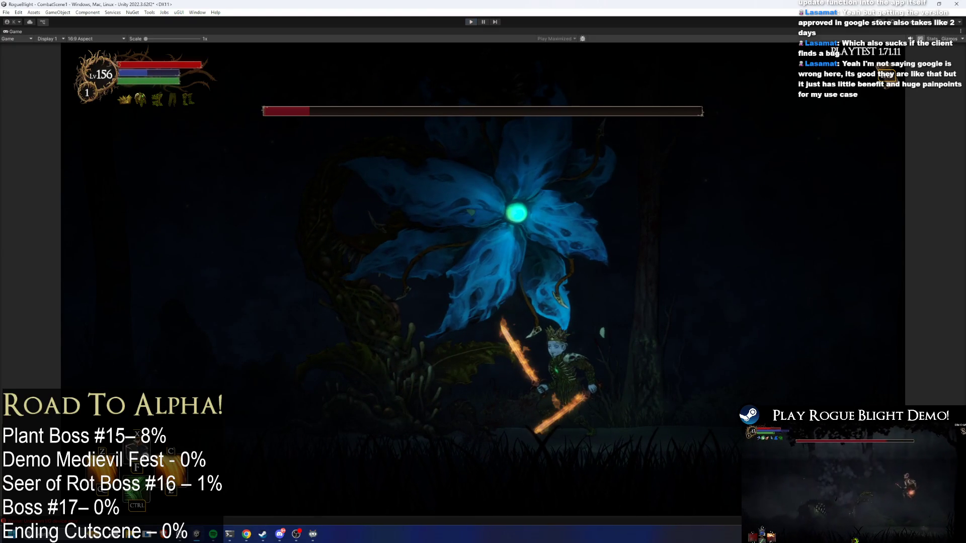
{"action": "key", "text": "ctrl+p"}
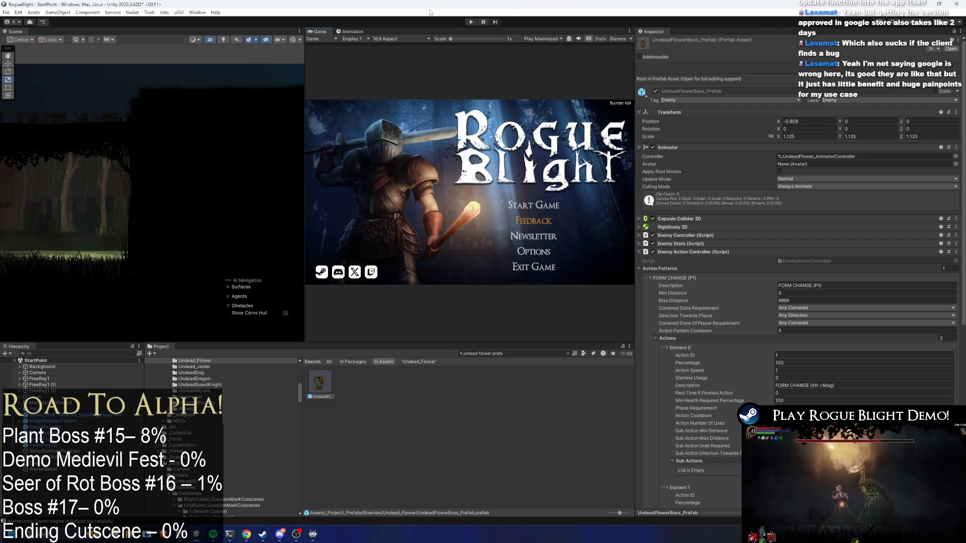
Collapse FORM CHANGE (P1), flip through Animation and Game views, and open UndeadFlowerBoss_Prefab in prefab mode
{"action": "left_click", "coordinate": [713, 277]}
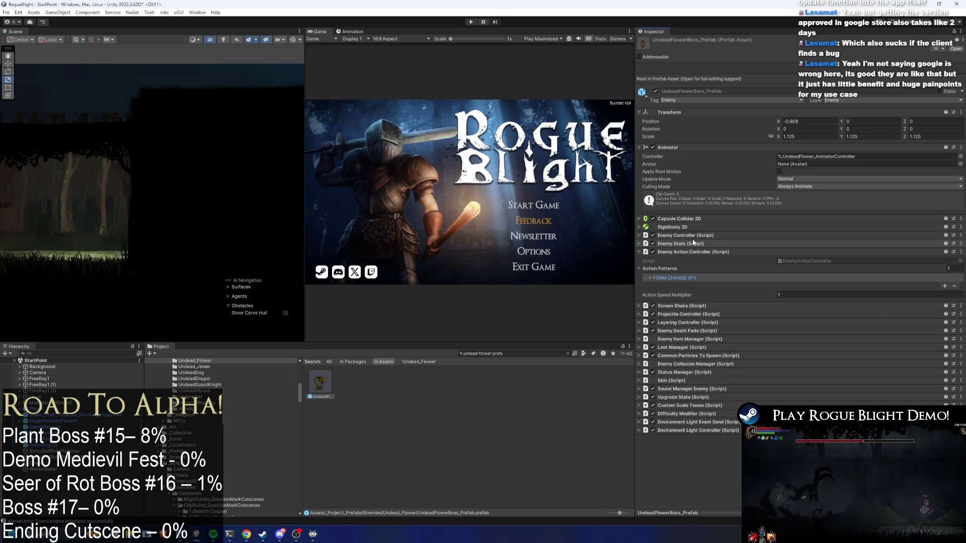
{"action": "left_click", "coordinate": [354, 32]}
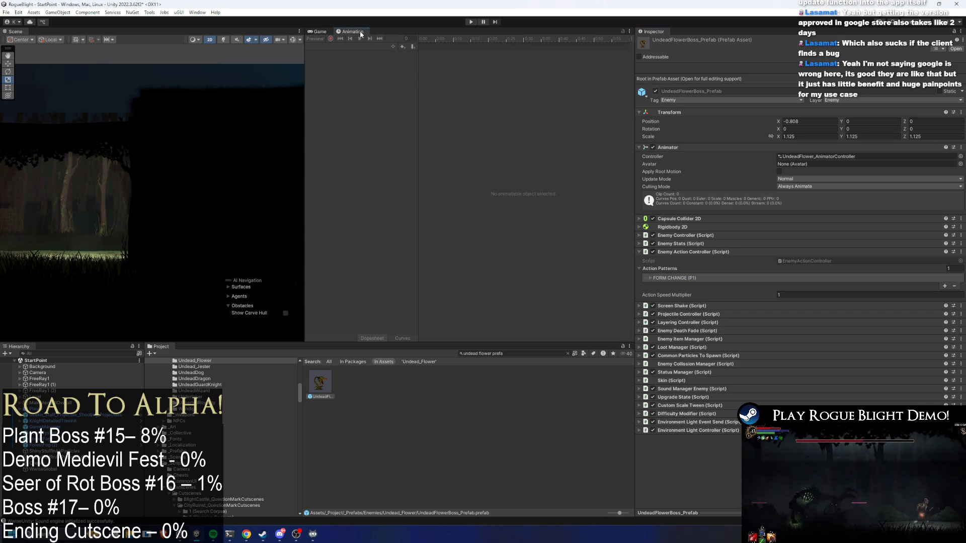
{"action": "left_click", "coordinate": [318, 32]}
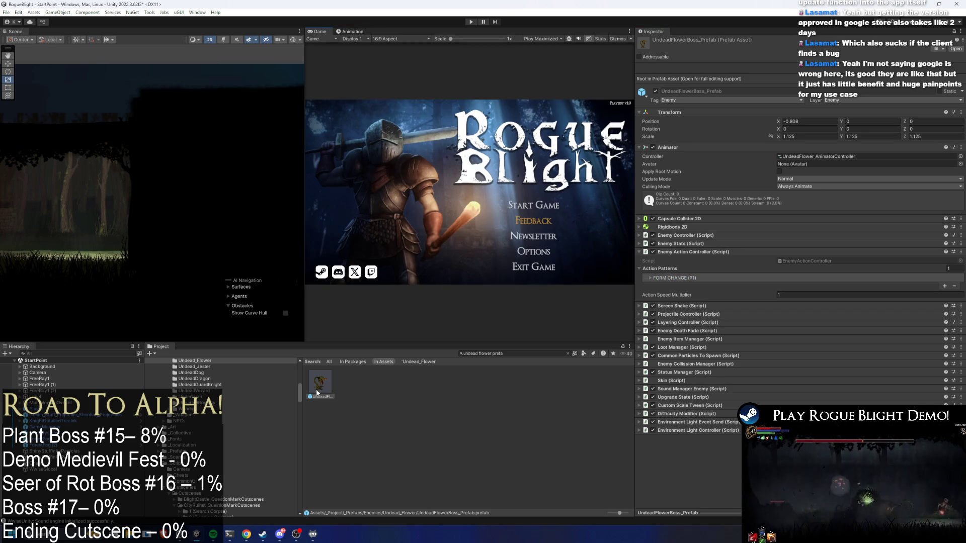
{"action": "double_click", "coordinate": [319, 388]}
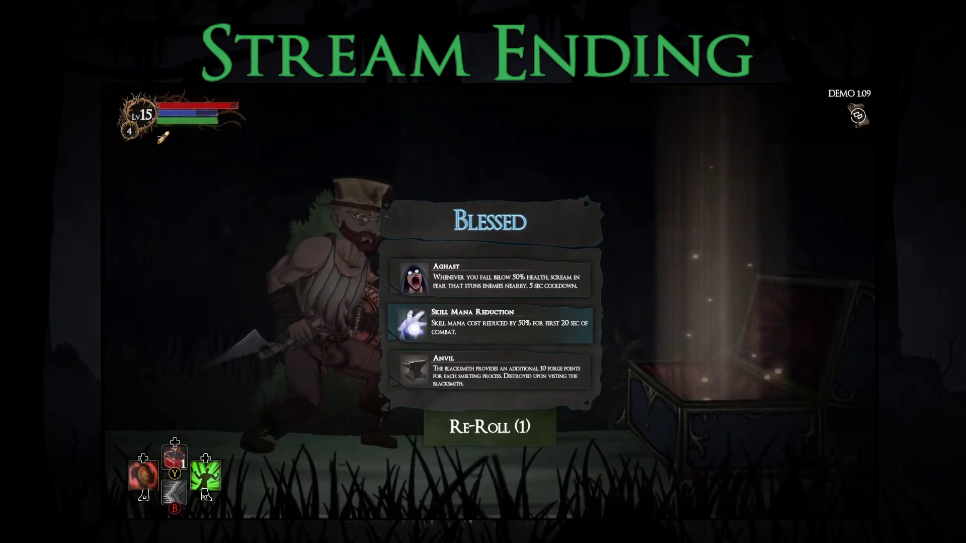
Take the Skill Mana Reduction blessing, then open the next area's chest for a Cup of Coffee
{"action": "key", "text": "Return"}
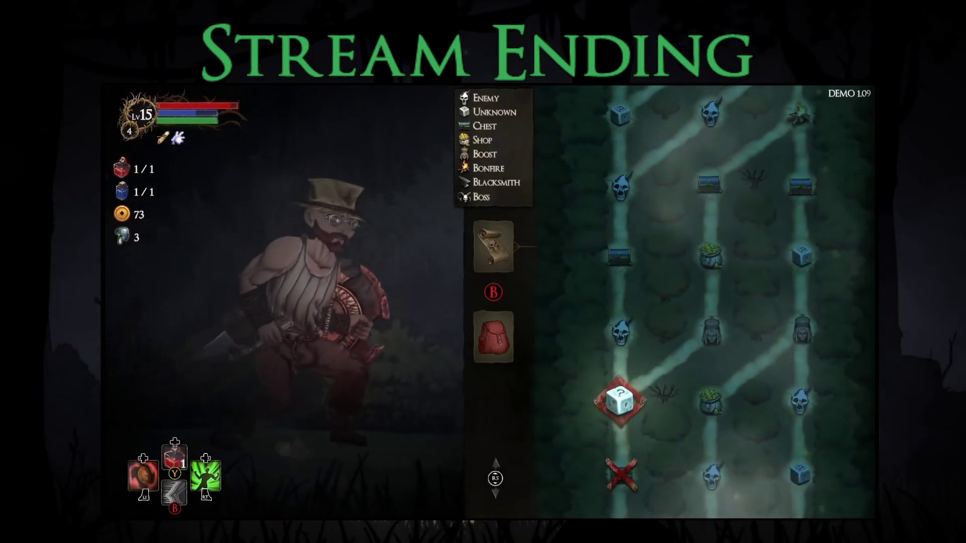
{"action": "key", "text": "Return"}
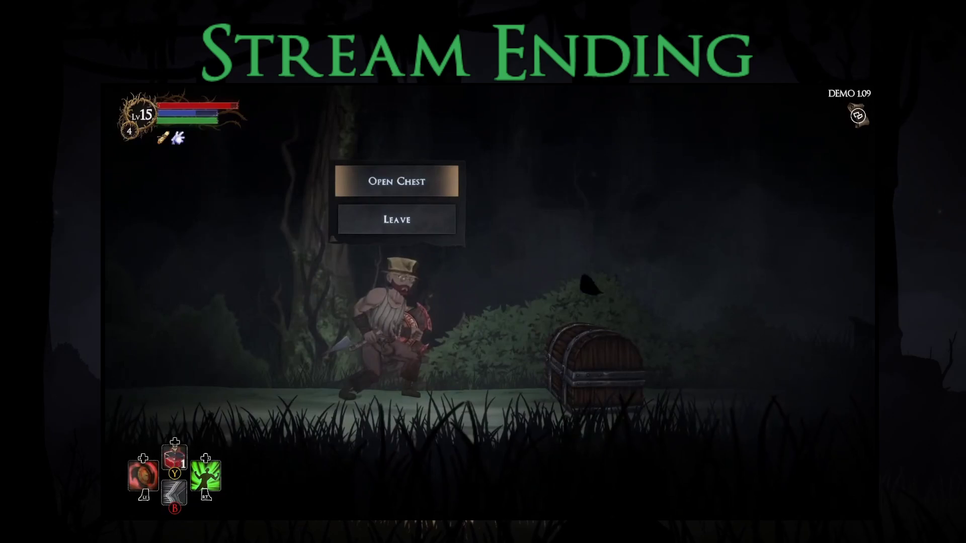
{"action": "key", "text": "Return"}
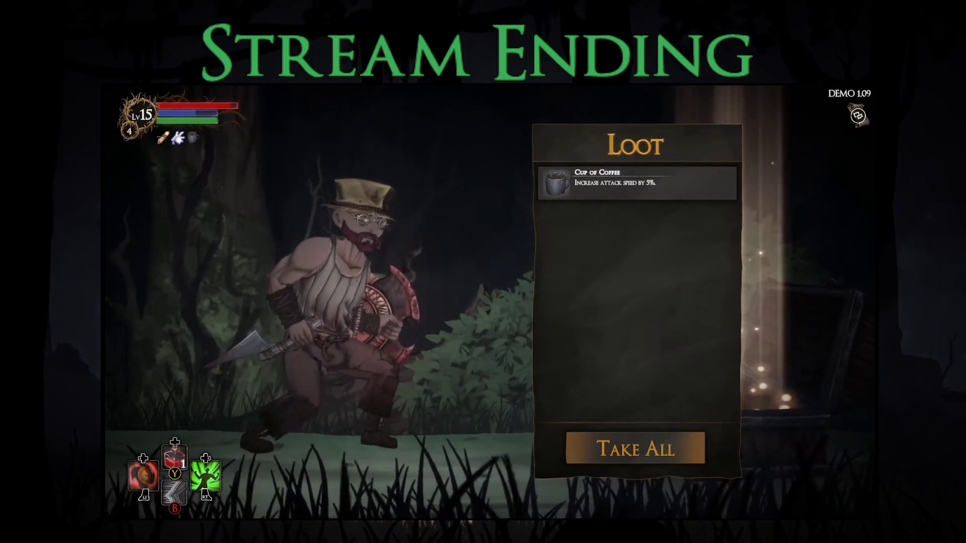
{"action": "key", "text": "Return"}
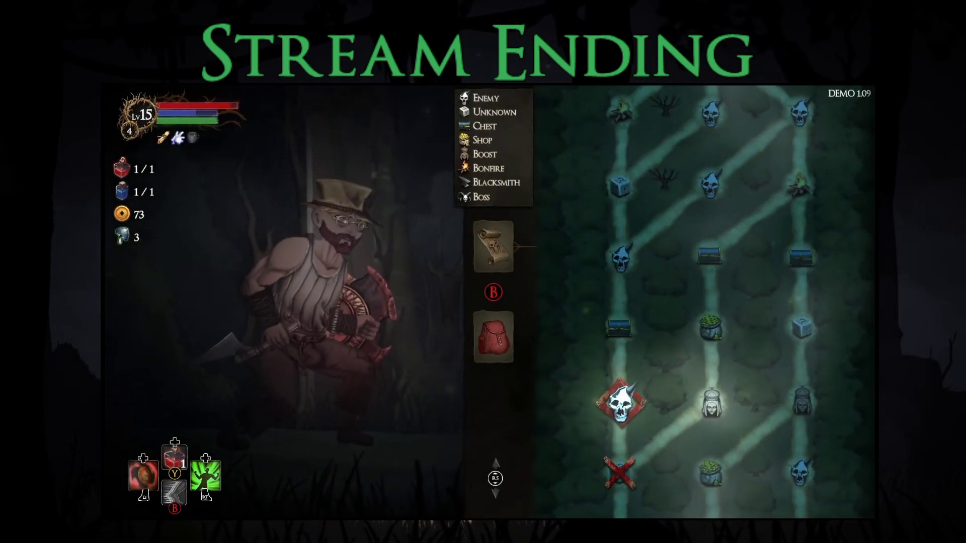
Travel to the hooded-figure shrine and take the Bonus Stamina blessing
{"action": "left_click", "coordinate": [711, 403]}
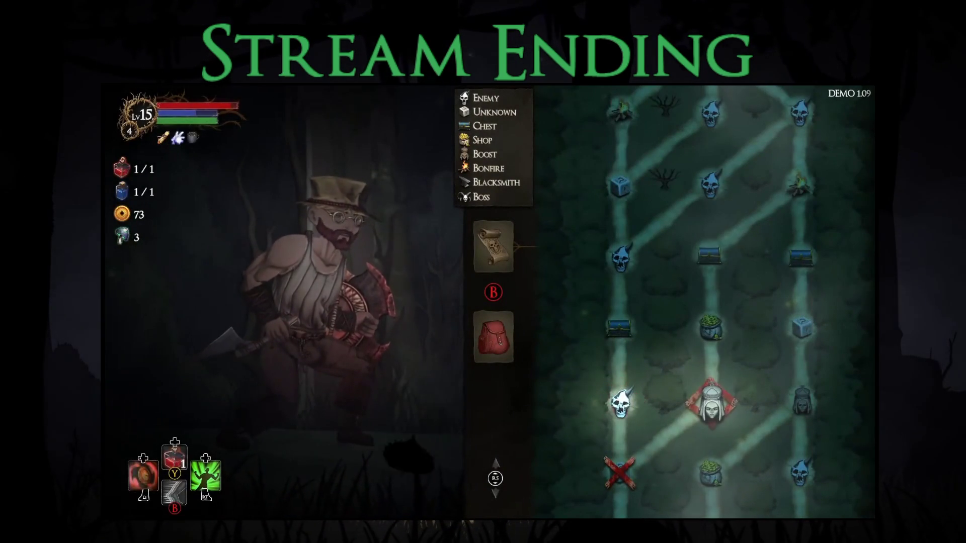
{"action": "key", "text": "Return"}
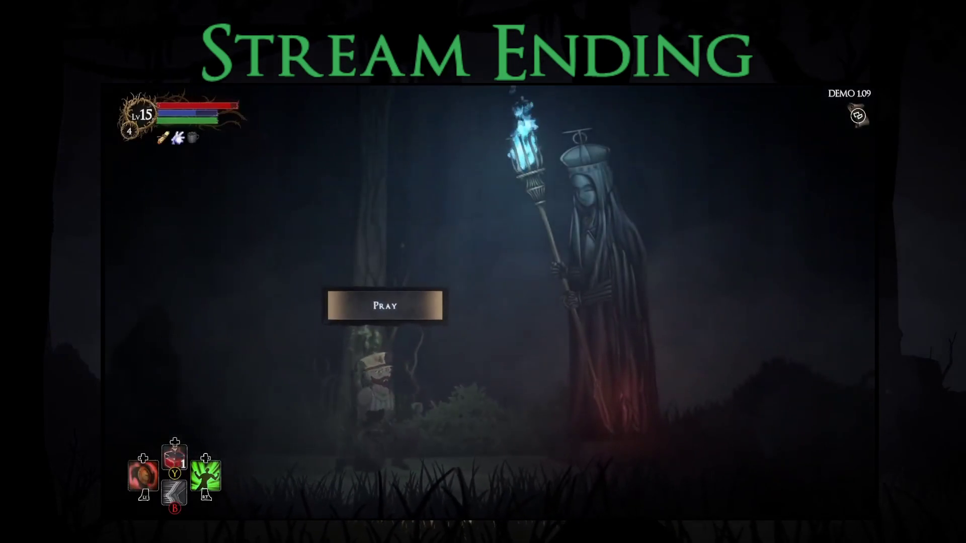
{"action": "key", "text": "Return"}
{"action": "key", "text": "Down"}
{"action": "key", "text": "Down"}
{"action": "key", "text": "Up"}
{"action": "key", "text": "Up"}
{"action": "key", "text": "Down"}
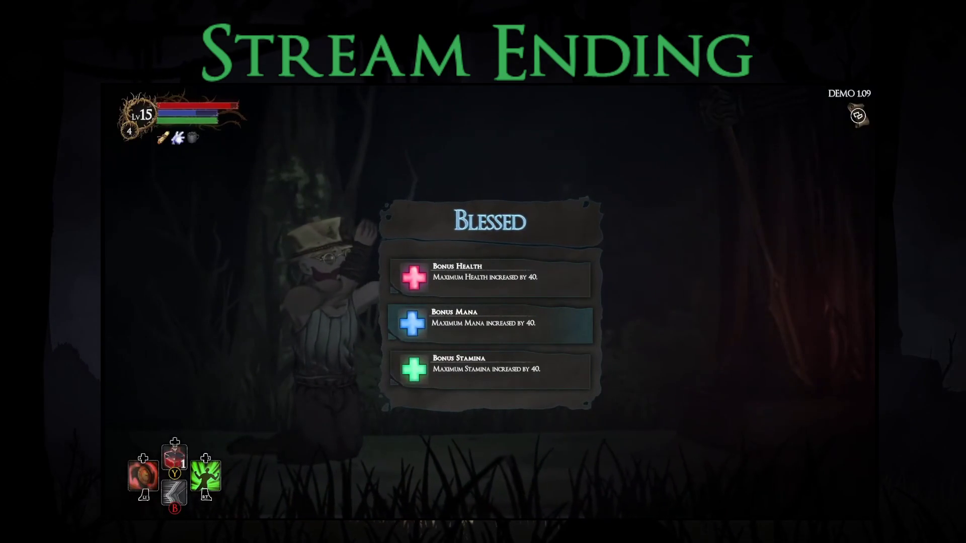
{"action": "key", "text": "Down"}
{"action": "key", "text": "Return"}
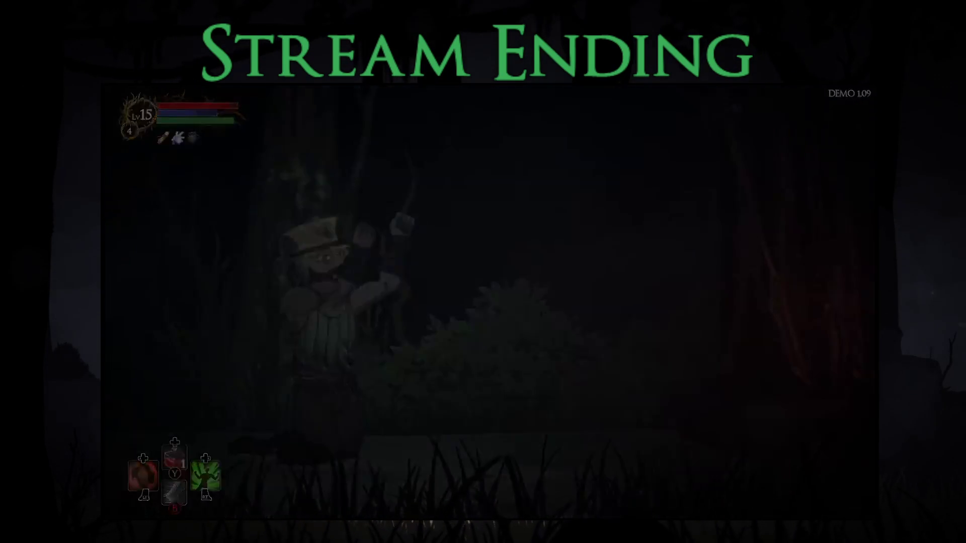
Visit the merchant, buy the Parrying Dagger, and return to the map
{"action": "key", "text": "Escape"}
{"action": "key", "text": "Right"}
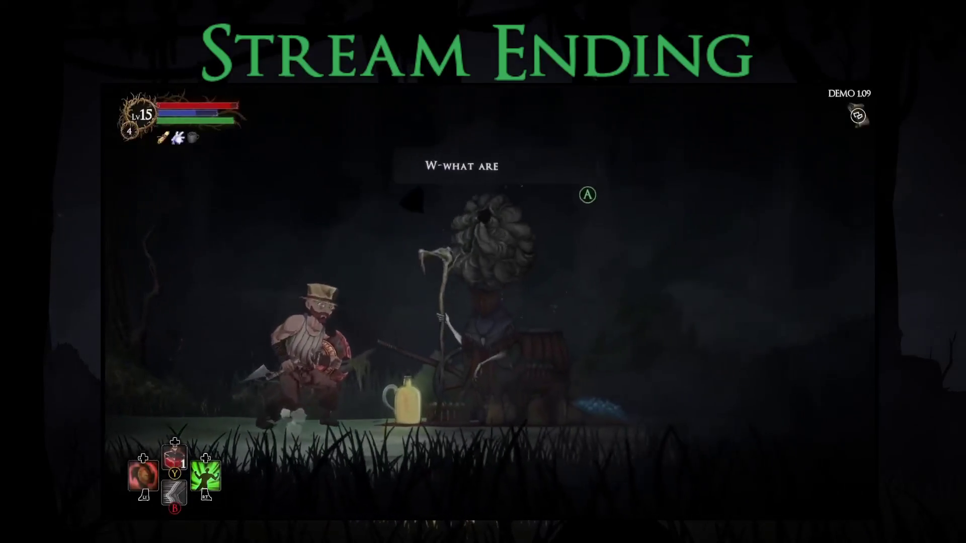
{"action": "key", "text": "Return"}
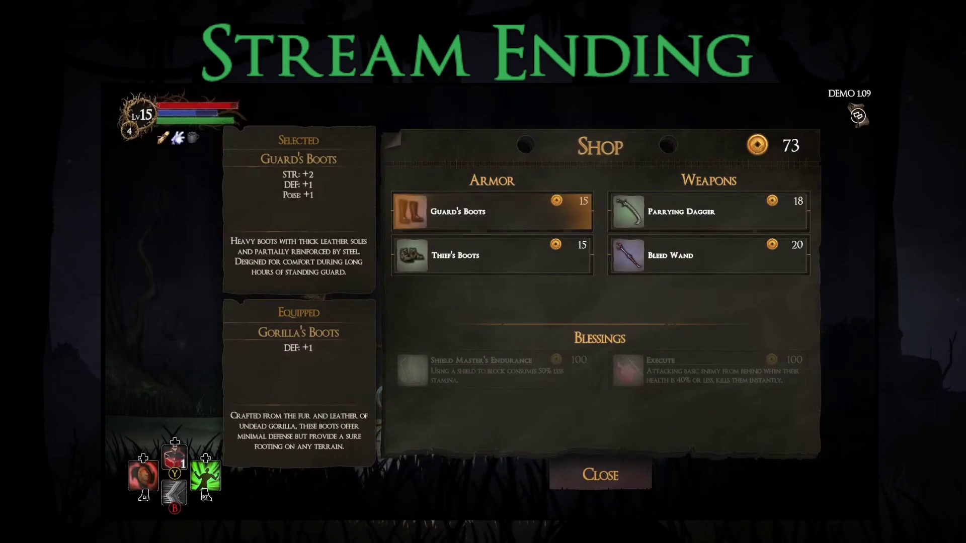
{"action": "key", "text": "Right"}
{"action": "key", "text": "Down"}
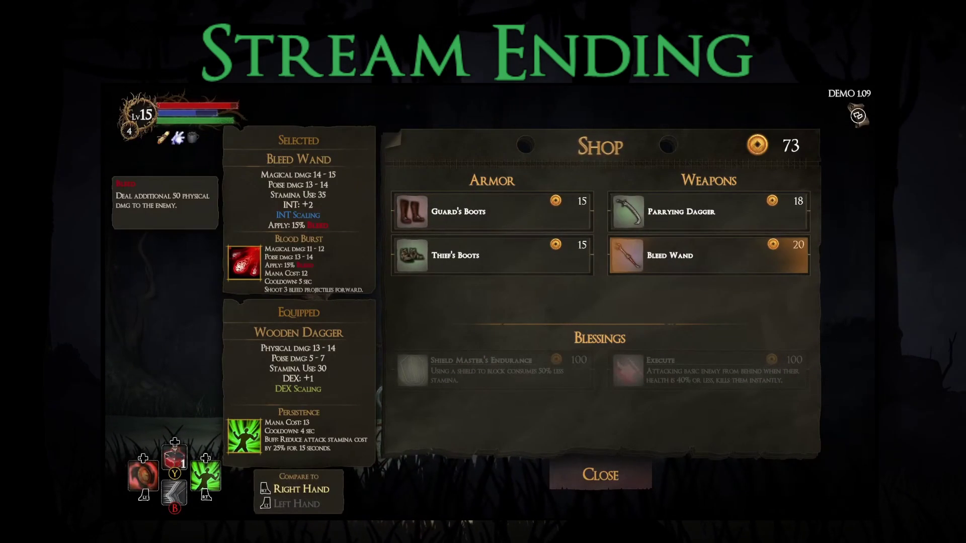
{"action": "key", "text": "Up"}
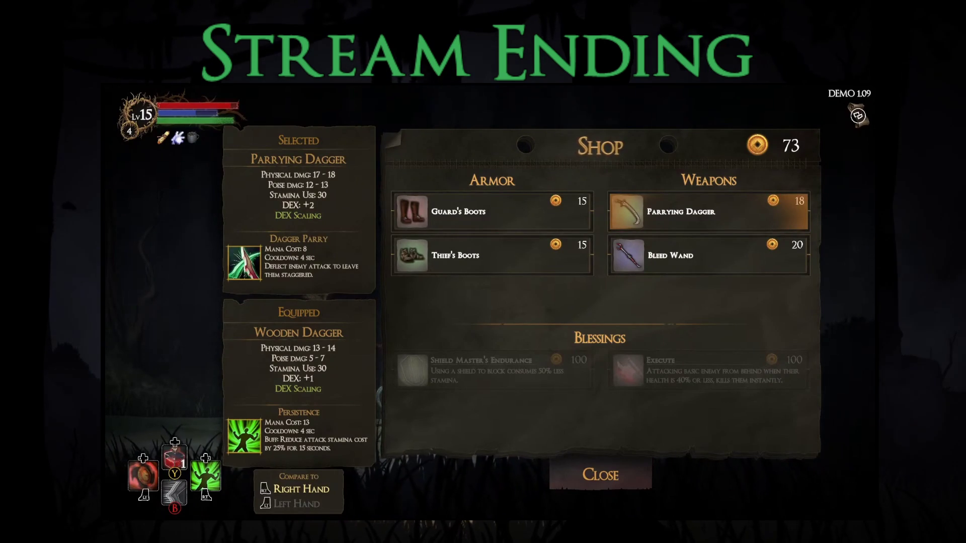
{"action": "key", "text": "Return"}
{"action": "key", "text": "Down"}
{"action": "key", "text": "Escape"}
{"action": "key", "text": "Return"}
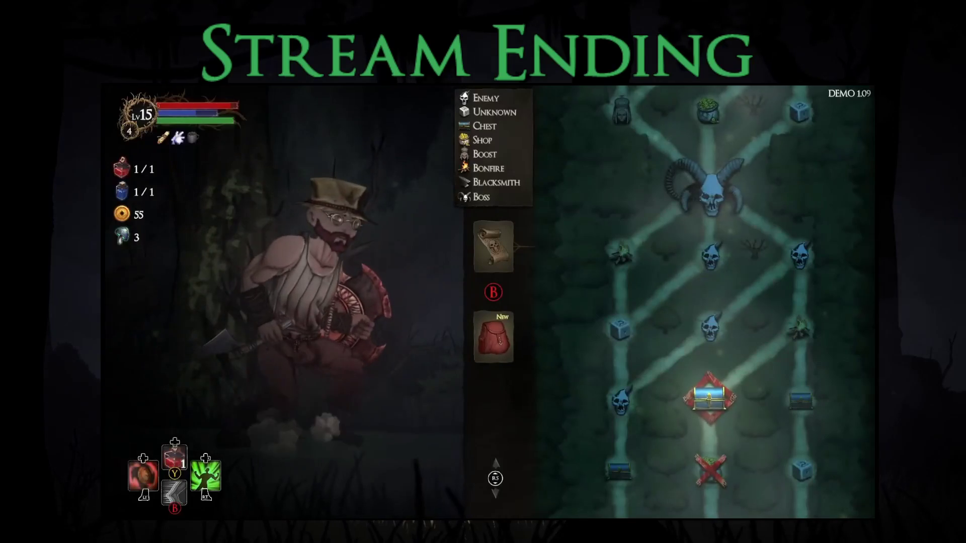
Open the chest node and take the Bleed Ring blessing
{"action": "key", "text": "Return"}
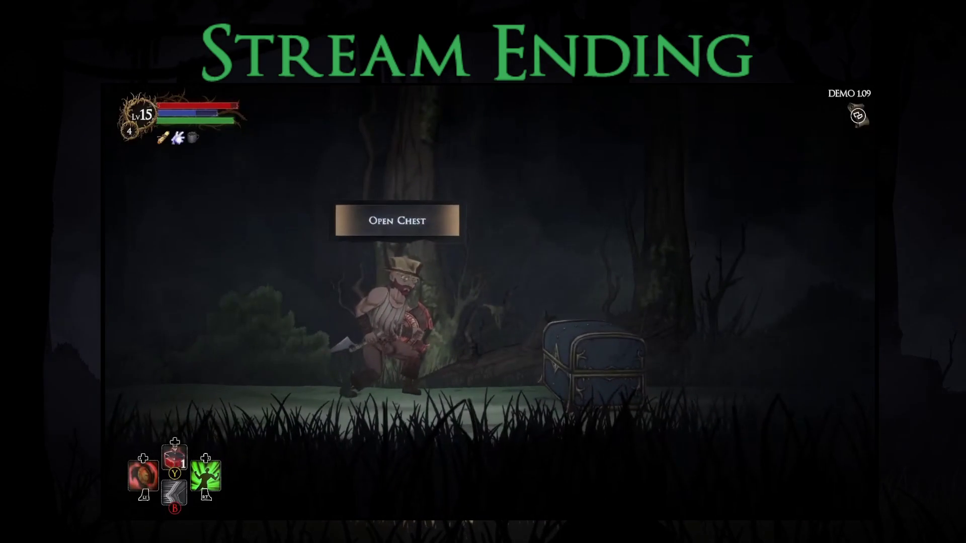
{"action": "key", "text": "Return"}
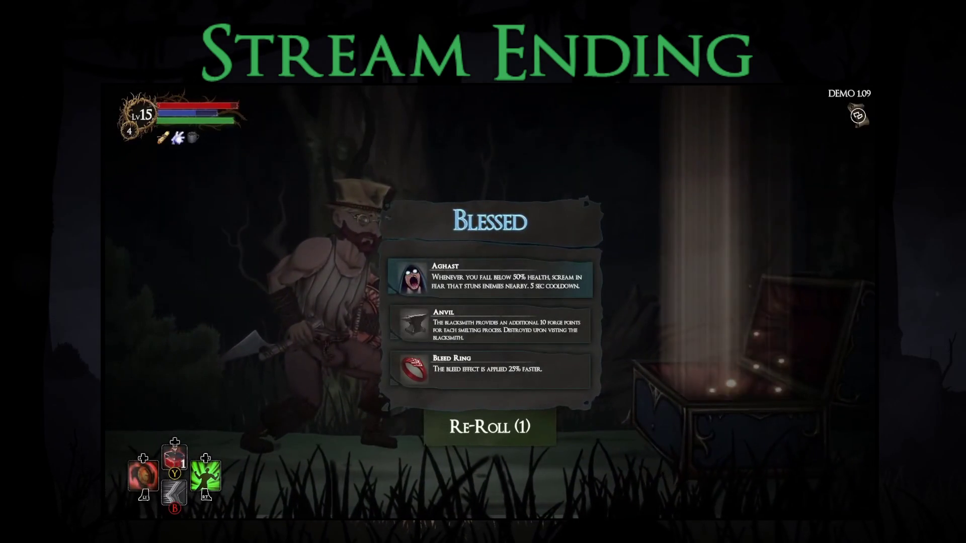
{"action": "key", "text": "Down"}
{"action": "key", "text": "Down"}
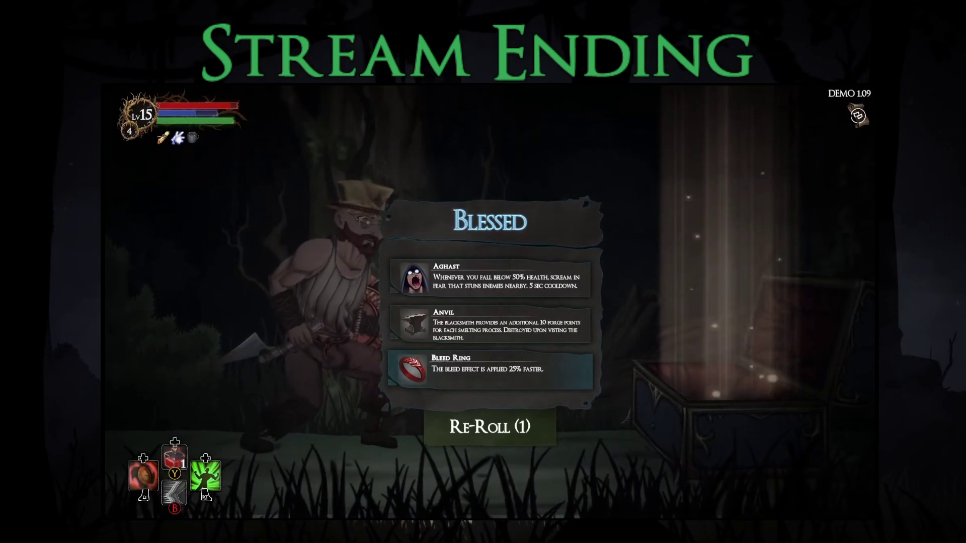
{"action": "key", "text": "Return"}
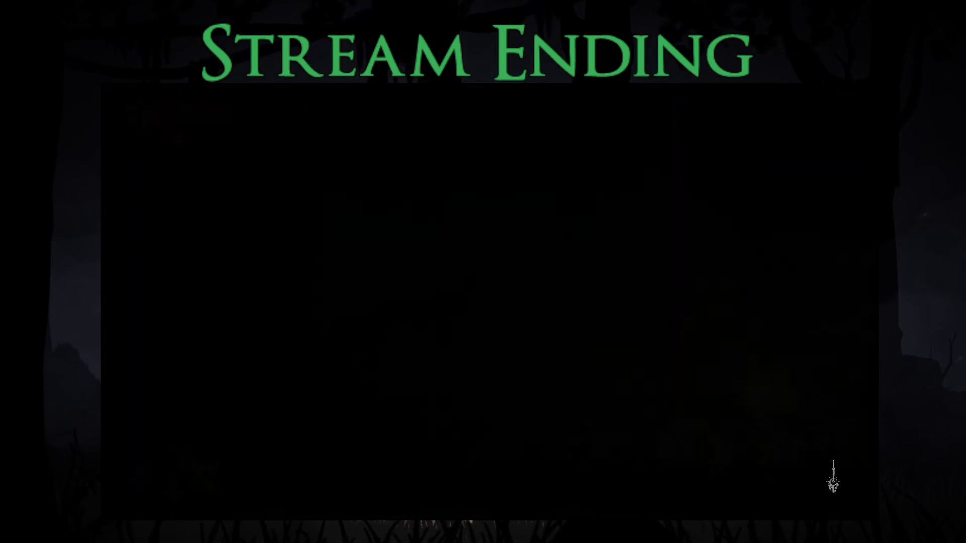
Rest for the Extra Health Potion blessing, then clear the next fight and collect its loot
{"action": "key", "text": "Down"}
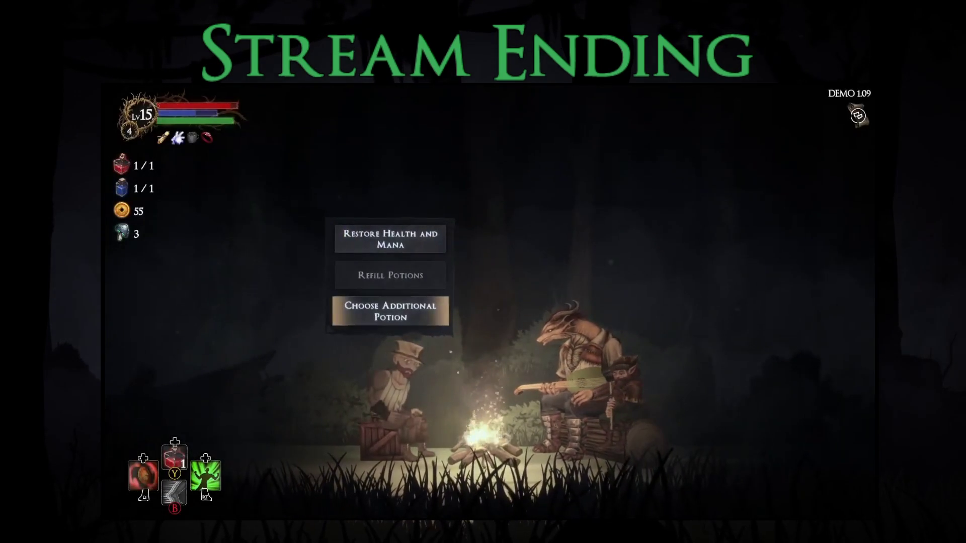
{"action": "key", "text": "Return"}
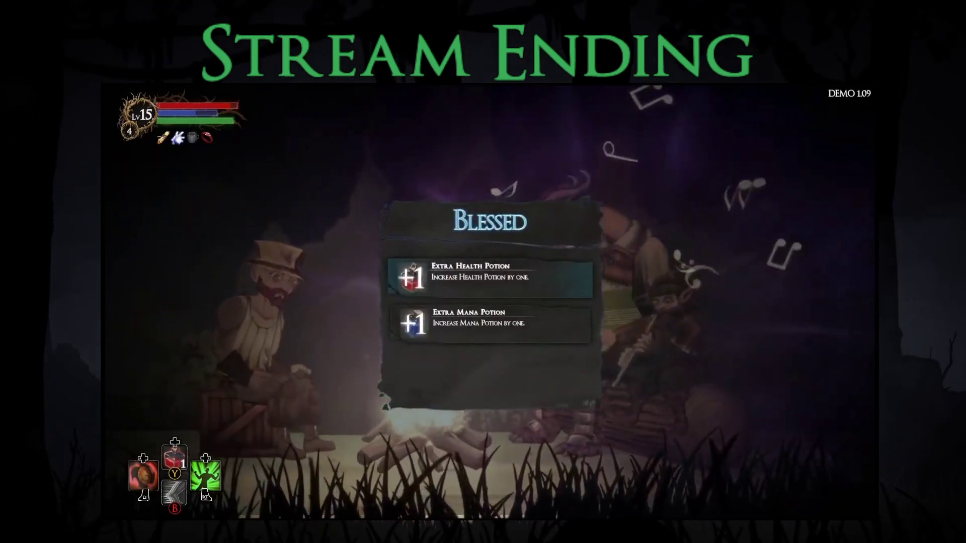
{"action": "key", "text": "Down"}
{"action": "key", "text": "Return"}
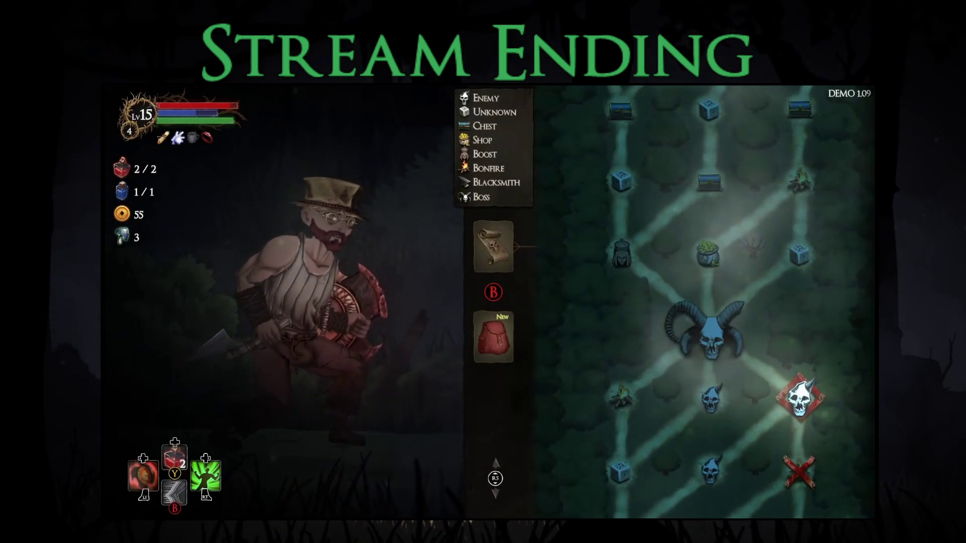
{"action": "key", "text": "Return"}
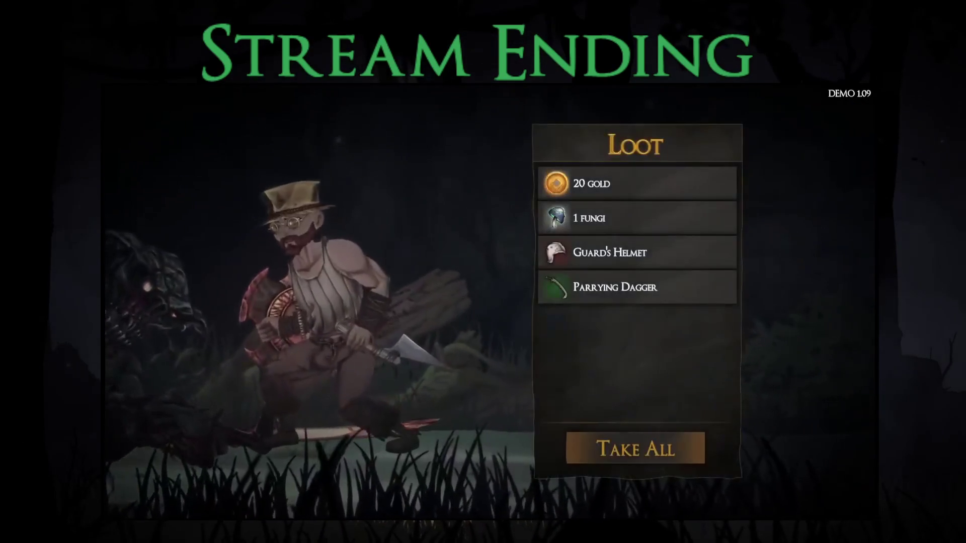
{"action": "key", "text": "Return"}
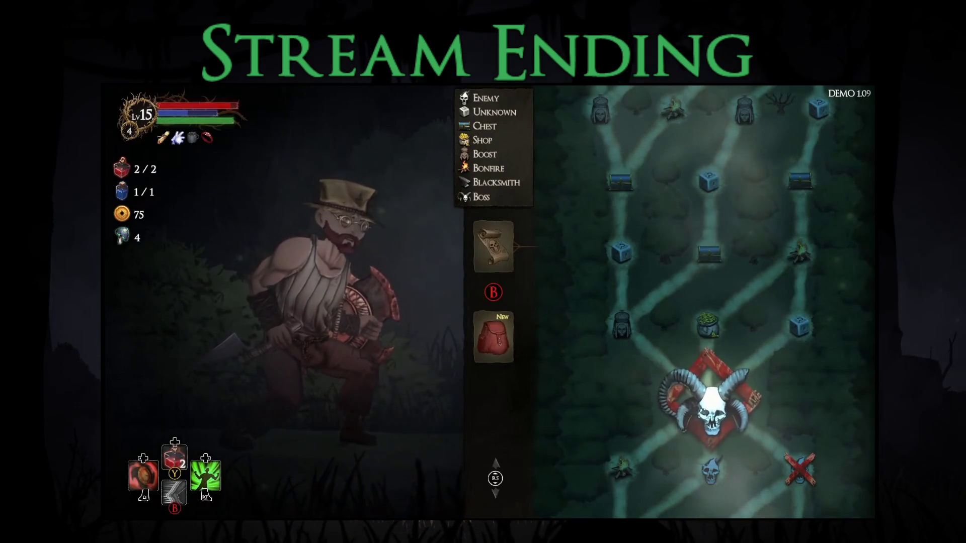
In the equipment panel, compare the Parrying Dagger with the Wooden Dagger and Guard's Helmet with the Novice Hat
{"action": "key", "text": "Tab"}
{"action": "key", "text": "Down"}
{"action": "key", "text": "Up"}
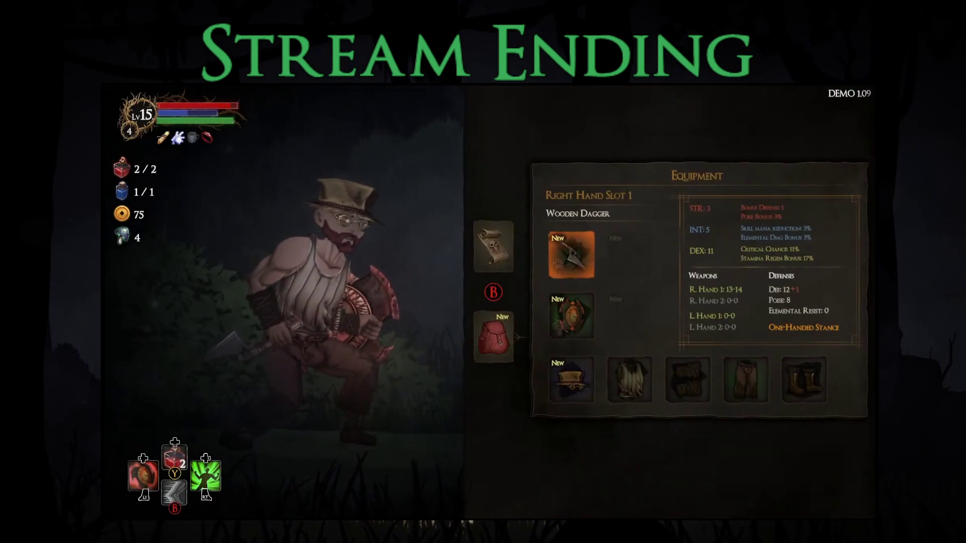
{"action": "key", "text": "Return"}
{"action": "key", "text": "Right"}
{"action": "key", "text": "Escape"}
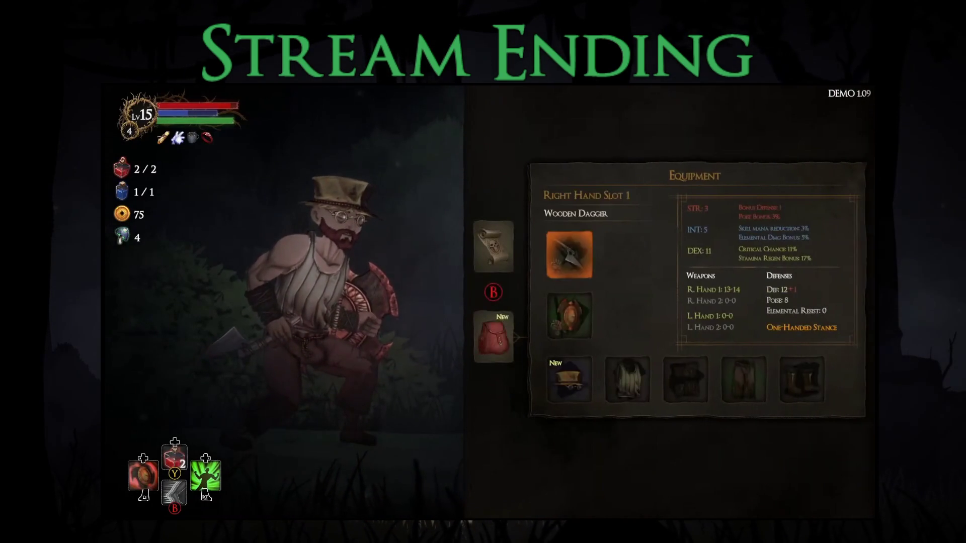
{"action": "key", "text": "Down"}
{"action": "key", "text": "Down"}
{"action": "key", "text": "Return"}
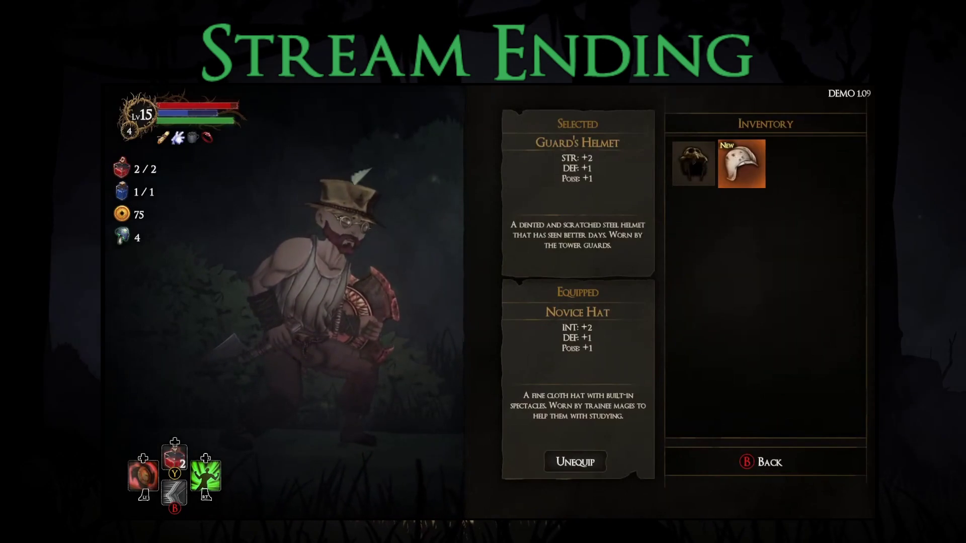
{"action": "key", "text": "Escape"}
{"action": "key", "text": "Tab"}
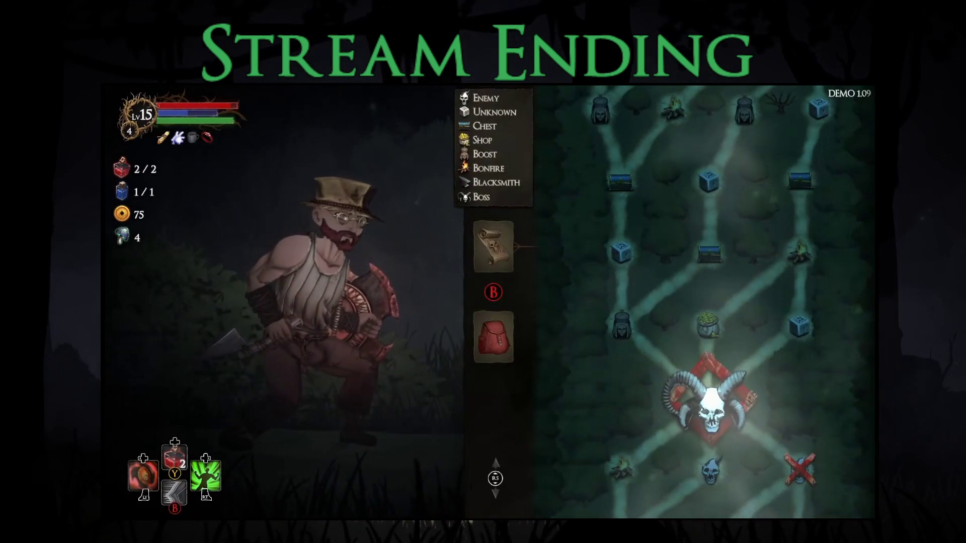
Continue into the next area, then Start Game and load a save slot
{"action": "key", "text": "Escape"}
{"action": "key", "text": "Right"}
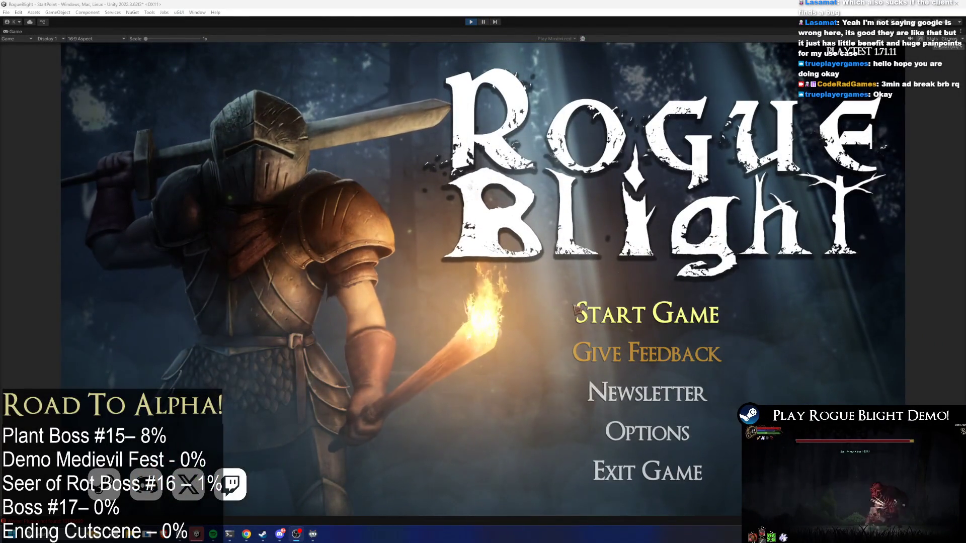
{"action": "left_click", "coordinate": [649, 307]}
{"action": "left_click", "coordinate": [654, 330]}
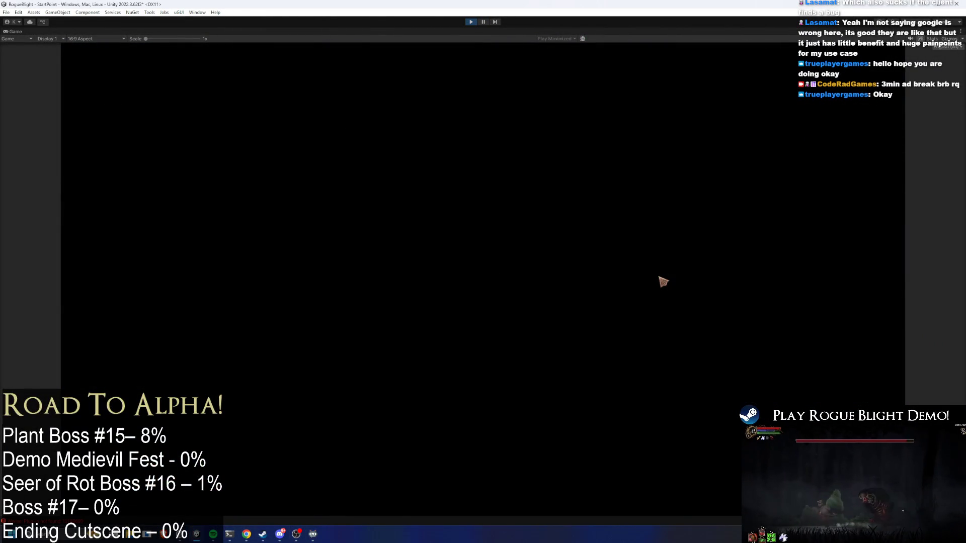